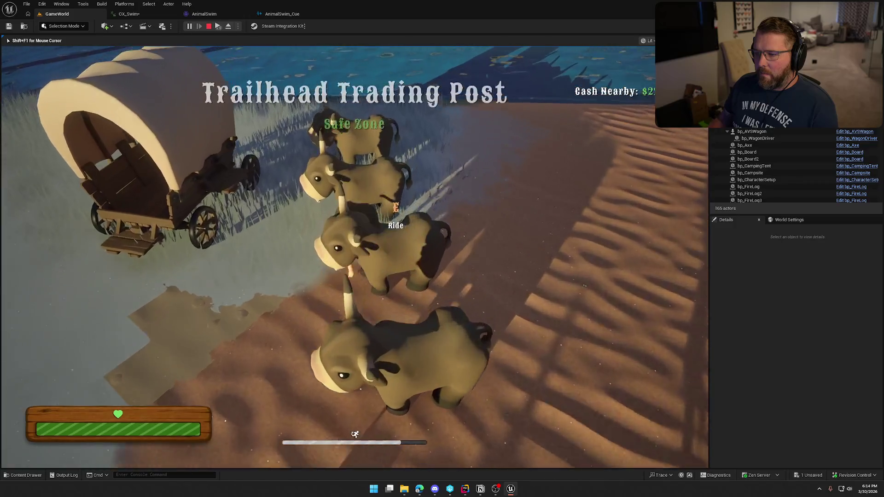
# Ride the ox along the shore into the river, swim it across and back, then leave play
pyautogui.press('w')
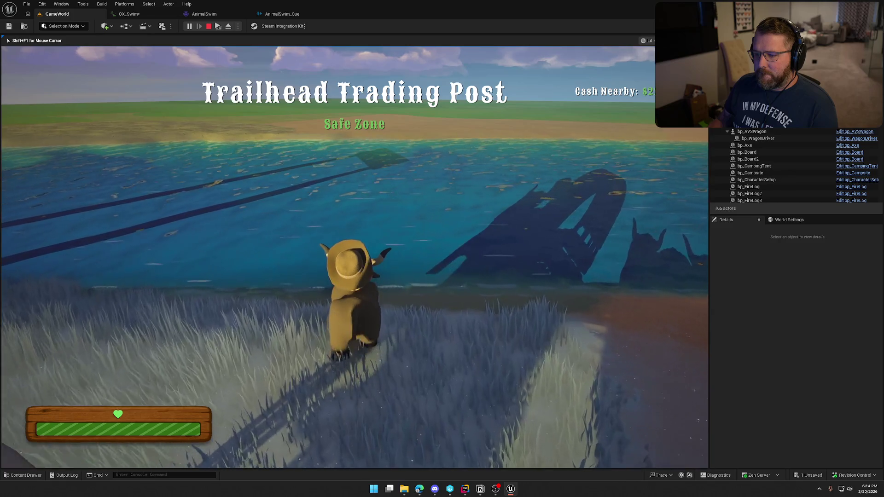
pyautogui.press('a')
pyautogui.press('w')
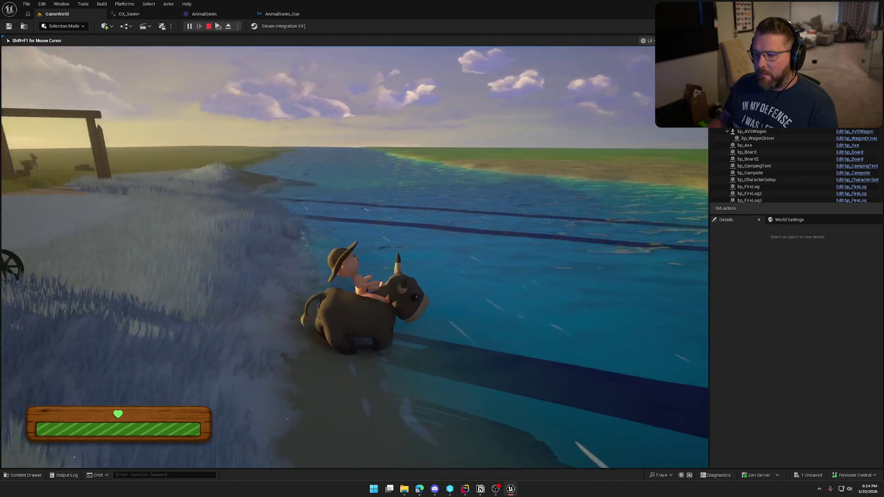
pyautogui.press('w')
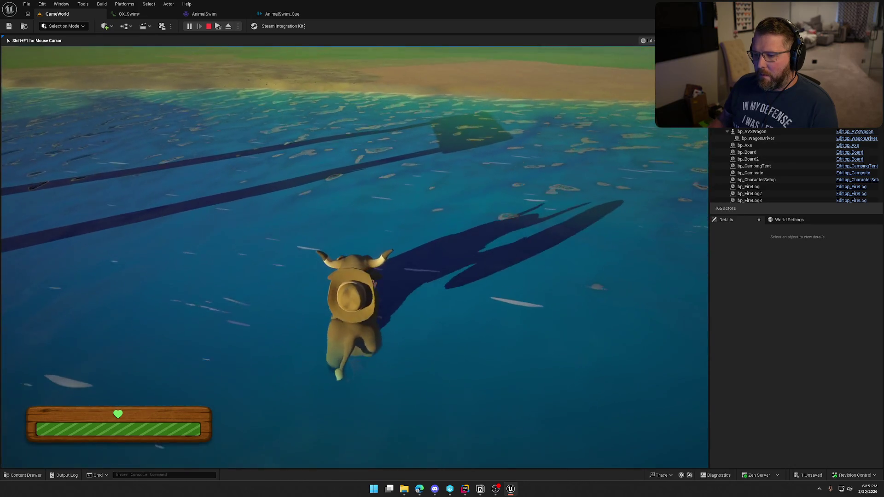
pyautogui.press('s')
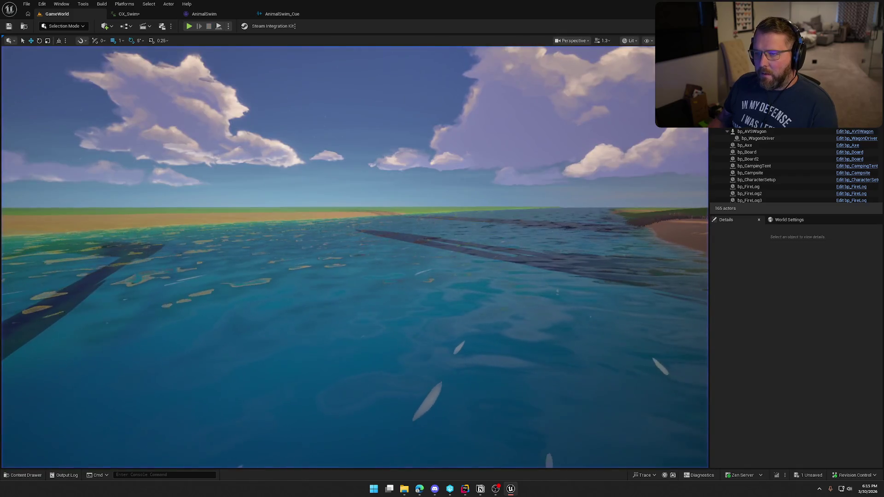
pyautogui.hotkey('shift', 'F1')
# Switch through the AnimalSwim_Cue and AnimalSwim tabs to the OX_Swim animation and its notify track
pyautogui.click(281, 15)
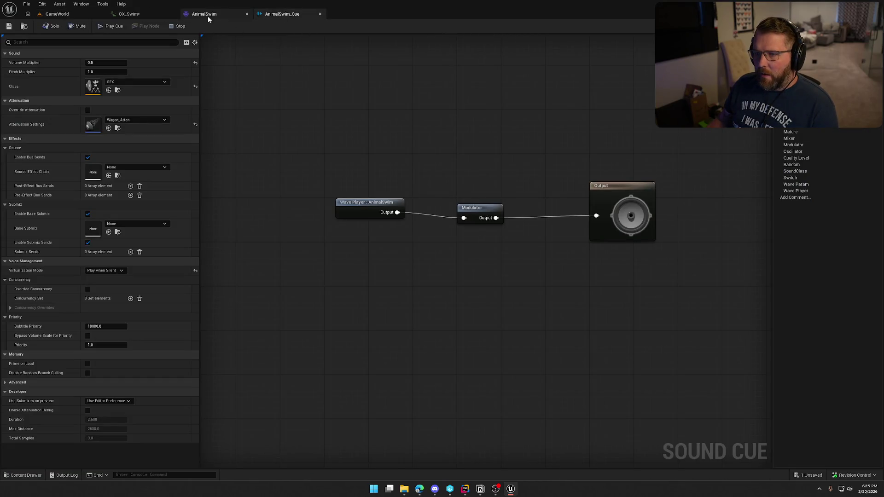
pyautogui.click(207, 15)
pyautogui.click(146, 15)
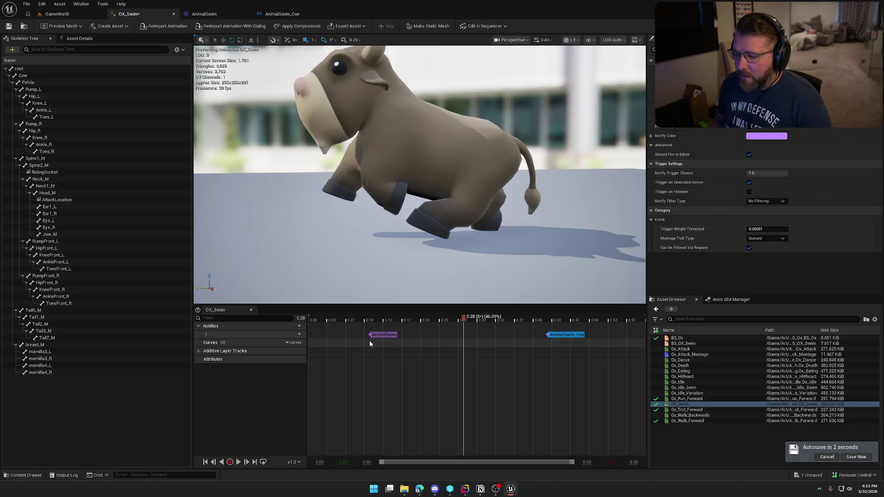
# Go to the Art/Anims/Animals folder and search the new-asset menu for anim notify, then cancel
pyautogui.hotkey('ctrl', 'space')
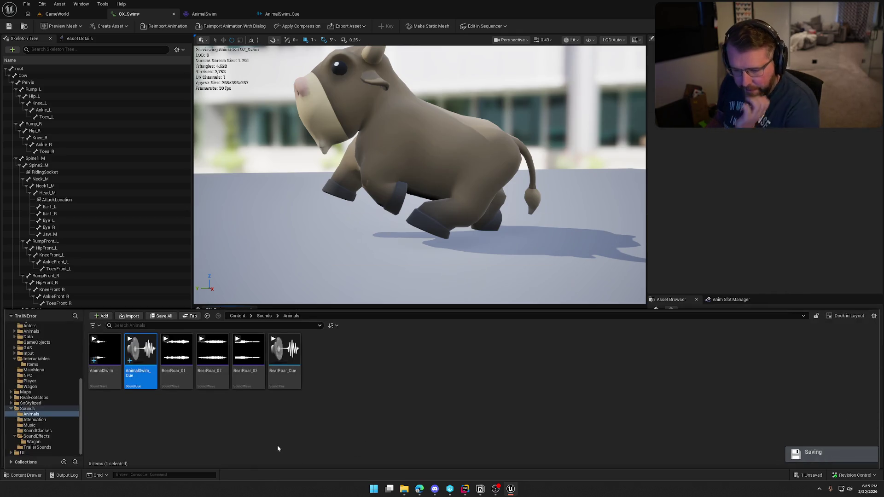
pyautogui.scroll(5, 46, 357)
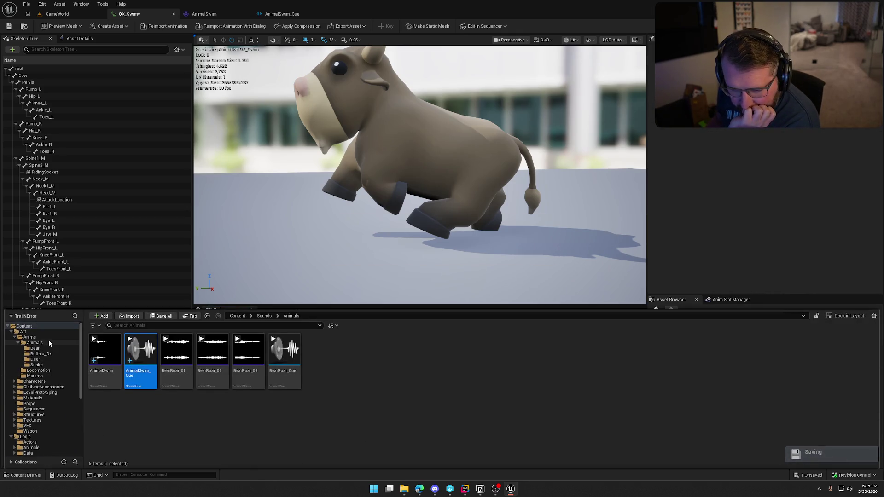
pyautogui.click(45, 337)
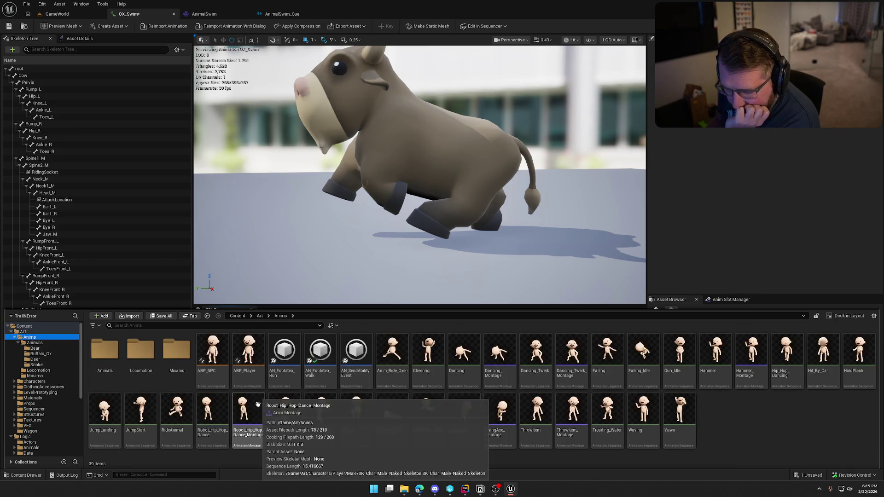
pyautogui.doubleClick(120, 365)
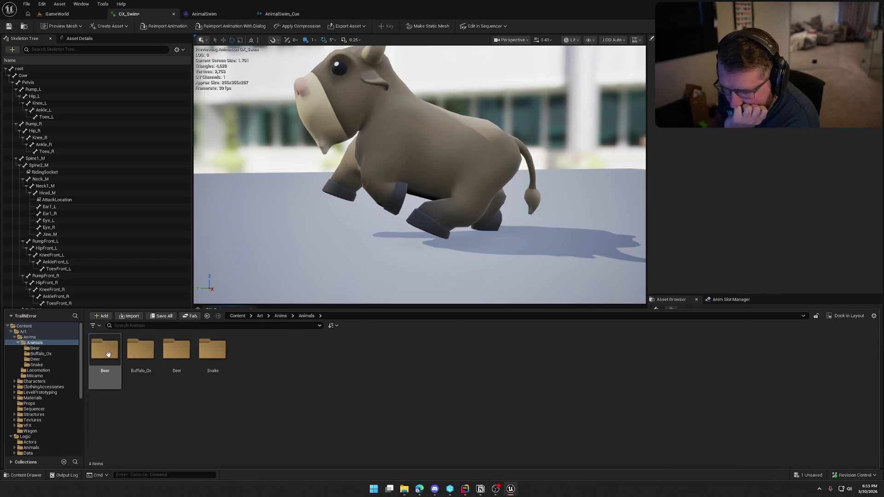
pyautogui.rightClick(307, 381)
pyautogui.write('anim')
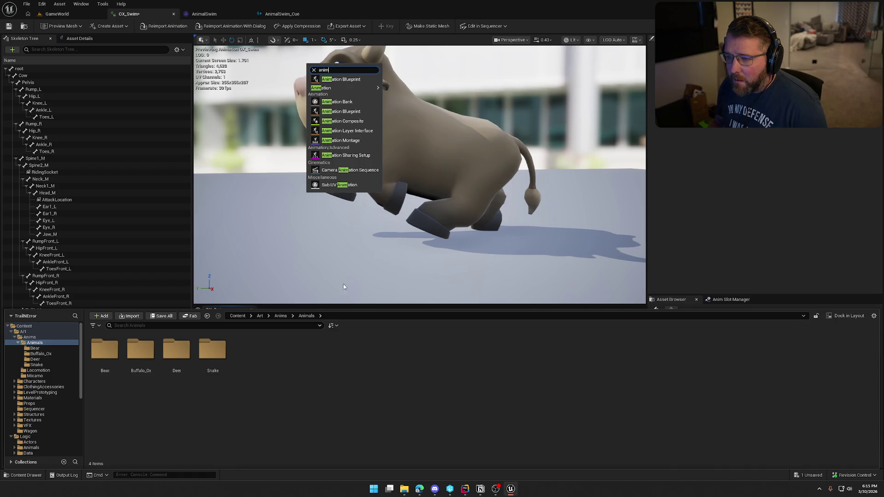
pyautogui.moveTo(363, 91)
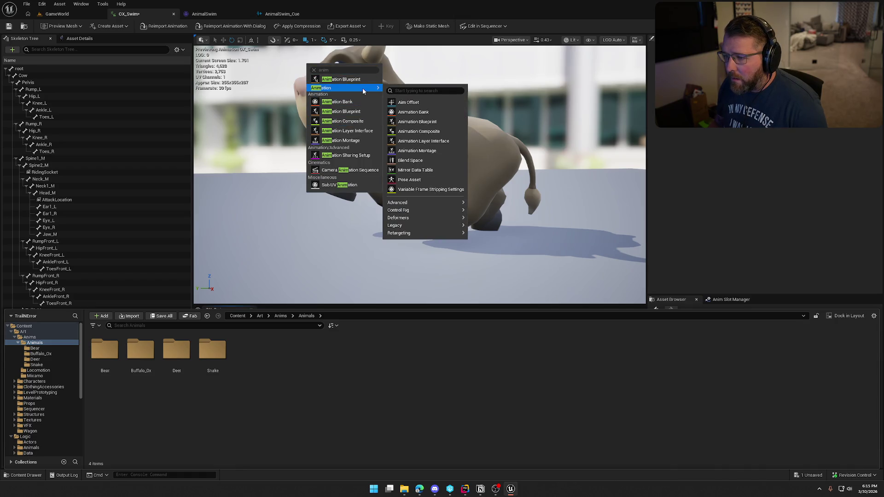
pyautogui.click(349, 70)
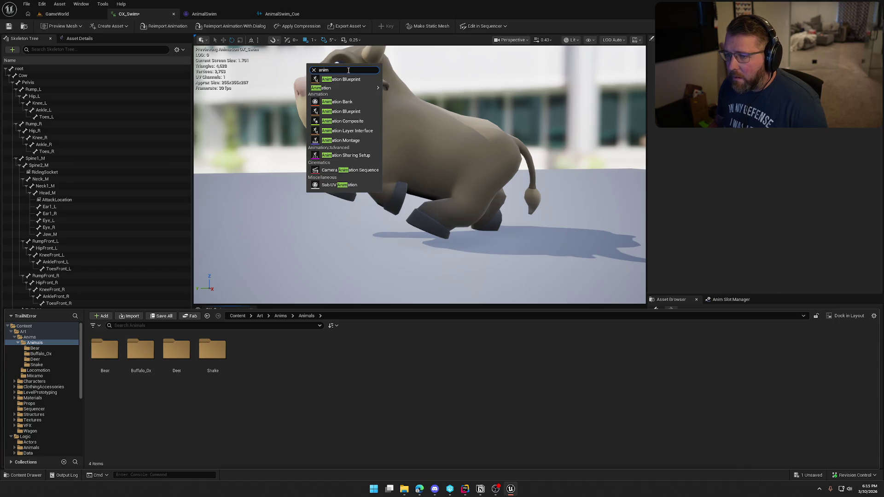
pyautogui.hotkey('ctrl', 'a')
pyautogui.press('BackSpace')
pyautogui.write('not')
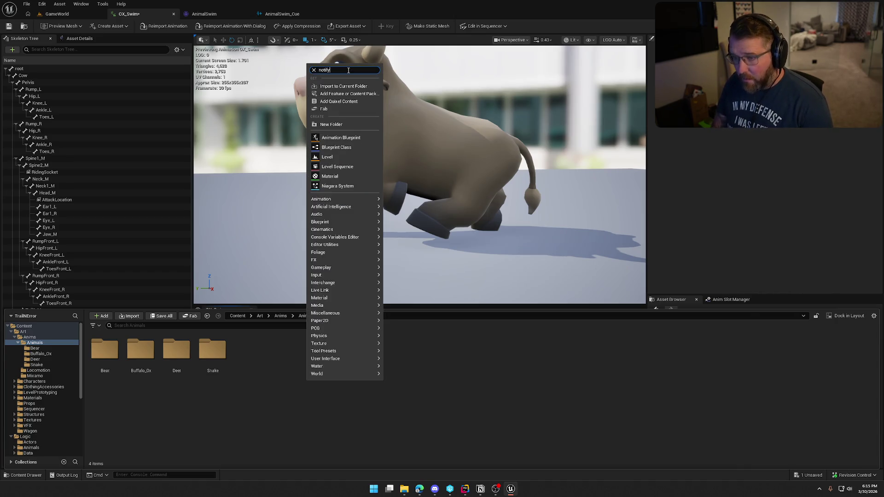
pyautogui.press('Escape')
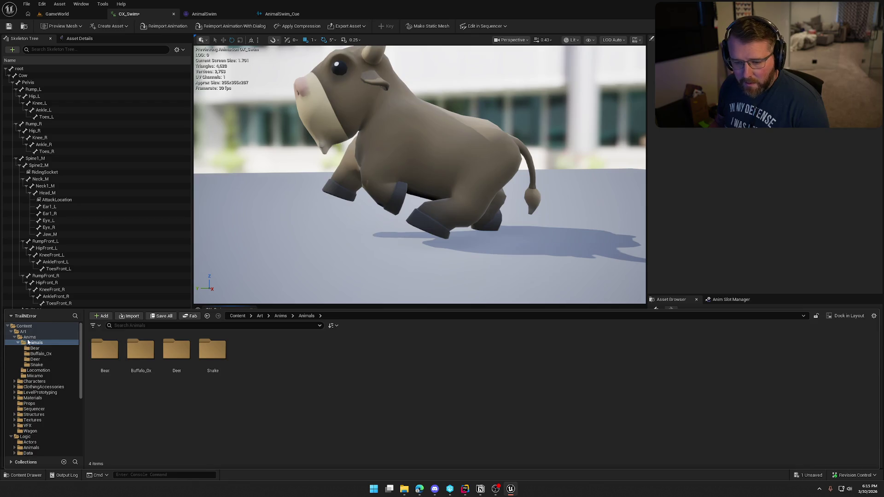
# Create a new Blueprint Class in the Animals folder with AnimNotify as its parent class
pyautogui.click(29, 338)
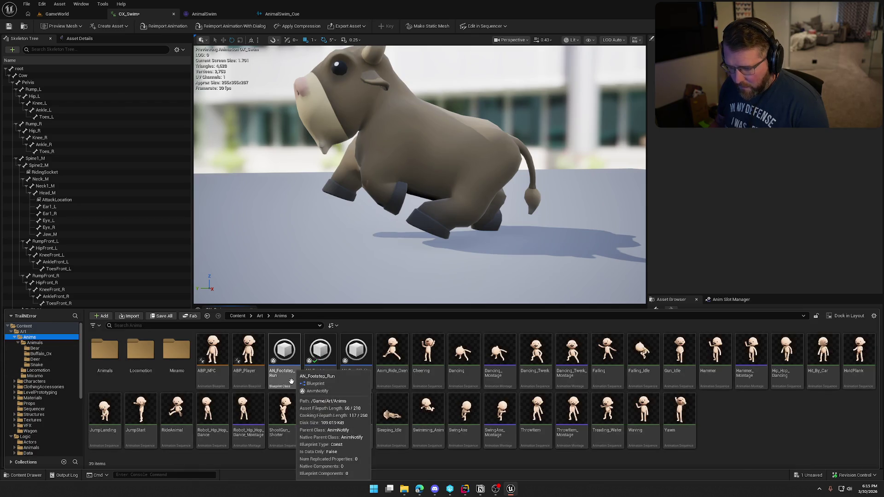
pyautogui.doubleClick(105, 350)
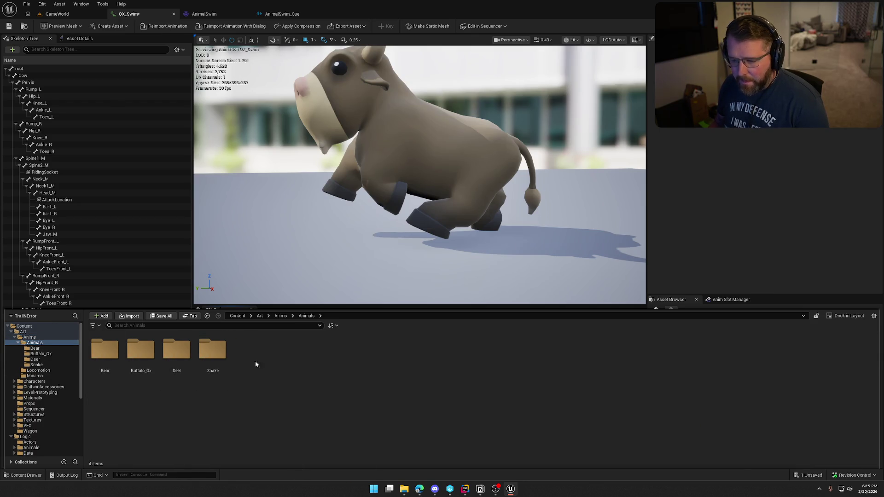
pyautogui.rightClick(299, 383)
pyautogui.click(336, 146)
pyautogui.write('anim not')
pyautogui.click(381, 306)
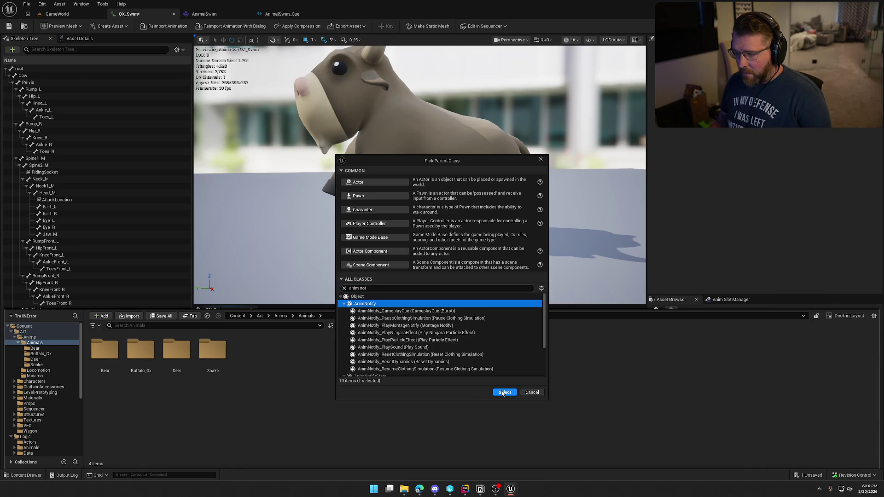
pyautogui.click(504, 392)
# Name the new Blueprint Anim_Notify_Swim
pyautogui.write('Anim_Notify')
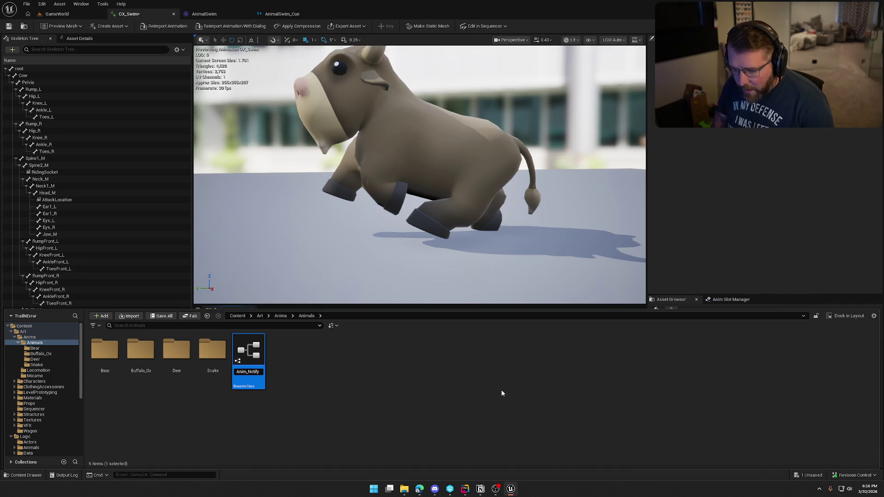
pyautogui.write('wimm')
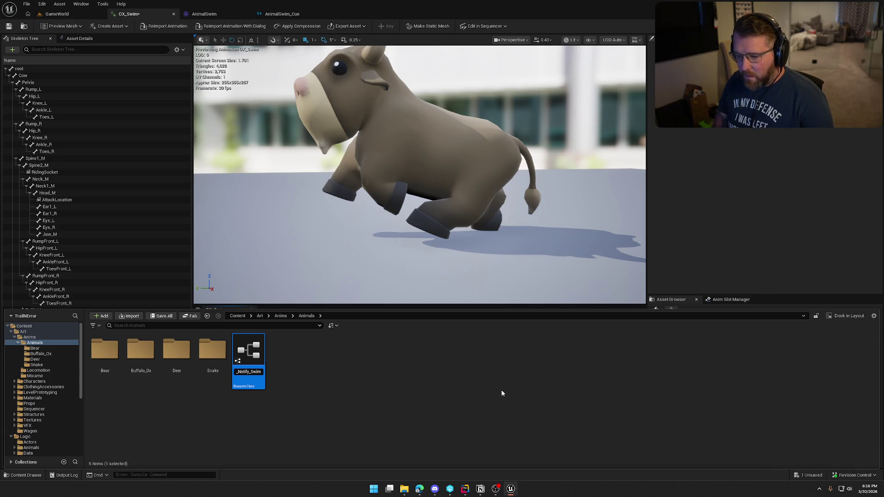
pyautogui.press('BackSpace')
pyautogui.press('BackSpace')
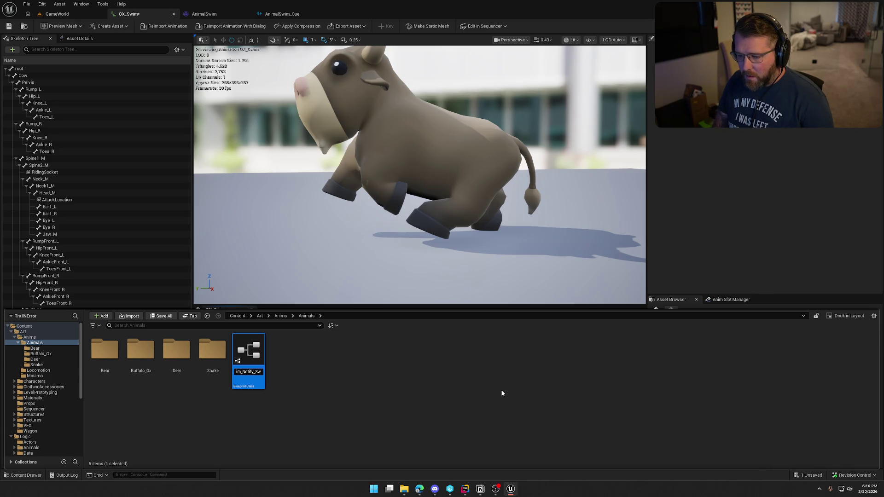
pyautogui.press('Return')
pyautogui.click(337, 410)
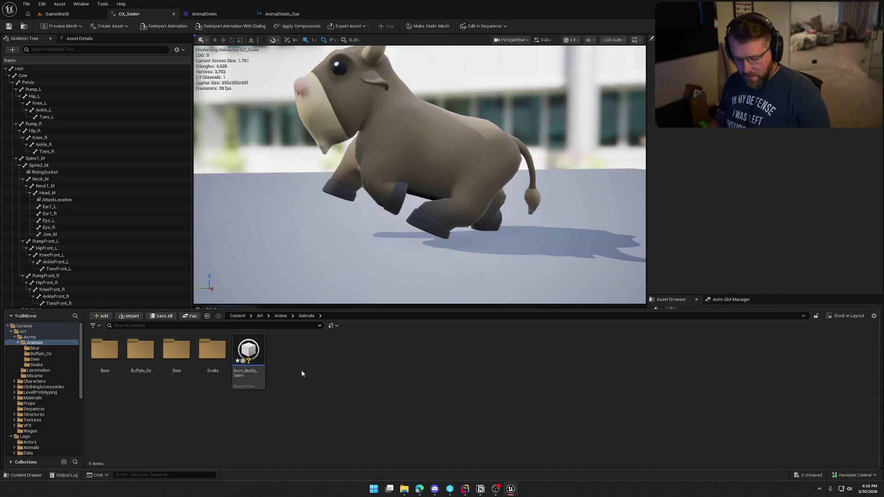
# In Anim_Notify_Swim, override Received Notify and set its Return Node value to true
pyautogui.doubleClick(249, 357)
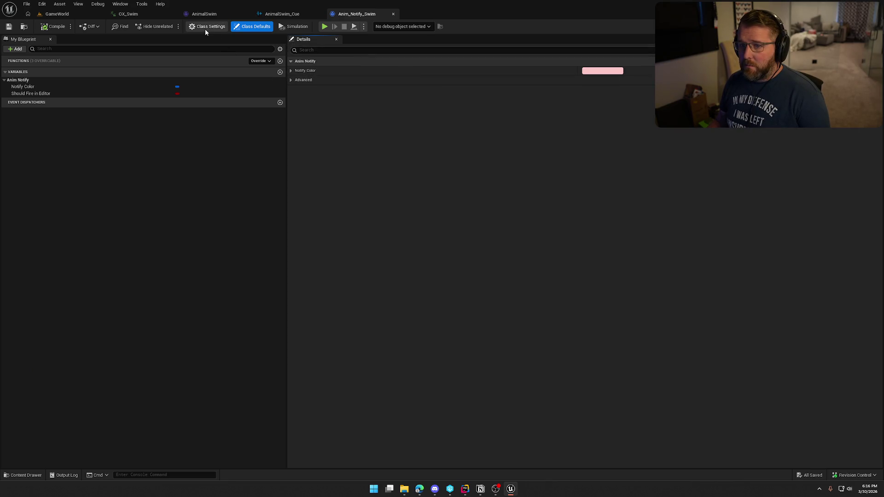
pyautogui.click(251, 61)
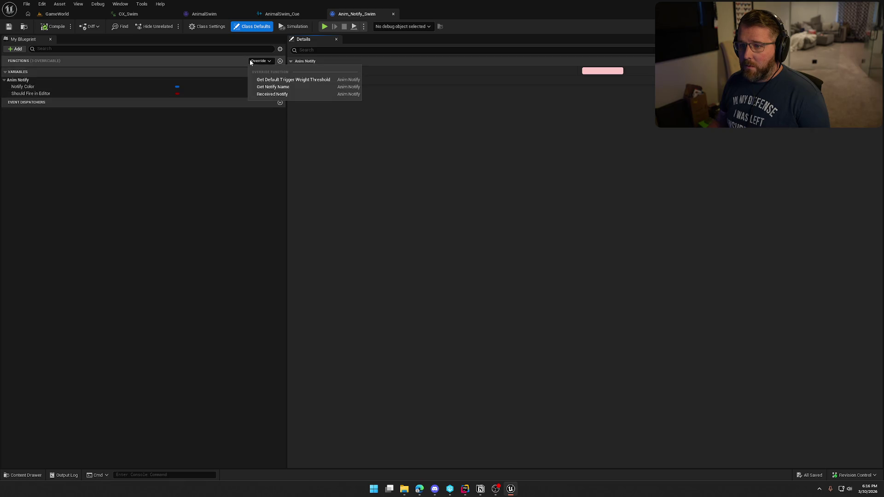
pyautogui.click(294, 94)
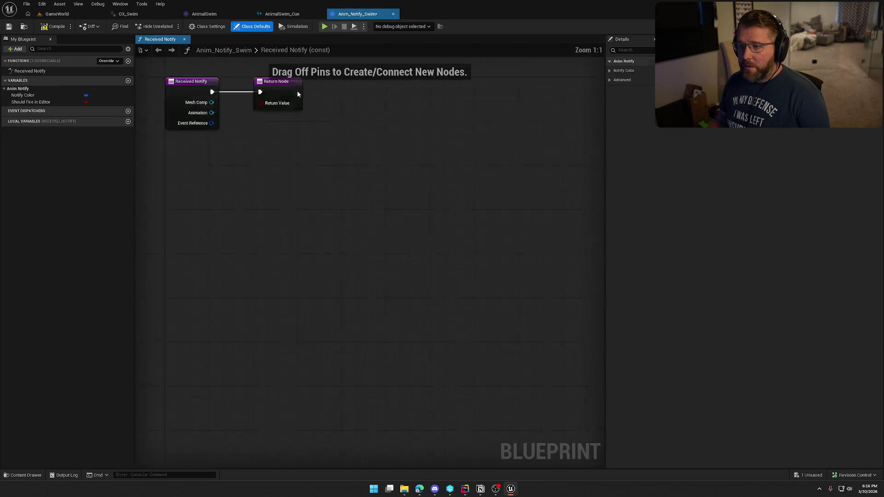
pyautogui.moveTo(366, 160); pyautogui.dragTo(470, 160)
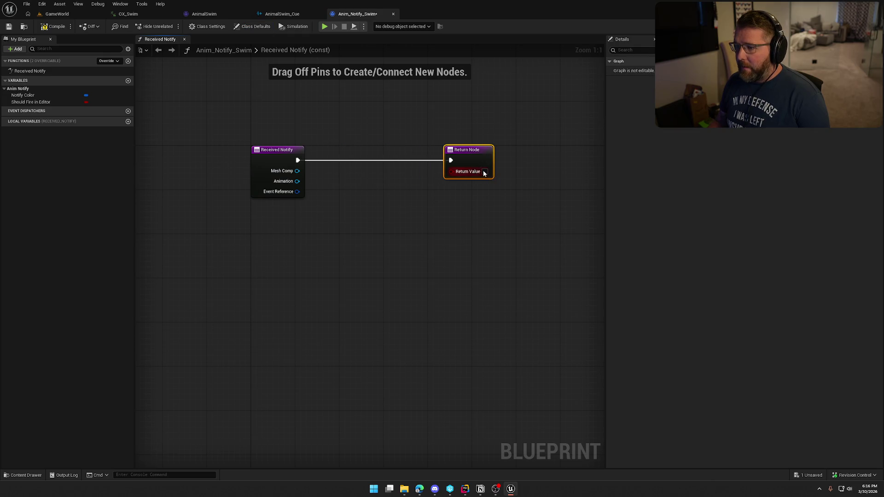
pyautogui.click(484, 171)
pyautogui.moveTo(381, 164)
pyautogui.mouseDown()
pyautogui.moveTo(532, 155)
pyautogui.moveTo(518, 150)
pyautogui.mouseUp()
pyautogui.click(346, 209)
pyautogui.moveTo(347, 208)
pyautogui.mouseDown()
pyautogui.moveTo(371, 204)
pyautogui.moveTo(356, 209)
pyautogui.mouseUp()
# Add a Get Owner node off the Mesh Comp pin
pyautogui.moveTo(220, 173); pyautogui.dragTo(252, 198)
pyautogui.write('get')
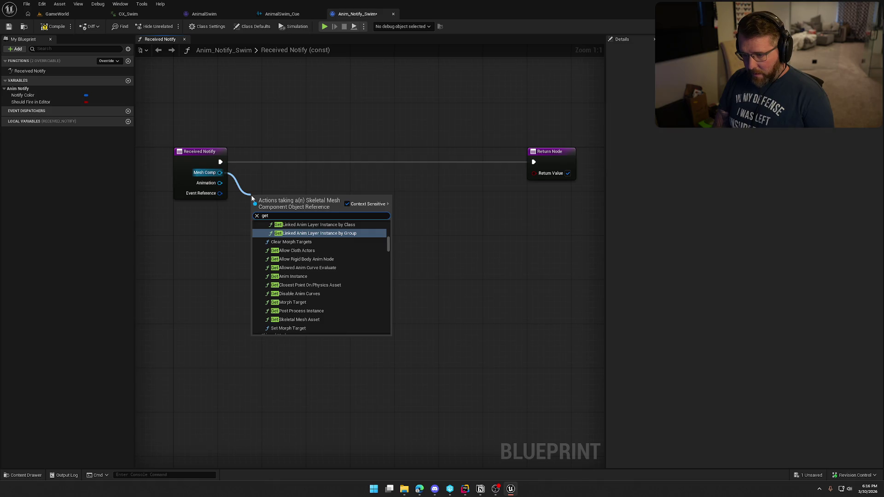
pyautogui.write(' veloc')
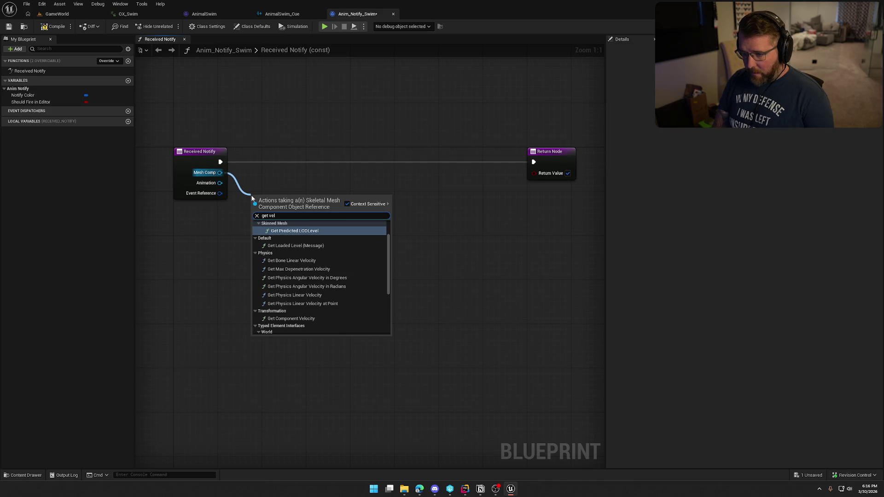
pyautogui.write('ity')
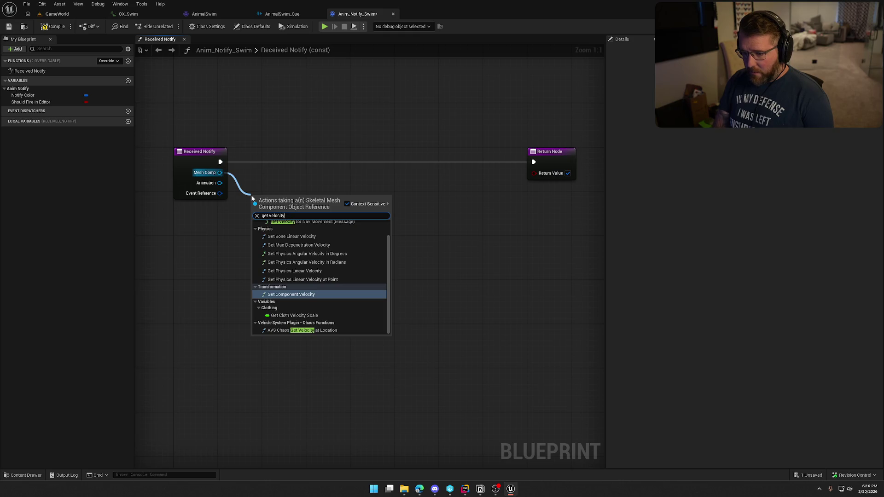
pyautogui.scroll(2, 309, 252)
pyautogui.scroll(-2, 320, 272)
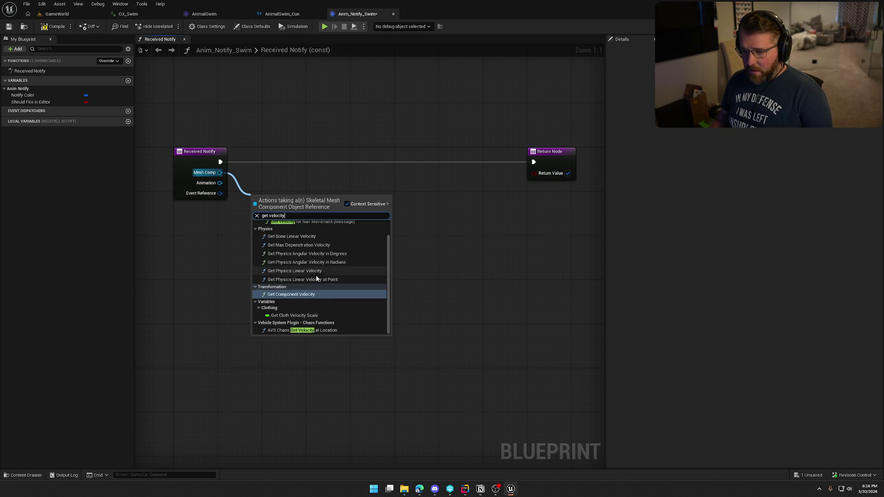
pyautogui.click(219, 185)
pyautogui.moveTo(219, 173); pyautogui.dragTo(244, 204)
pyautogui.write('get owner')
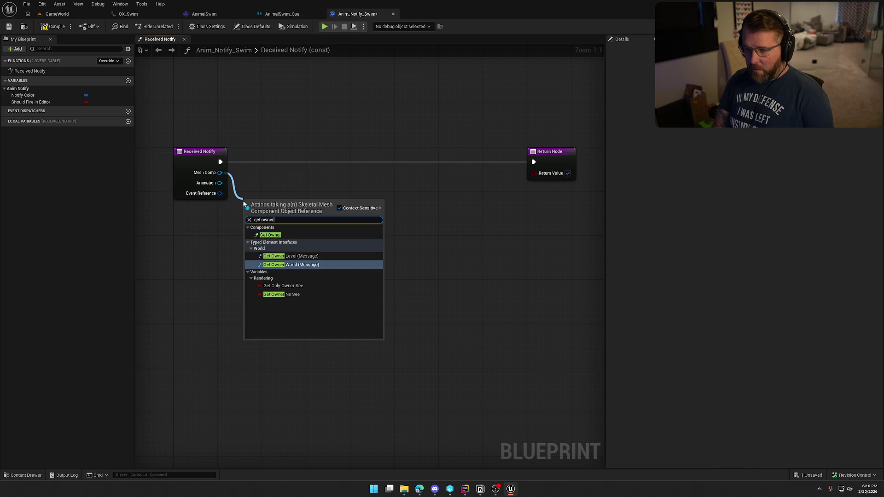
pyautogui.click(294, 234)
# Add a Get Velocity node fed by Get Owner and arrange the two nodes
pyautogui.moveTo(305, 217); pyautogui.dragTo(333, 222)
pyautogui.write('get veloci')
pyautogui.press('Return')
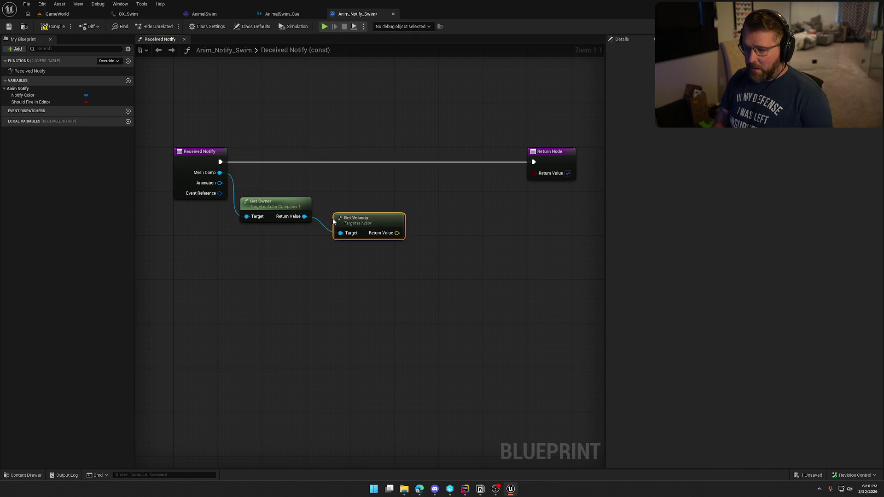
pyautogui.moveTo(267, 202)
pyautogui.mouseDown()
pyautogui.moveTo(271, 222)
pyautogui.moveTo(363, 245)
pyautogui.mouseUp()
pyautogui.moveTo(414, 281)
pyautogui.mouseDown()
pyautogui.moveTo(387, 276)
pyautogui.moveTo(396, 230)
pyautogui.mouseUp()
pyautogui.moveTo(361, 221)
pyautogui.mouseDown()
pyautogui.moveTo(305, 215)
pyautogui.moveTo(290, 199)
pyautogui.moveTo(363, 214)
pyautogui.mouseUp()
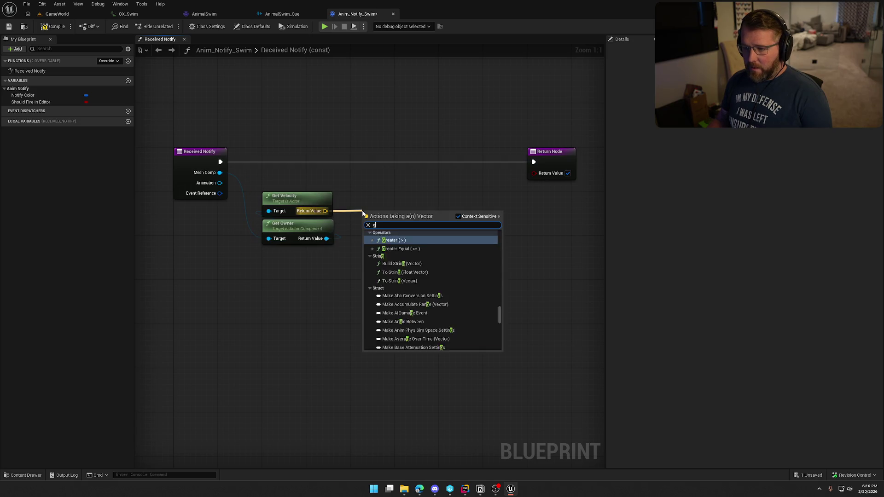
# Feed the velocity into a new Vector Length XY node placed above Get Velocity
pyautogui.write('get x')
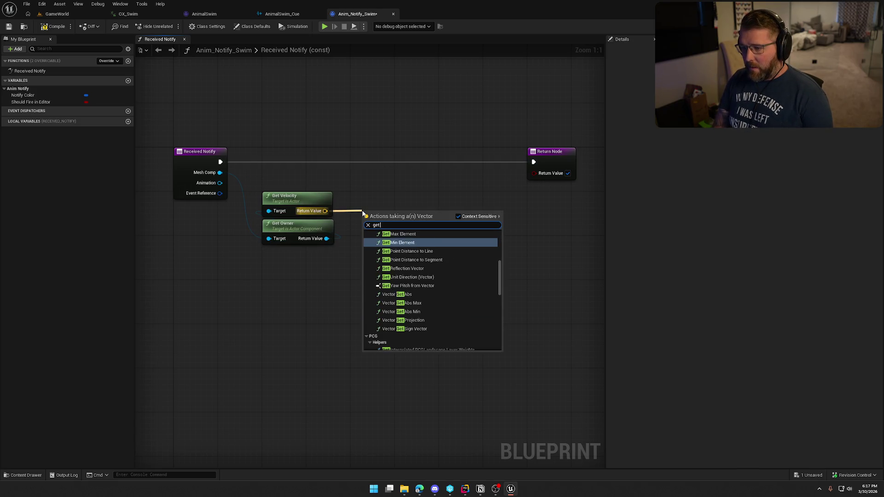
pyautogui.press('BackSpace')
pyautogui.press('BackSpace')
pyautogui.press('BackSpace')
pyautogui.write('xy')
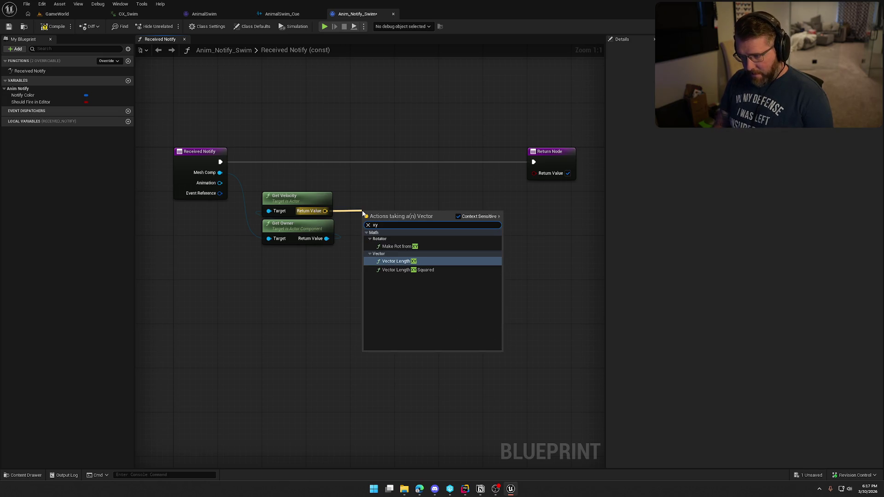
pyautogui.click(400, 262)
pyautogui.moveTo(388, 213); pyautogui.dragTo(286, 174)
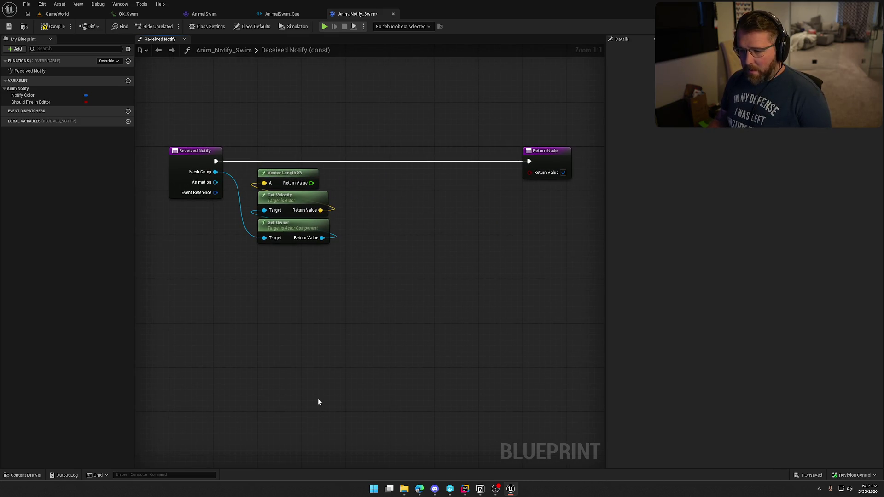
pyautogui.click(26, 475)
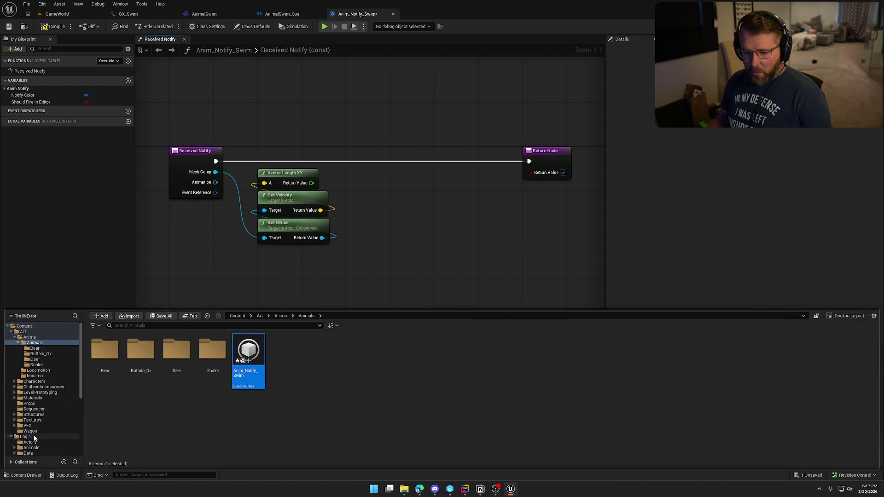
# In the Sounds/Animals folder, add a MetaSound Source asset and rename it MS_Animal_Swim
pyautogui.scroll(-6, 35, 449)
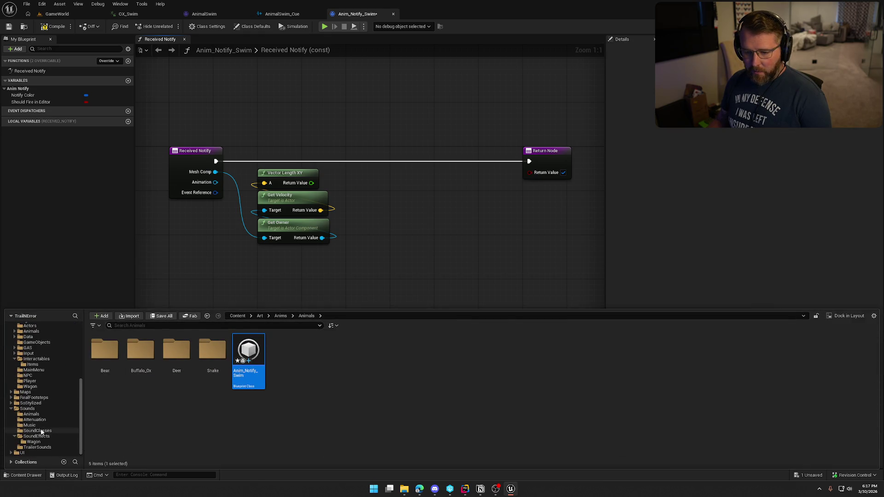
pyautogui.click(36, 415)
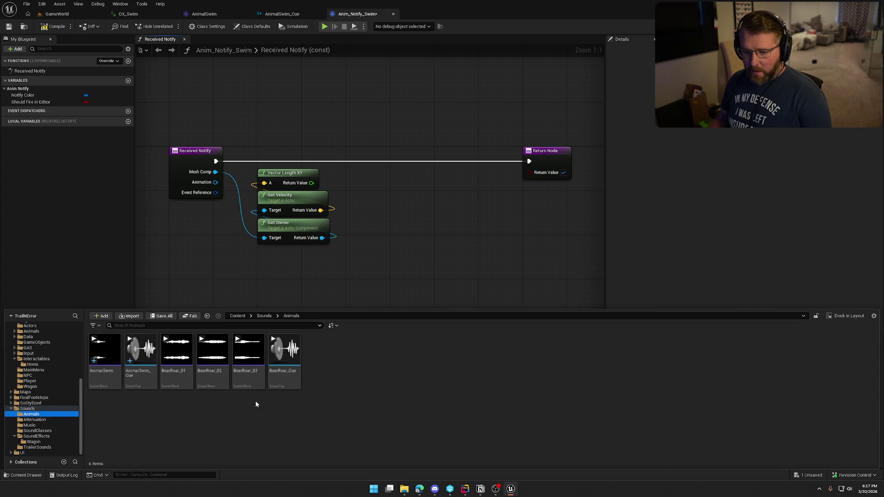
pyautogui.rightClick(360, 376)
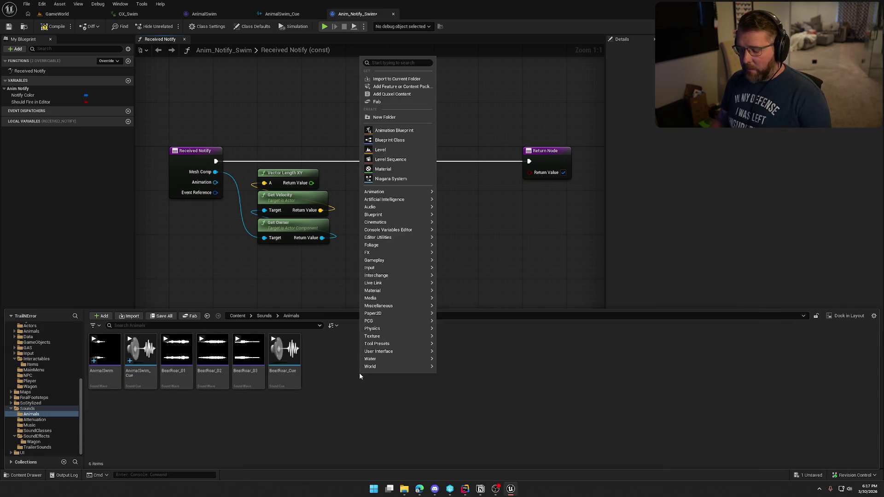
pyautogui.write('meta')
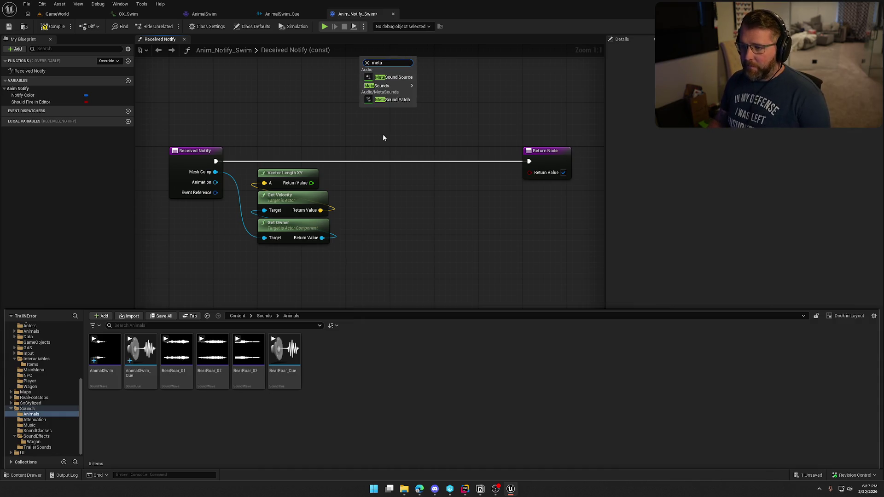
pyautogui.click(400, 78)
pyautogui.write('MS_Swim')
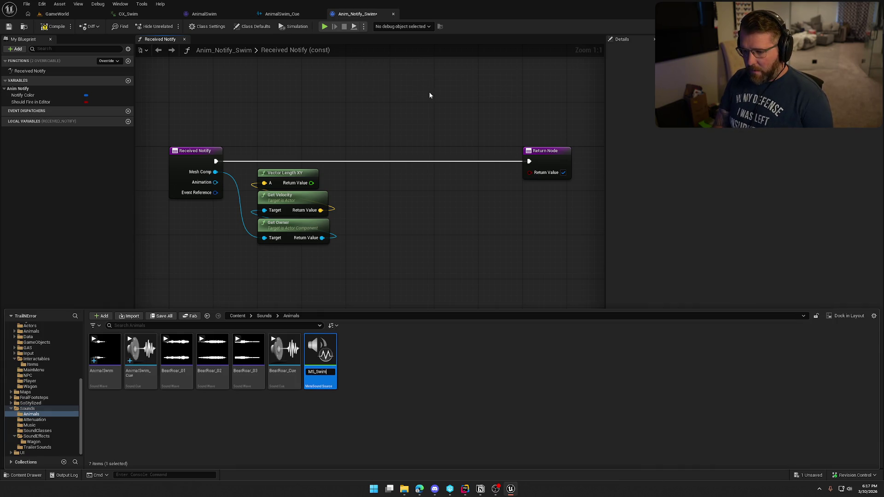
pyautogui.press('Return')
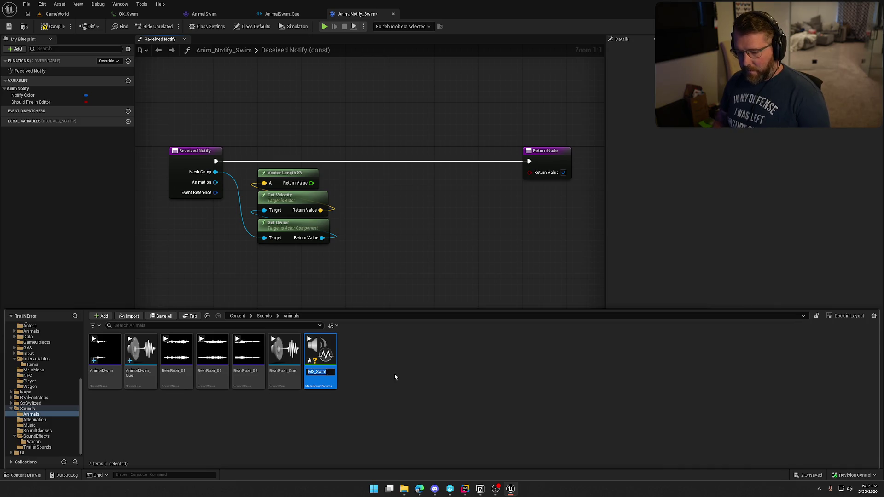
pyautogui.write('Animal_')
pyautogui.press('Return')
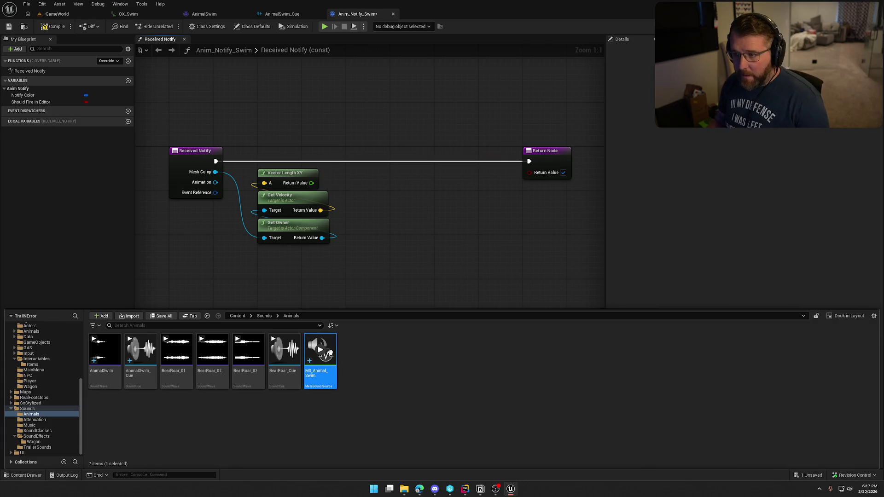
# In MS_Animal_Swim, add a stereo Wave Player triggered by On Play, playing AnimalSwim
pyautogui.doubleClick(330, 353)
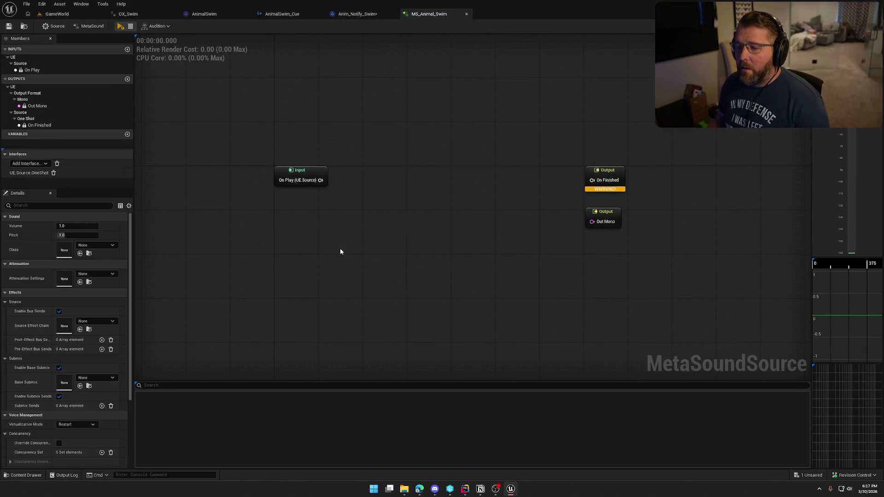
pyautogui.moveTo(321, 180); pyautogui.dragTo(412, 186)
pyautogui.write('pl')
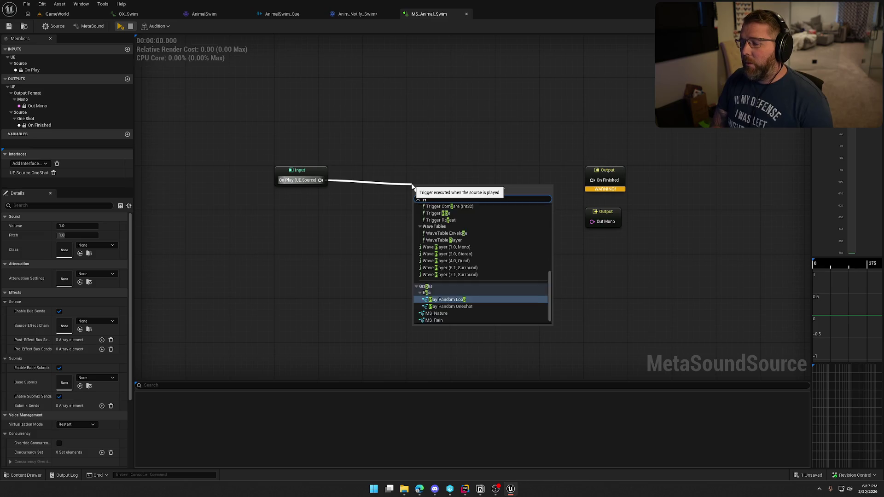
pyautogui.press('BackSpace')
pyautogui.press('BackSpace')
pyautogui.write('wave player')
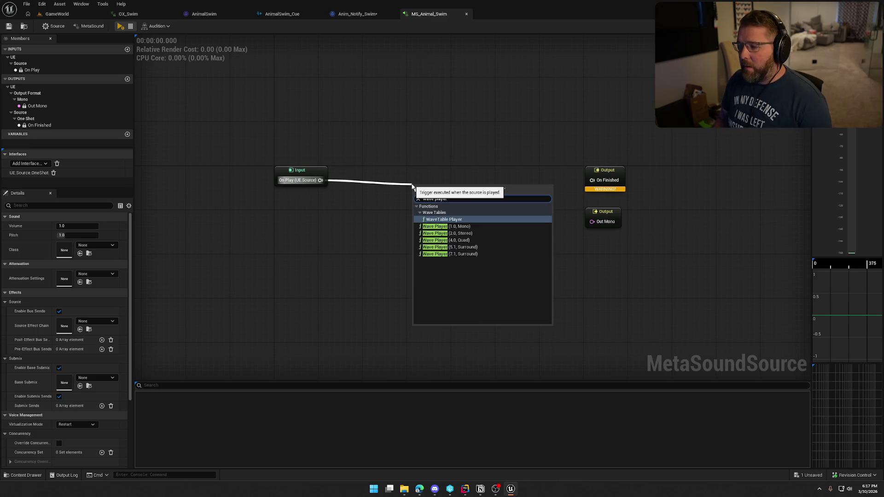
pyautogui.click(435, 233)
pyautogui.moveTo(450, 196)
pyautogui.mouseDown()
pyautogui.moveTo(445, 168)
pyautogui.moveTo(446, 179)
pyautogui.mouseUp()
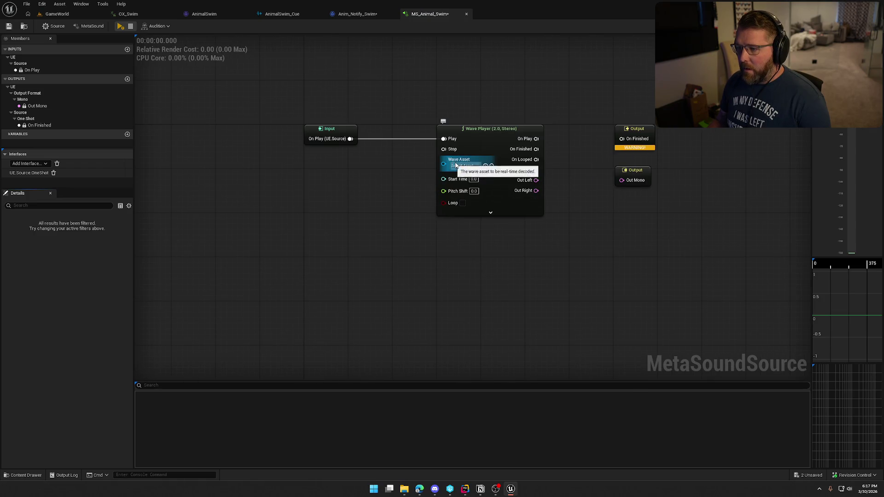
pyautogui.click(467, 166)
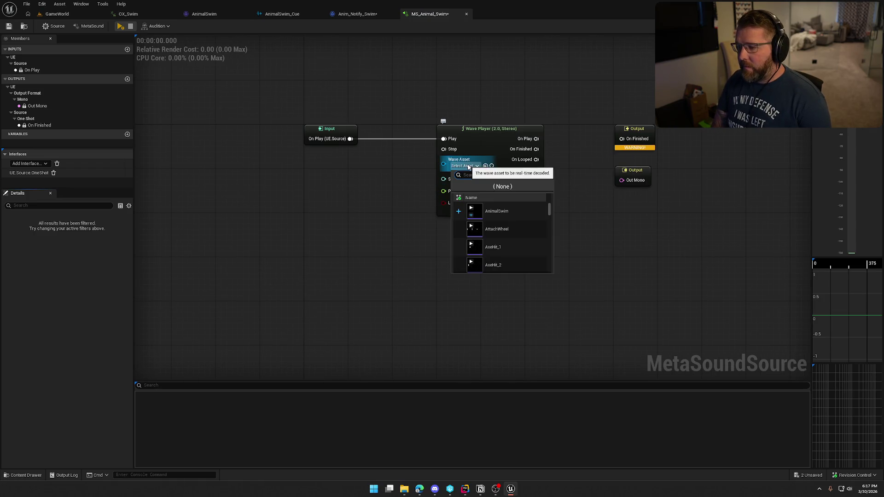
pyautogui.click(503, 215)
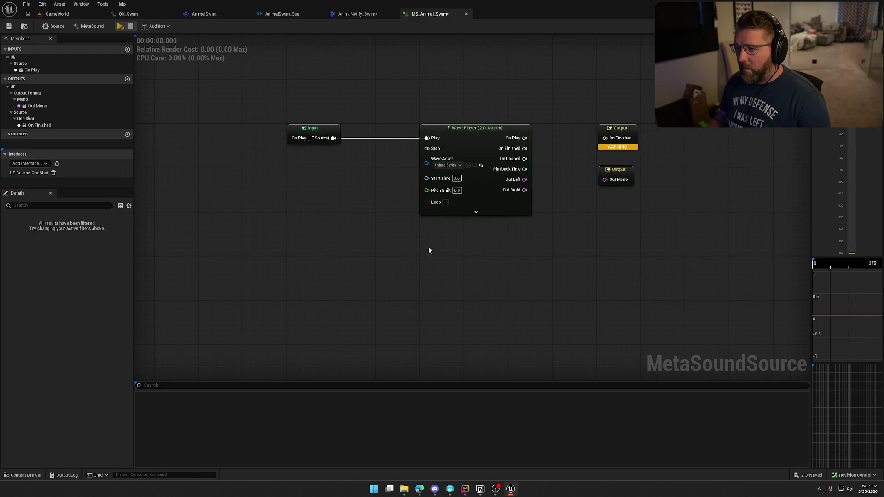
# Drive Pitch Shift with a Random (Float) node triggered by On Play, placed before Wave Player
pyautogui.moveTo(427, 194); pyautogui.dragTo(388, 218)
pyautogui.write('random f')
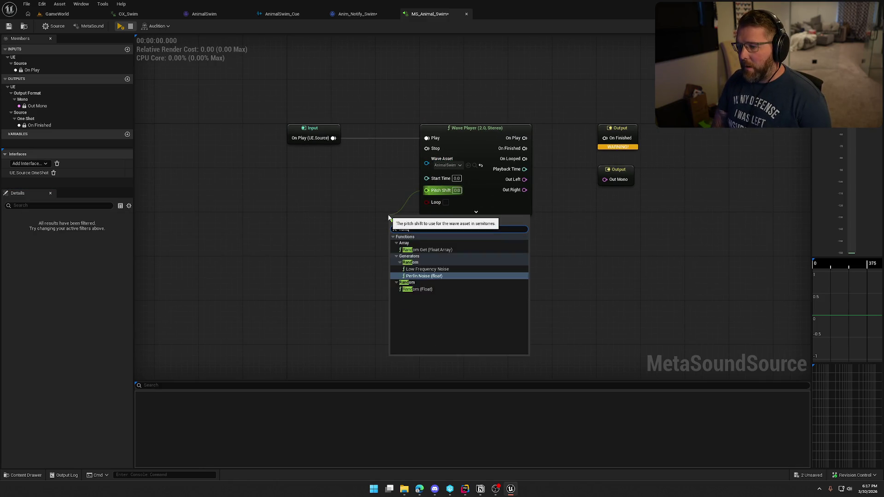
pyautogui.click(430, 290)
pyautogui.moveTo(445, 219)
pyautogui.mouseDown()
pyautogui.moveTo(387, 192)
pyautogui.moveTo(333, 137)
pyautogui.mouseUp()
pyautogui.click(502, 123)
pyautogui.moveTo(477, 128); pyautogui.dragTo(516, 123)
pyautogui.moveTo(367, 194)
pyautogui.mouseDown()
pyautogui.moveTo(412, 134)
pyautogui.moveTo(457, 136)
pyautogui.mouseUp()
pyautogui.click(446, 92)
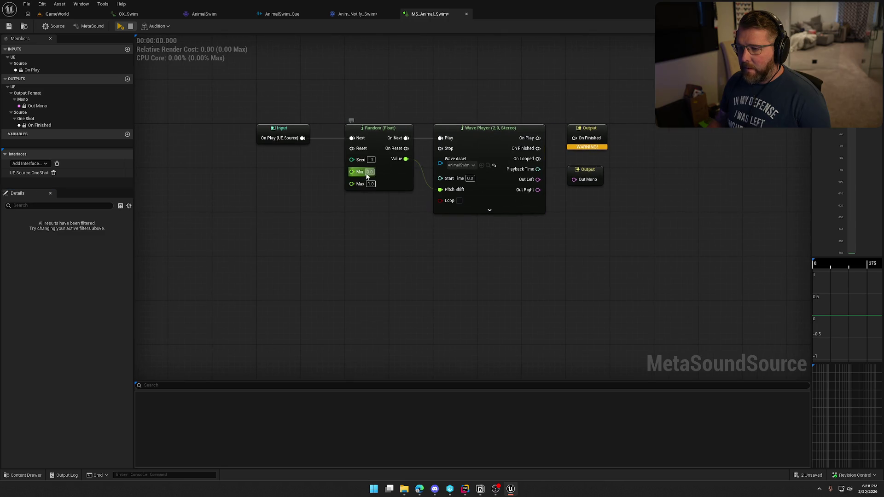
# Set the Random node's Min to -3.0 and Max to 3.0
pyautogui.click(370, 172)
pyautogui.write('-3')
pyautogui.press('Return')
pyautogui.write('3')
pyautogui.press('Return')
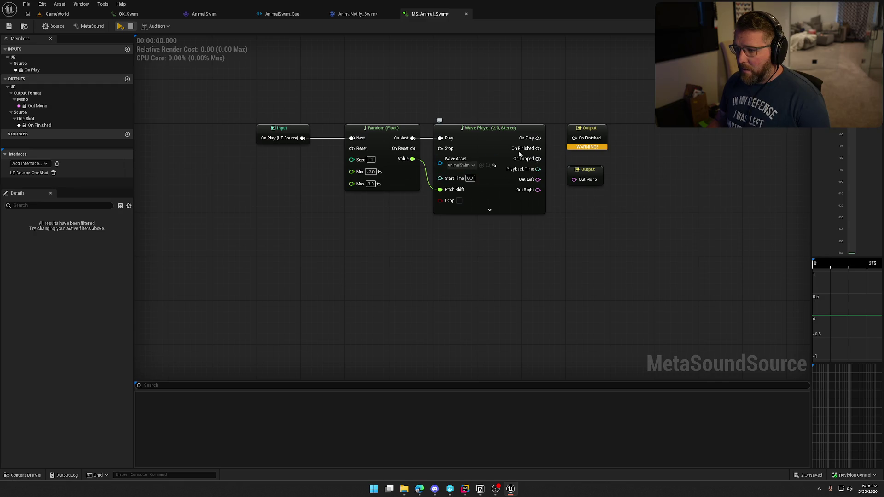
# Wire Wave Player's On Finished to the On Finished output and arrange the outputs
pyautogui.moveTo(548, 234); pyautogui.dragTo(456, 230)
pyautogui.moveTo(447, 143)
pyautogui.mouseDown()
pyautogui.moveTo(475, 150)
pyautogui.moveTo(481, 133)
pyautogui.moveTo(544, 141)
pyautogui.mouseUp()
pyautogui.moveTo(531, 145); pyautogui.dragTo(581, 141)
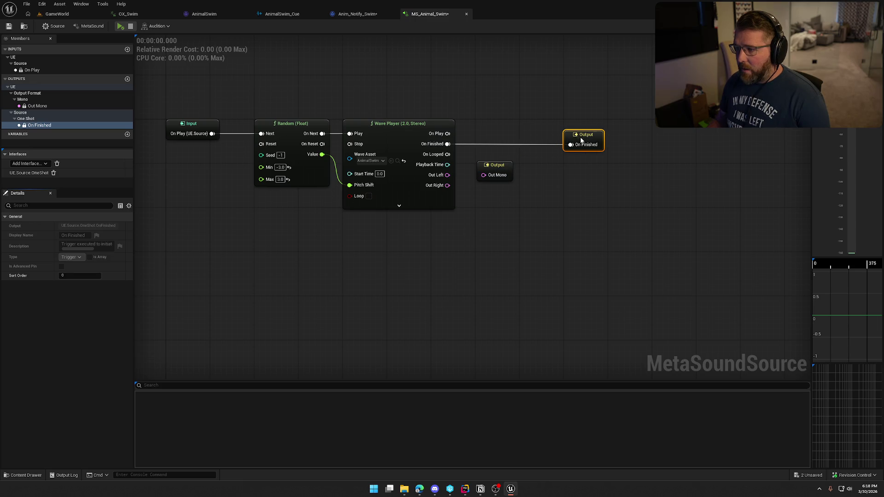
pyautogui.moveTo(498, 172); pyautogui.dragTo(530, 174)
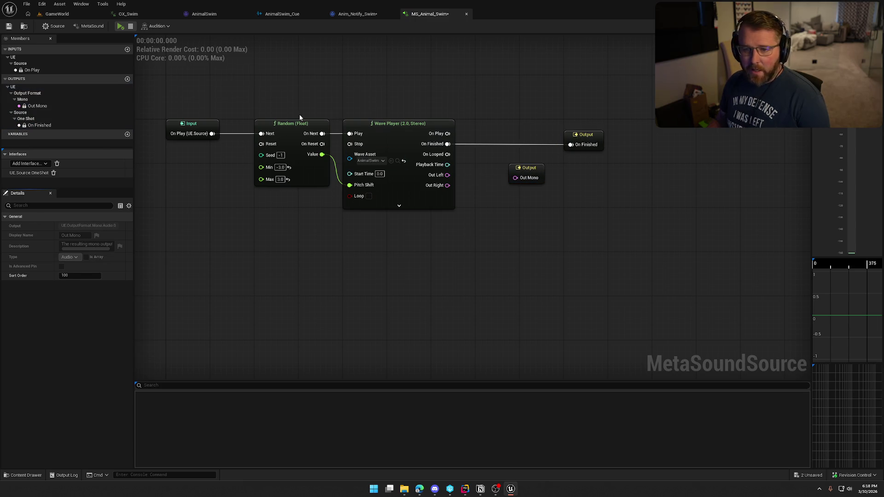
# Set the MetaSound's Output Format to Stereo and arrange the Out Left and Out Right nodes
pyautogui.click(89, 26)
pyautogui.click(88, 253)
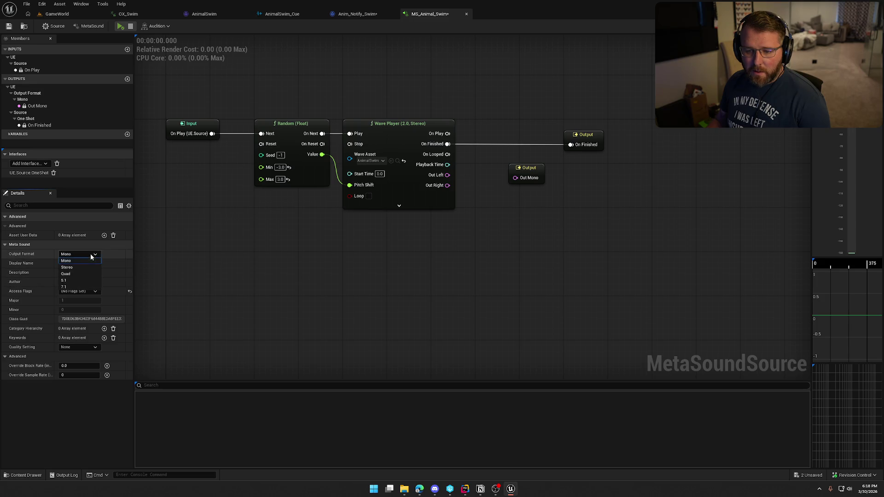
pyautogui.click(81, 268)
pyautogui.moveTo(522, 169); pyautogui.dragTo(578, 169)
pyautogui.moveTo(524, 214)
pyautogui.mouseDown()
pyautogui.moveTo(580, 194)
pyautogui.moveTo(517, 214)
pyautogui.moveTo(547, 185)
pyautogui.mouseUp()
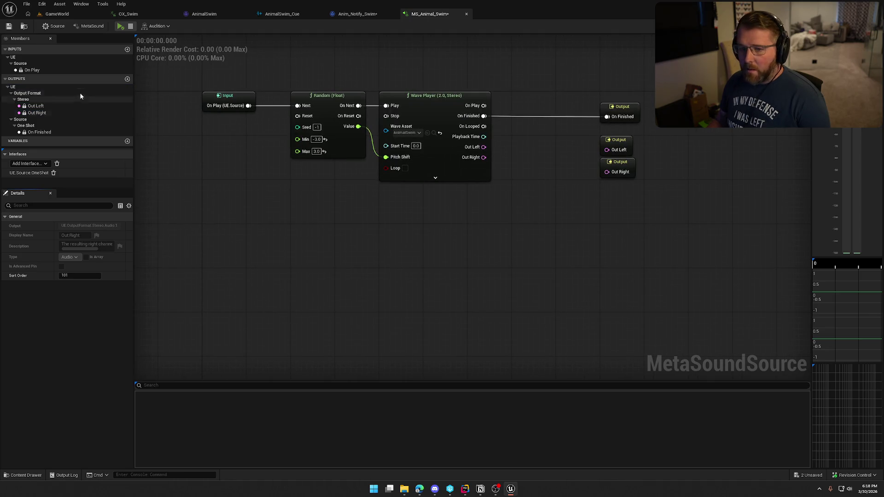
# Add a float graph input named Velocity and place it on the graph
pyautogui.click(128, 50)
pyautogui.write('Velocity')
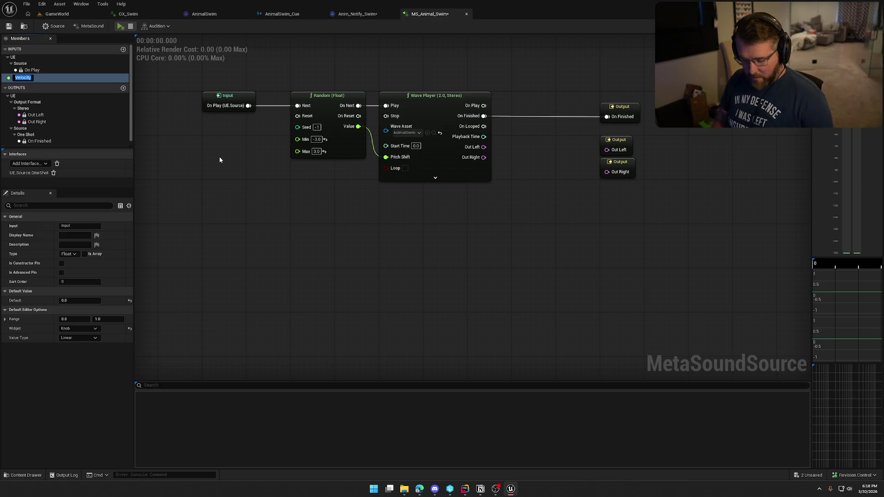
pyautogui.press('Return')
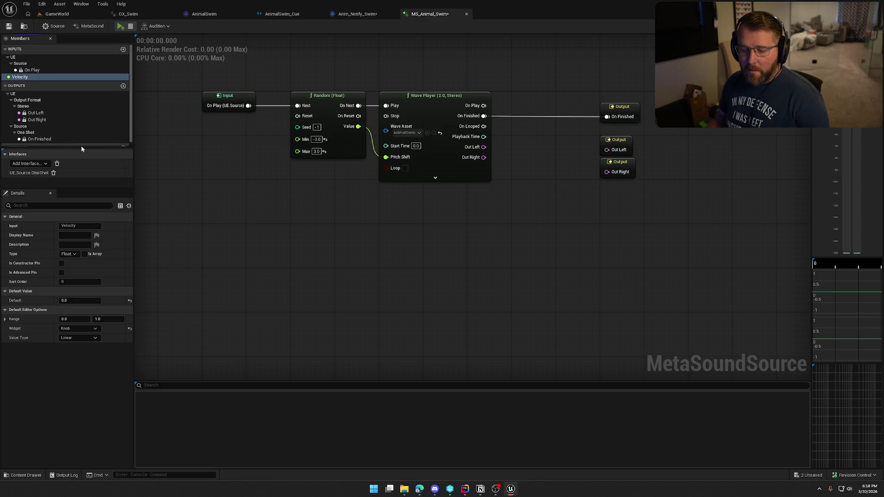
pyautogui.moveTo(24, 77)
pyautogui.mouseDown()
pyautogui.moveTo(448, 189)
pyautogui.moveTo(430, 199)
pyautogui.mouseUp()
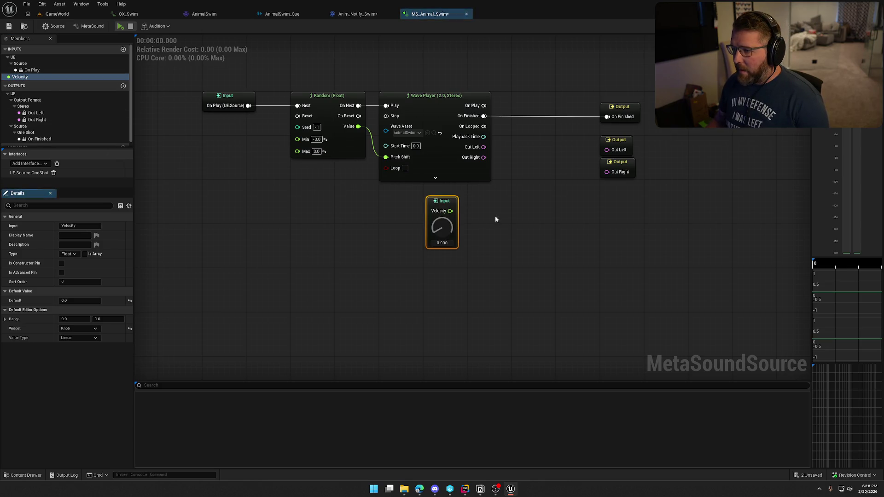
pyautogui.click(357, 13)
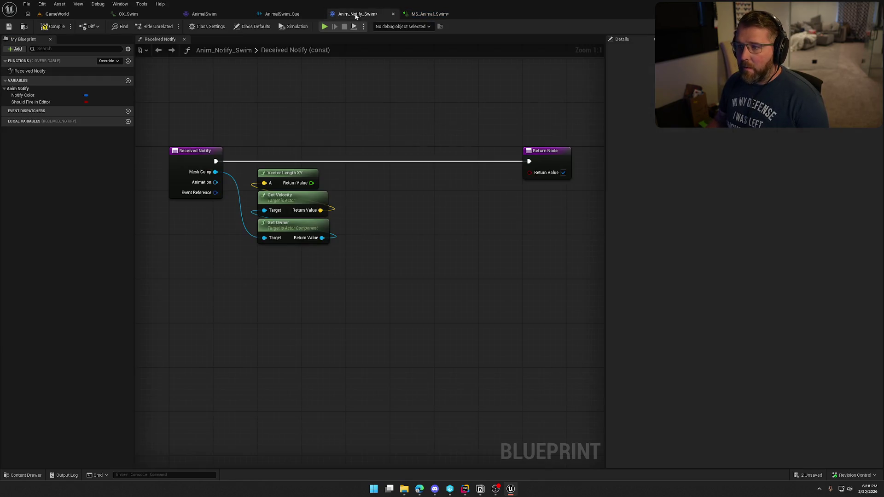
# Add a Play Sound at Location node between Received Notify and the Return Node
pyautogui.rightClick(375, 173)
pyautogui.write('play soun')
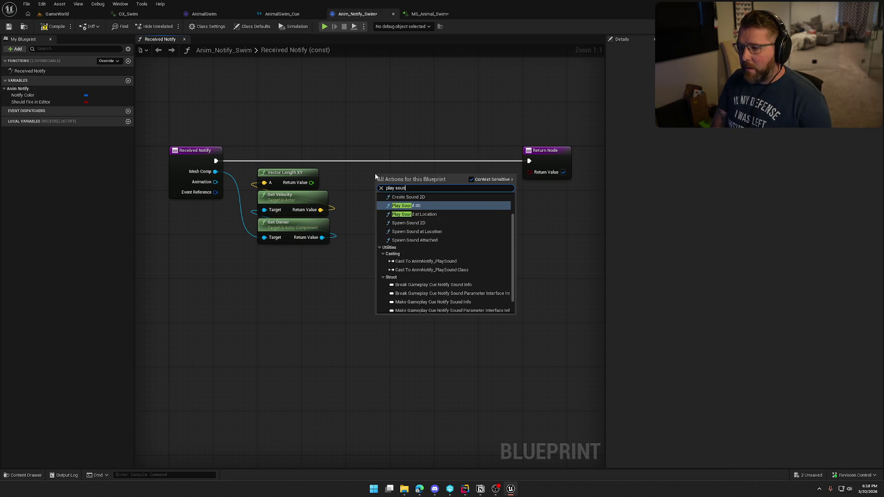
pyautogui.press('Down')
pyautogui.press('Return')
pyautogui.moveTo(380, 183)
pyautogui.mouseDown()
pyautogui.moveTo(216, 161)
pyautogui.moveTo(410, 161)
pyautogui.moveTo(460, 143)
pyautogui.moveTo(399, 143)
pyautogui.moveTo(560, 138)
pyautogui.mouseUp()
pyautogui.moveTo(344, 133); pyautogui.dragTo(349, 132)
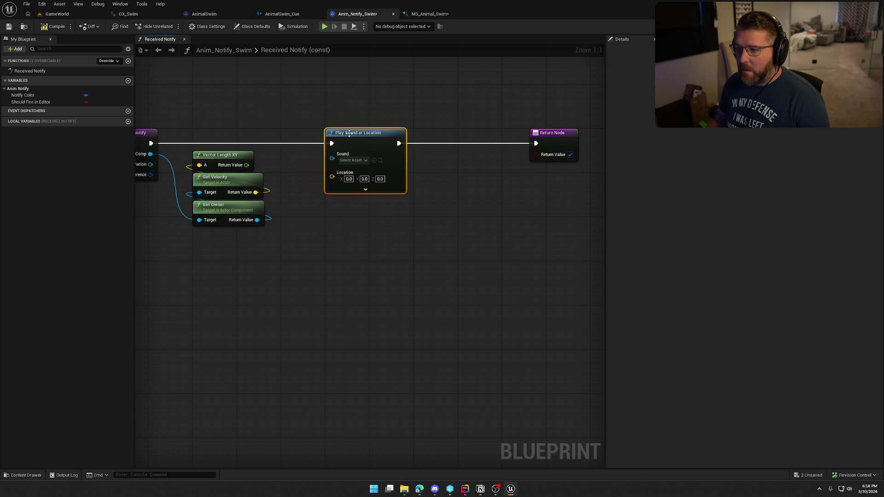
# Set the Play Sound node's Sound to MS_Animal_Swim
pyautogui.click(353, 160)
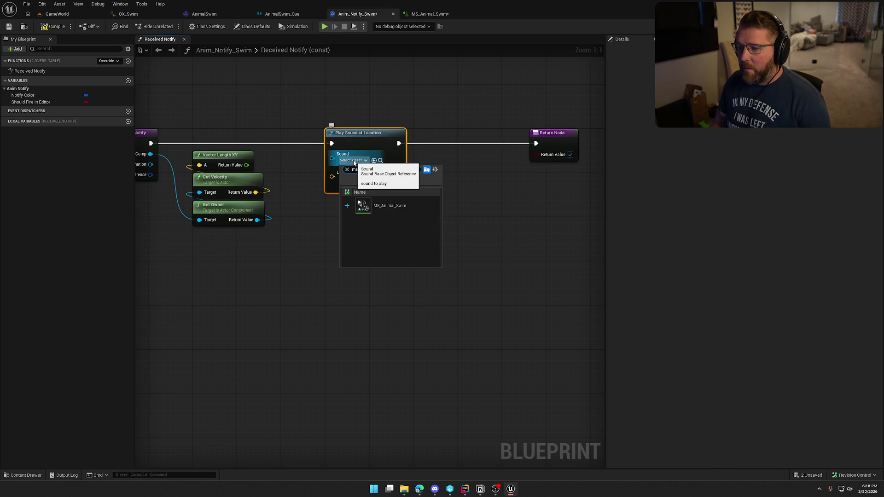
pyautogui.click(424, 296)
pyautogui.click(361, 162)
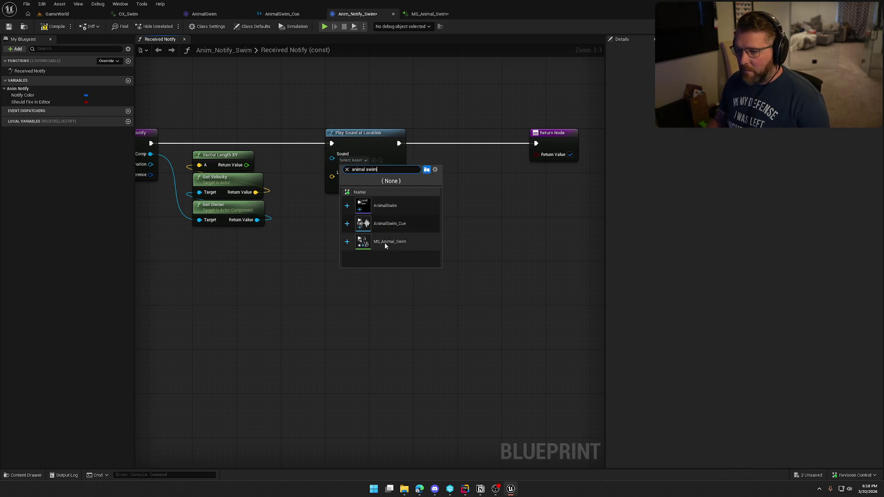
pyautogui.click(385, 242)
pyautogui.moveTo(377, 213); pyautogui.dragTo(467, 202)
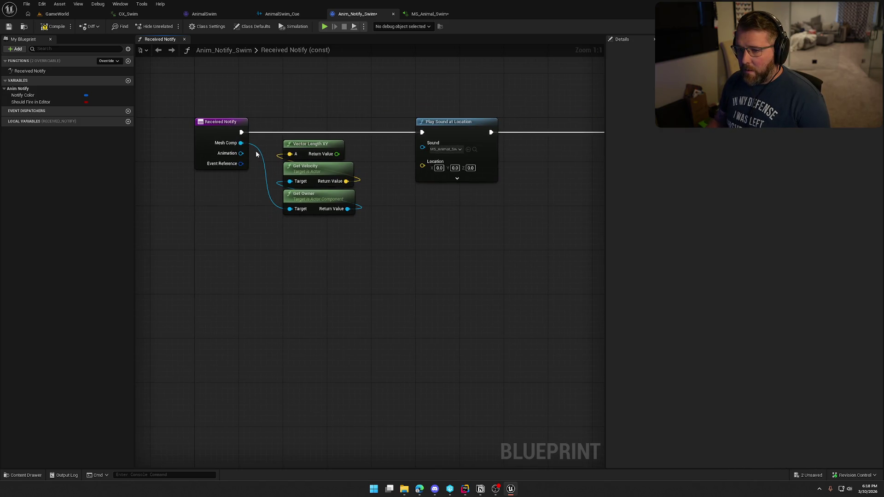
# Feed Mesh Comp's Get World Location into the sound's Location pin
pyautogui.moveTo(241, 143)
pyautogui.mouseDown()
pyautogui.moveTo(322, 163)
pyautogui.moveTo(316, 233)
pyautogui.mouseUp()
pyautogui.write('get world loca')
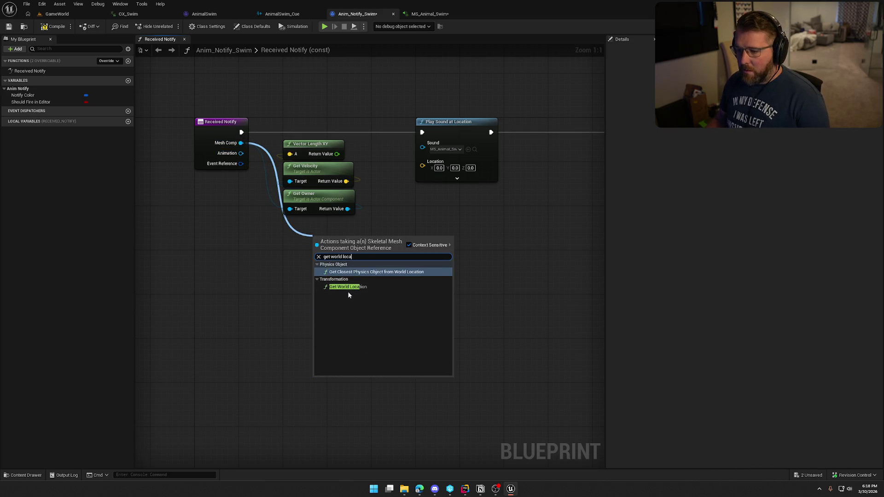
pyautogui.click(349, 287)
pyautogui.moveTo(376, 253); pyautogui.dragTo(429, 163)
pyautogui.moveTo(352, 239); pyautogui.dragTo(325, 222)
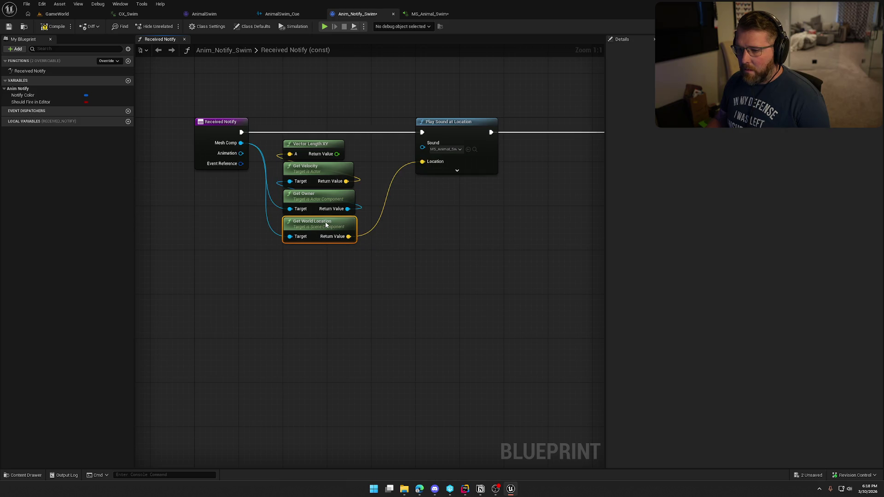
# Set the sound's Attenuation Settings to Wagon_Atten
pyautogui.click(457, 178)
pyautogui.click(443, 233)
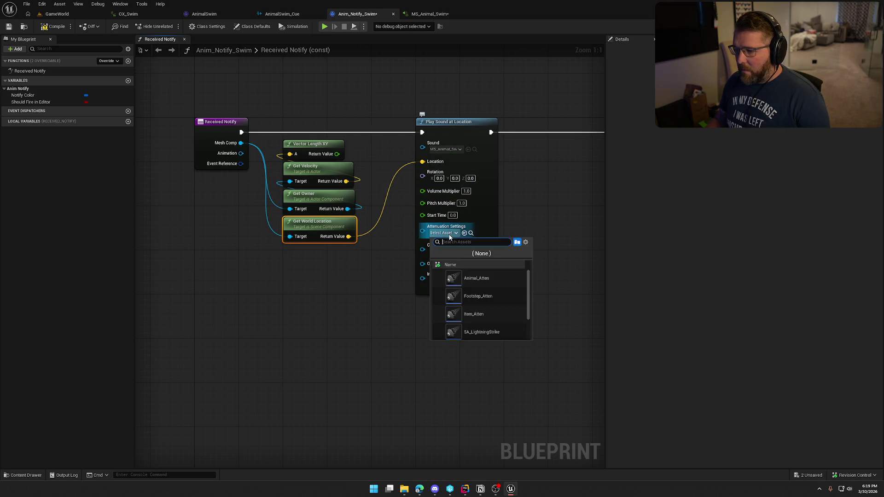
pyautogui.click(479, 332)
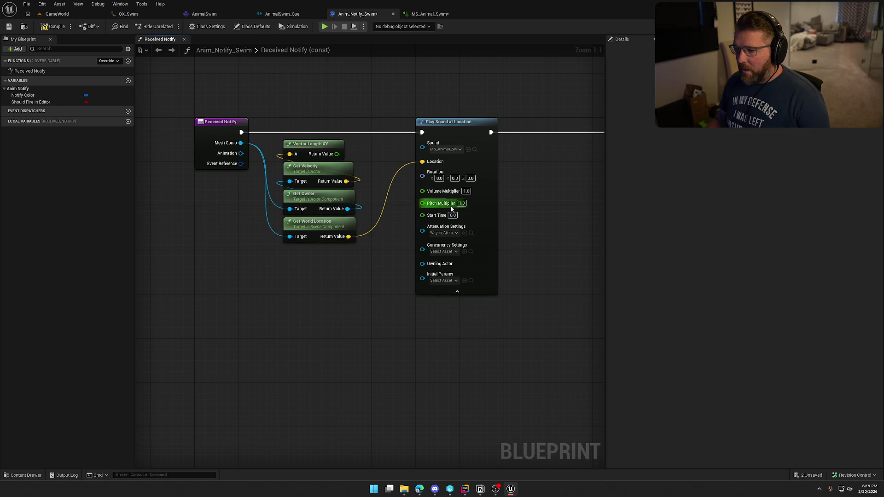
pyautogui.click(456, 291)
pyautogui.moveTo(221, 190)
pyautogui.mouseDown()
pyautogui.moveTo(287, 187)
pyautogui.moveTo(321, 206)
pyautogui.mouseUp()
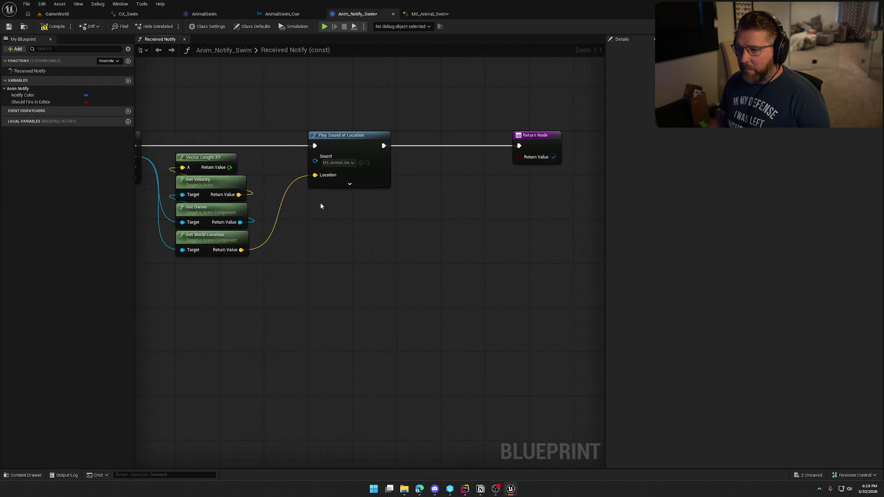
# Swap the Play Sound at Location node for a Spawn Sound at Location node wired to the Return Node
pyautogui.rightClick(325, 201)
pyautogui.write('spaw')
pyautogui.write('n sound')
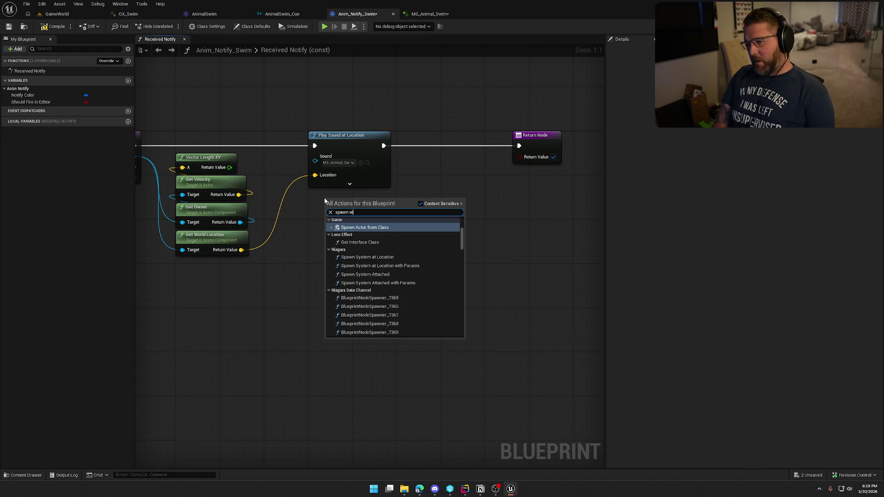
pyautogui.press('Down')
pyautogui.press('Return')
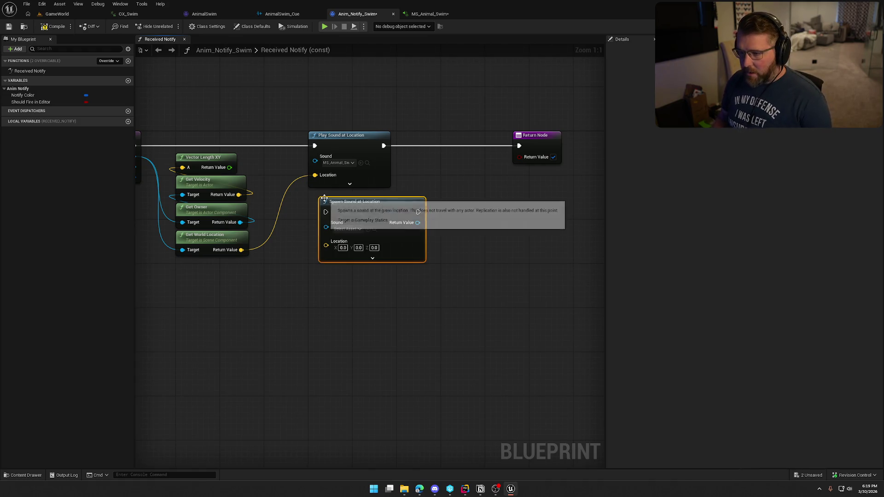
pyautogui.moveTo(325, 211)
pyautogui.mouseDown()
pyautogui.moveTo(202, 166)
pyautogui.moveTo(242, 155)
pyautogui.moveTo(232, 145)
pyautogui.mouseUp()
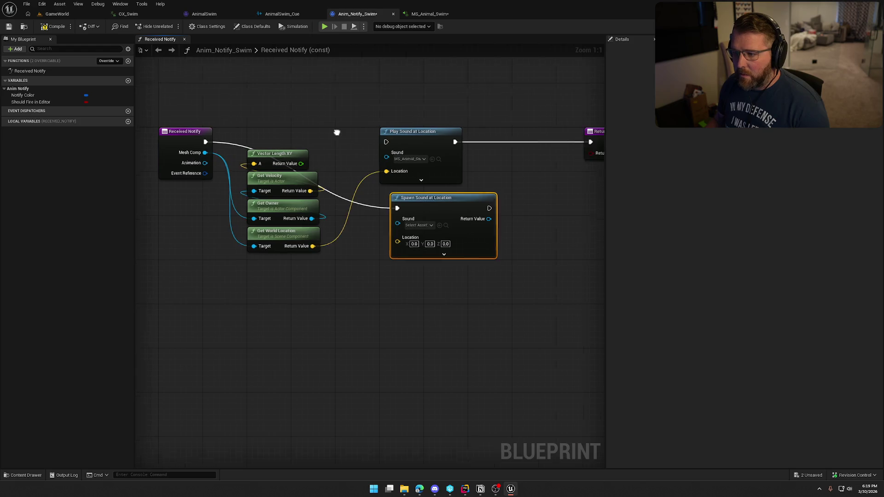
pyautogui.moveTo(398, 145); pyautogui.dragTo(432, 211)
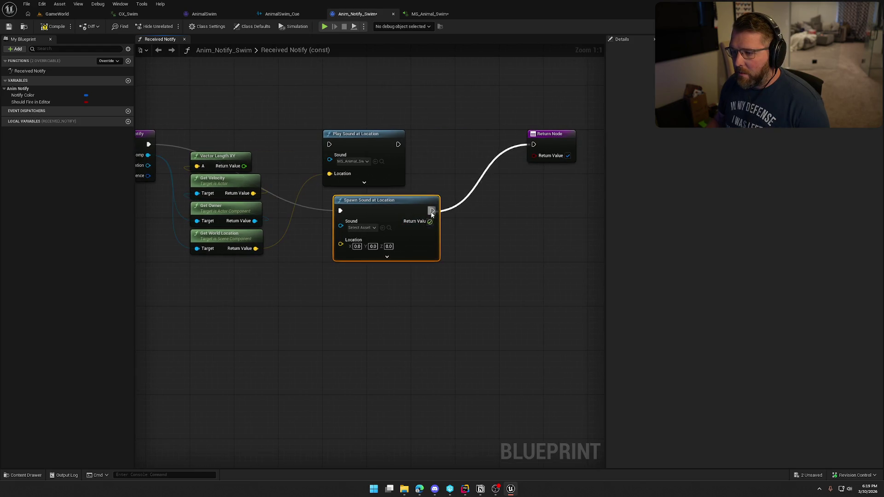
pyautogui.moveTo(330, 174); pyautogui.dragTo(346, 248)
pyautogui.click(380, 169)
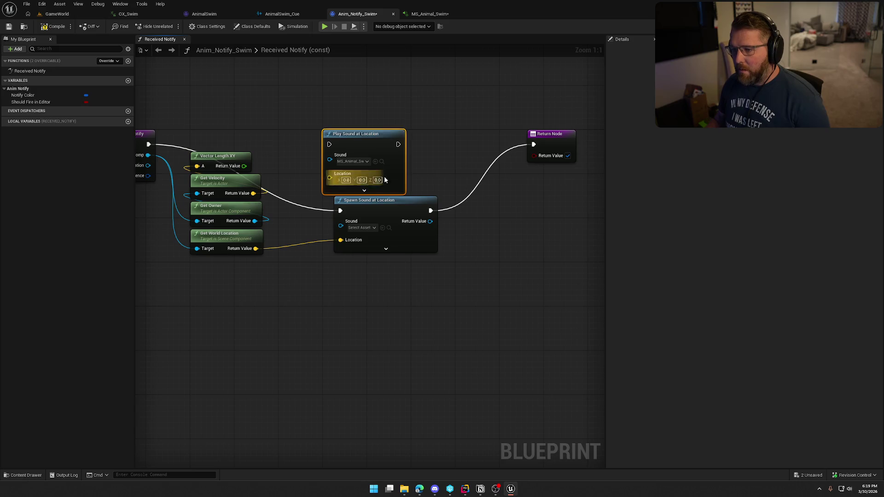
pyautogui.press('Delete')
pyautogui.moveTo(387, 211)
pyautogui.mouseDown()
pyautogui.moveTo(380, 139)
pyautogui.moveTo(374, 145)
pyautogui.mouseUp()
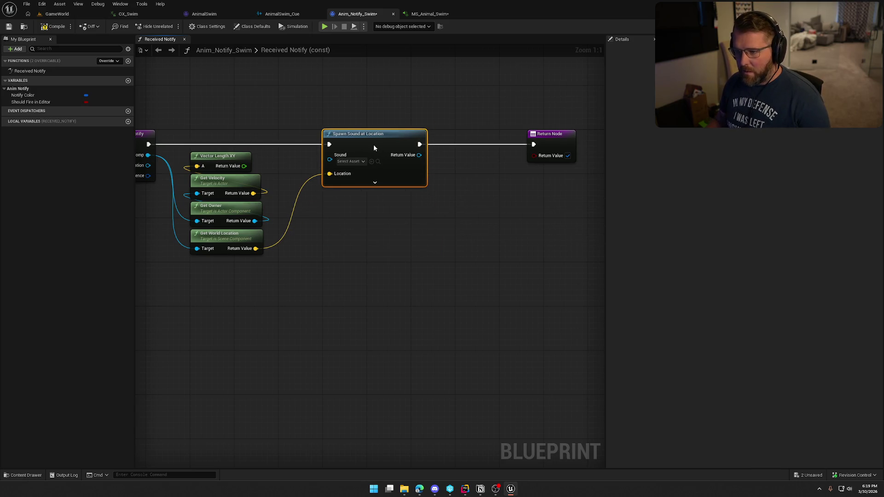
pyautogui.moveTo(508, 141); pyautogui.dragTo(567, 141)
# Add a Set Float Parameter named Velocity on the spawned sound, fed by Vector Length XY
pyautogui.moveTo(366, 155); pyautogui.dragTo(399, 168)
pyautogui.write('set float')
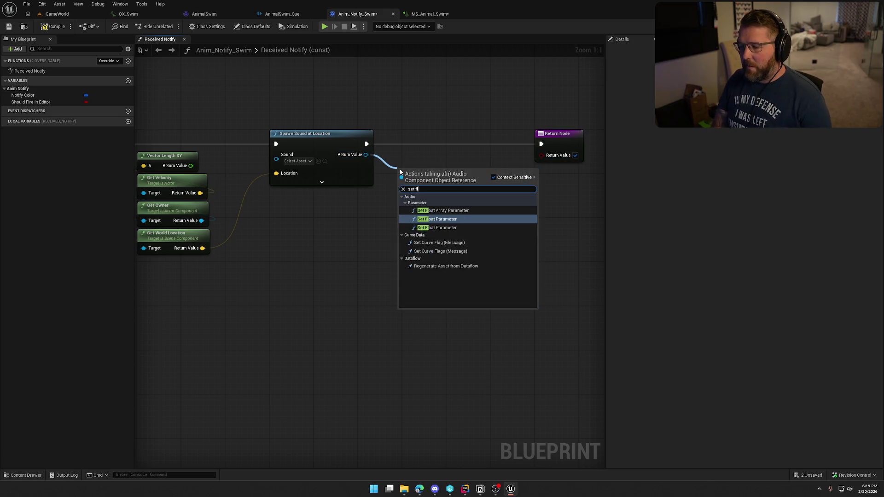
pyautogui.click(447, 231)
pyautogui.moveTo(430, 184); pyautogui.dragTo(437, 184)
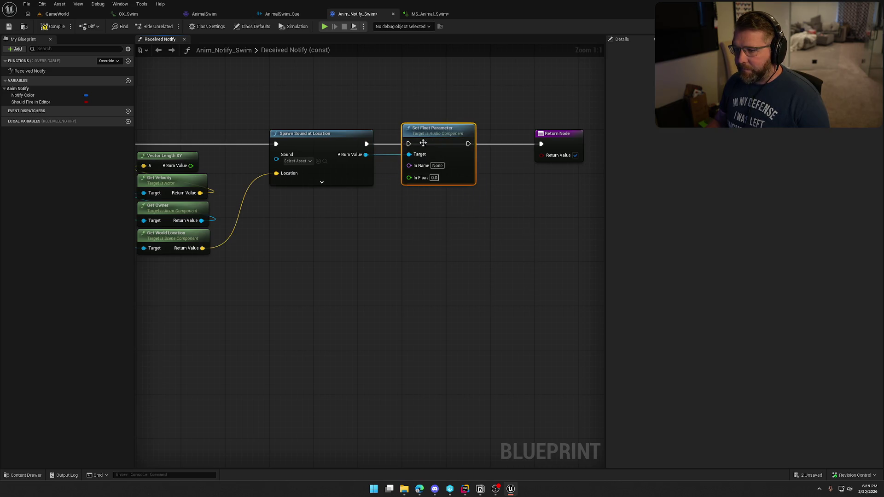
pyautogui.write('Velocity')
pyautogui.click(474, 238)
pyautogui.moveTo(469, 144); pyautogui.dragTo(543, 144)
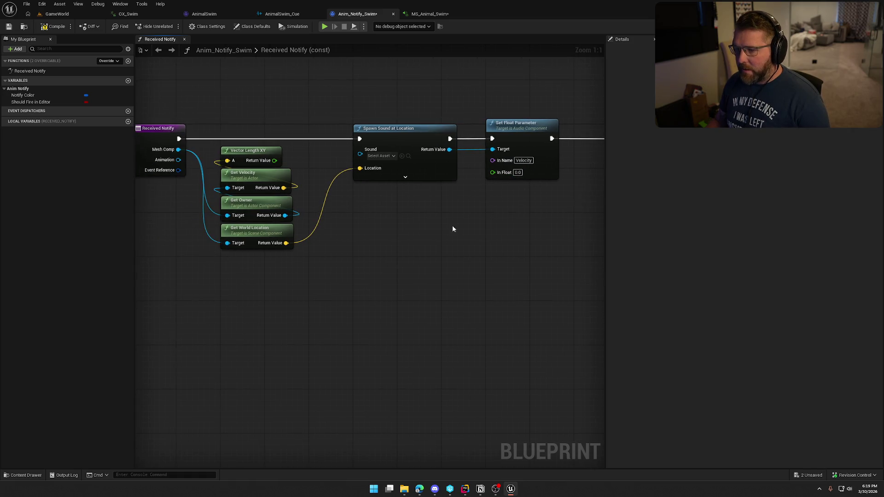
pyautogui.moveTo(280, 161)
pyautogui.mouseDown()
pyautogui.moveTo(495, 185)
pyautogui.moveTo(493, 172)
pyautogui.mouseUp()
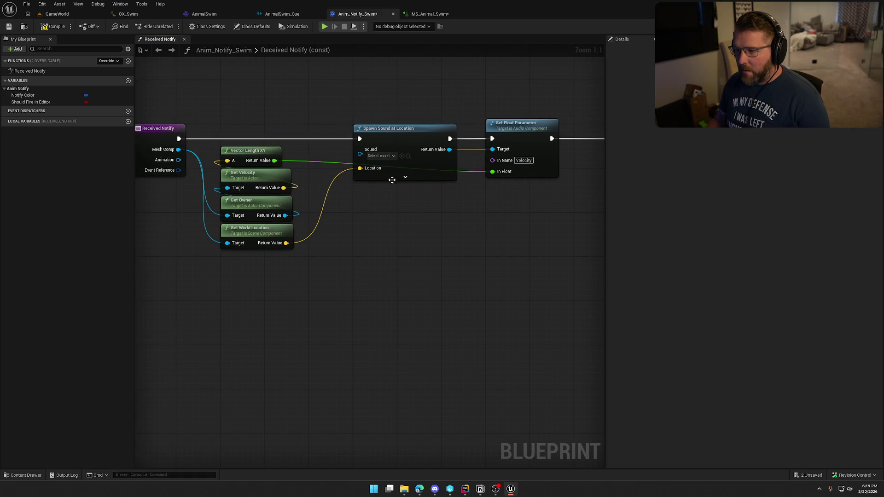
# Make Spawn Sound play MS_Animal_Swim with Wagon_Atten as its attenuation
pyautogui.click(379, 156)
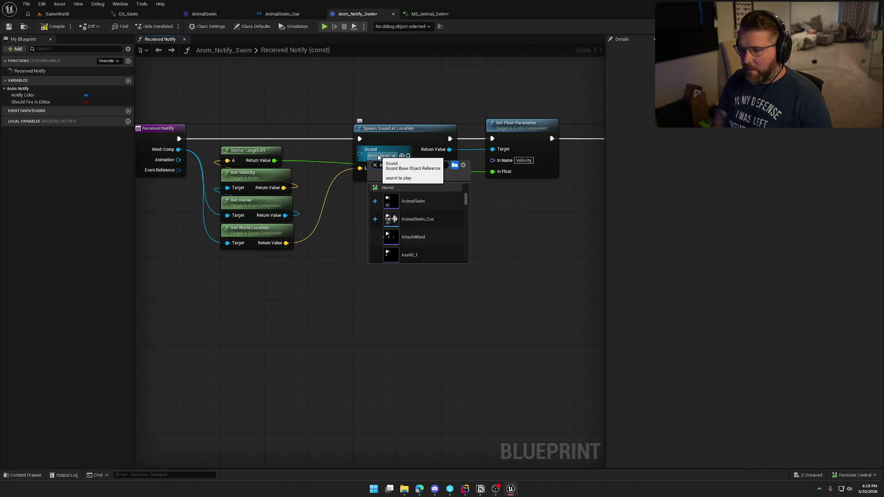
pyautogui.write('ms')
pyautogui.click(398, 195)
pyautogui.click(405, 177)
pyautogui.moveTo(393, 254); pyautogui.dragTo(393, 254)
pyautogui.click(322, 243)
pyautogui.click(381, 240)
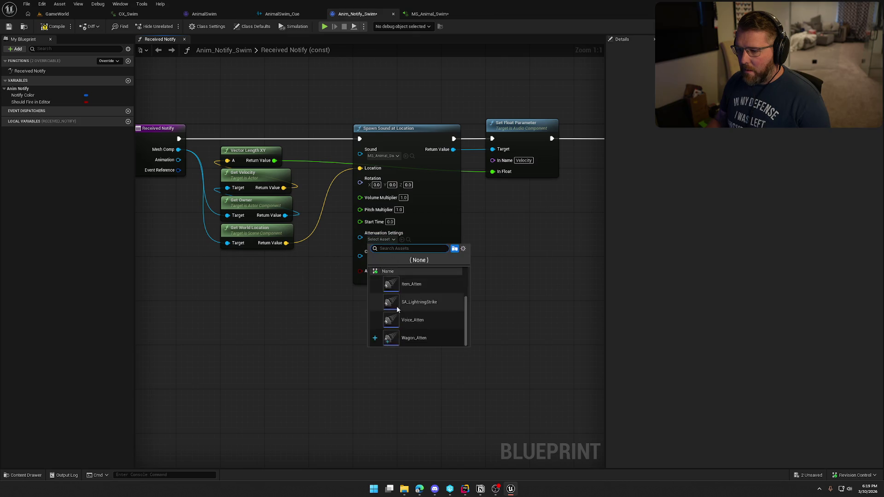
pyautogui.click(403, 338)
pyautogui.click(407, 282)
# Tidy the blueprint graph layout and switch to the MS_Animal_Swim MetaSound
pyautogui.press('Home')
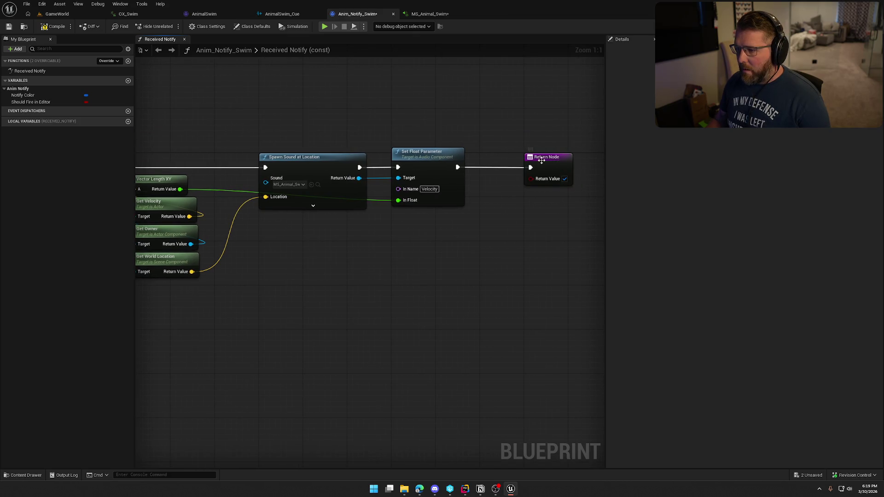
pyautogui.moveTo(544, 160); pyautogui.dragTo(504, 164)
pyautogui.click(429, 252)
pyautogui.press('Home')
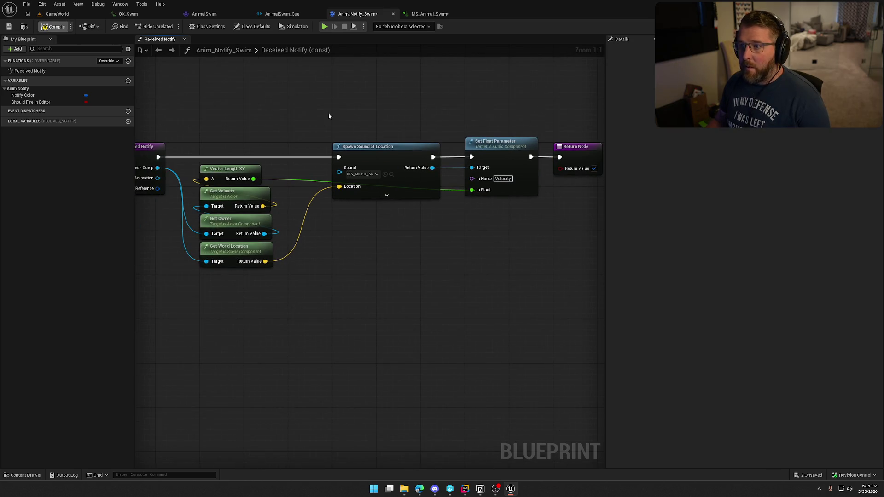
pyautogui.click(430, 14)
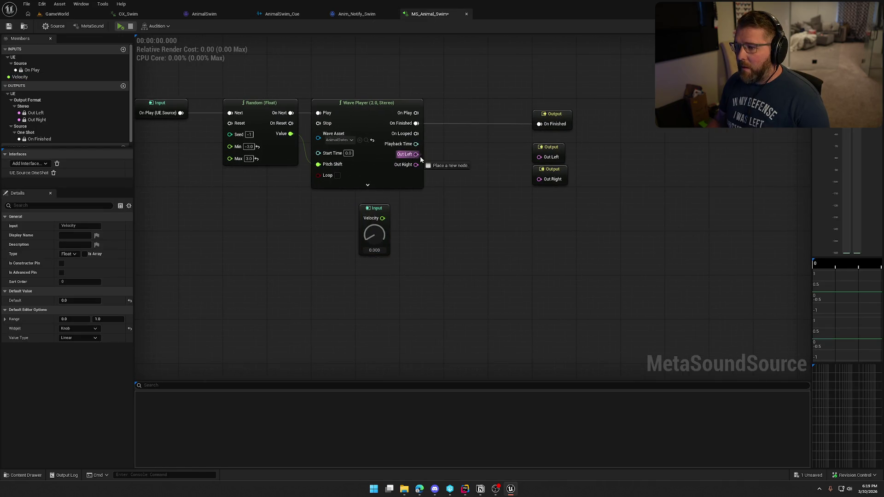
# Insert a Multiply node on the left audio channel and wire it to Out Left
pyautogui.moveTo(416, 153); pyautogui.dragTo(453, 168)
pyautogui.write('multiply')
pyautogui.press('Return')
pyautogui.press('Delete')
pyautogui.moveTo(416, 154)
pyautogui.mouseDown()
pyautogui.moveTo(475, 159)
pyautogui.moveTo(407, 212)
pyautogui.moveTo(383, 219)
pyautogui.mouseUp()
pyautogui.write('multiply')
pyautogui.click(487, 178)
pyautogui.moveTo(473, 167)
pyautogui.mouseDown()
pyautogui.moveTo(468, 161)
pyautogui.moveTo(539, 157)
pyautogui.mouseUp()
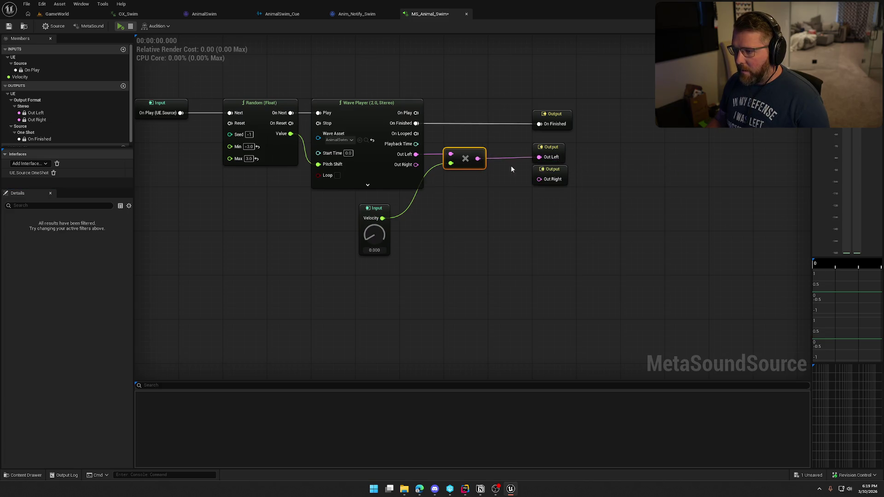
# Duplicate the Multiply for the right channel into Out Right and wire Velocity into it
pyautogui.hotkey('ctrl', 'c')
pyautogui.hotkey('ctrl', 'v')
pyautogui.moveTo(416, 165); pyautogui.dragTo(540, 179)
pyautogui.moveTo(451, 186); pyautogui.dragTo(389, 220)
pyautogui.click(437, 244)
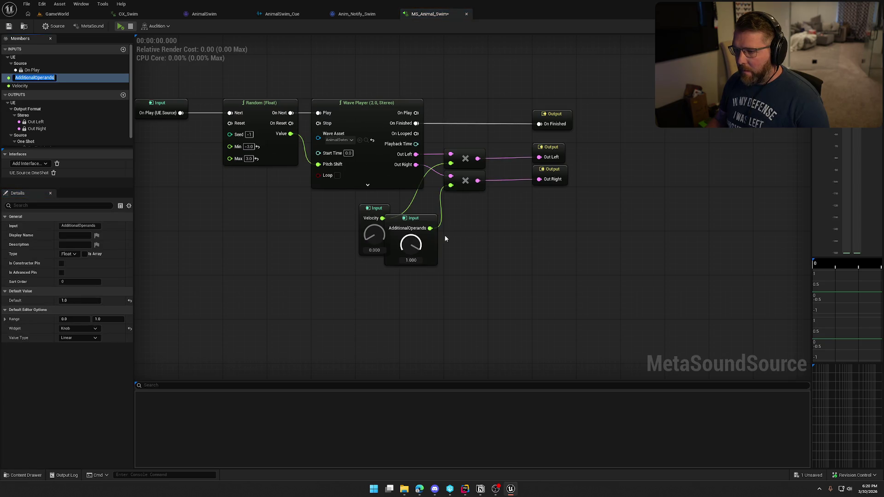
pyautogui.hotkey('ctrl', 'z')
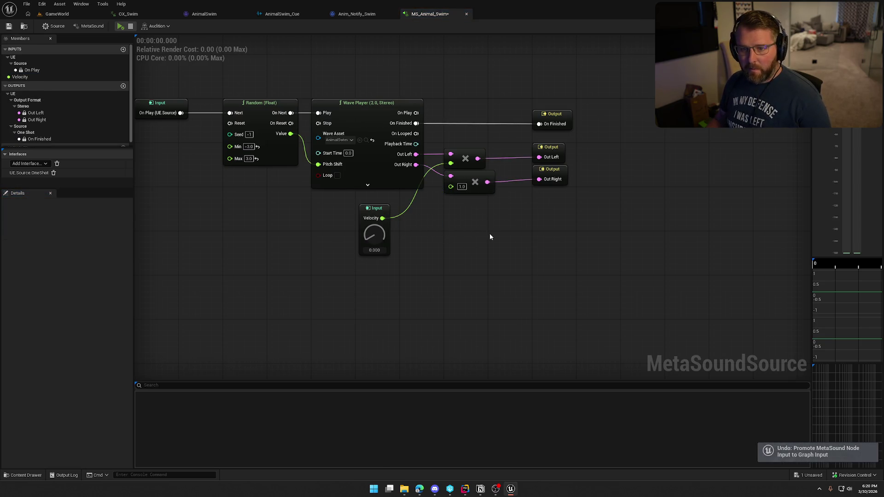
pyautogui.moveTo(383, 218); pyautogui.dragTo(461, 192)
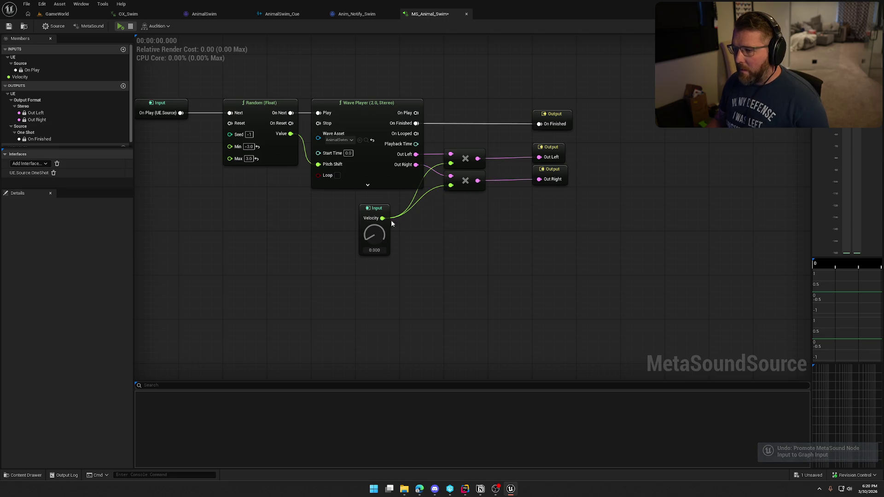
# Rearrange the Velocity input and output nodes, then select the Velocity input
pyautogui.moveTo(381, 211); pyautogui.dragTo(410, 200)
pyautogui.moveTo(587, 189)
pyautogui.mouseDown()
pyautogui.moveTo(549, 145)
pyautogui.moveTo(521, 155)
pyautogui.mouseUp()
pyautogui.moveTo(586, 250); pyautogui.dragTo(651, 252)
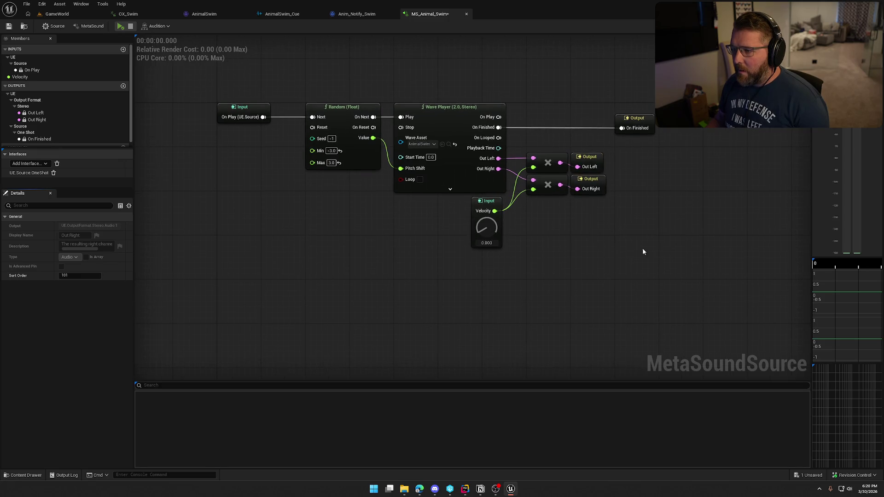
pyautogui.moveTo(305, 89)
pyautogui.mouseDown()
pyautogui.moveTo(396, 109)
pyautogui.moveTo(543, 298)
pyautogui.mouseUp()
pyautogui.click(278, 157)
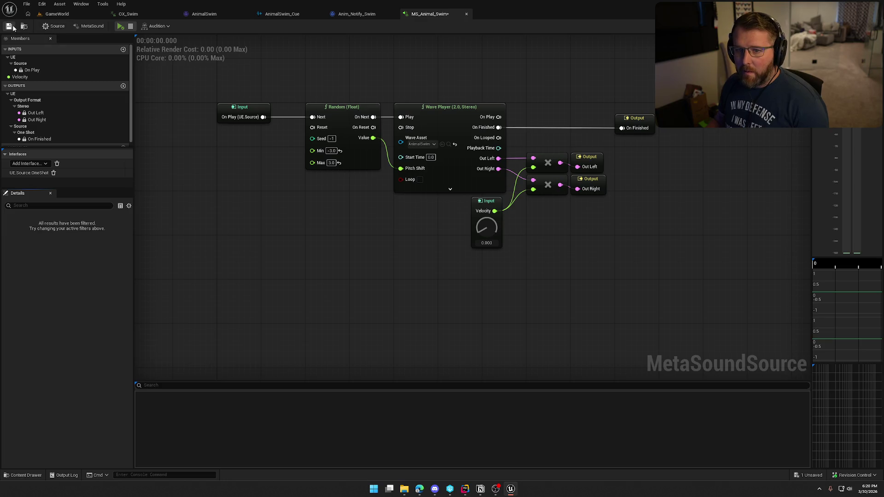
pyautogui.click(483, 217)
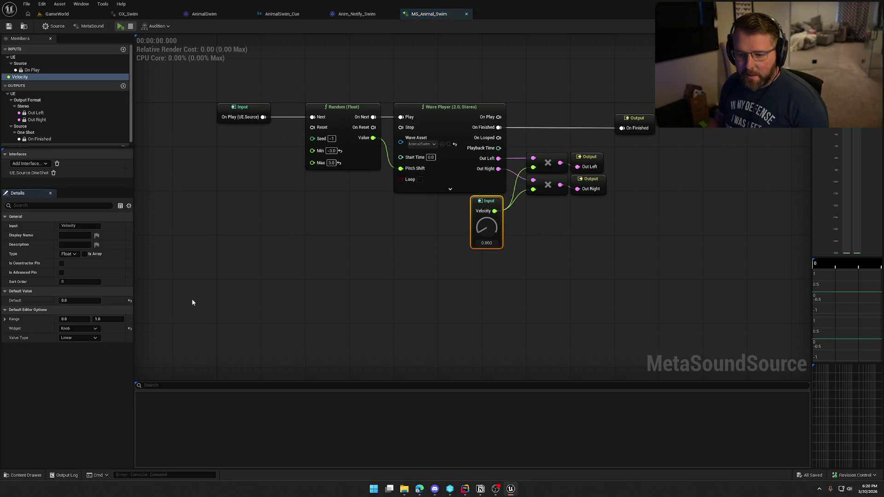
# Set the Velocity input's range maximum to 300 and place the node beside the Wave Player
pyautogui.click(112, 319)
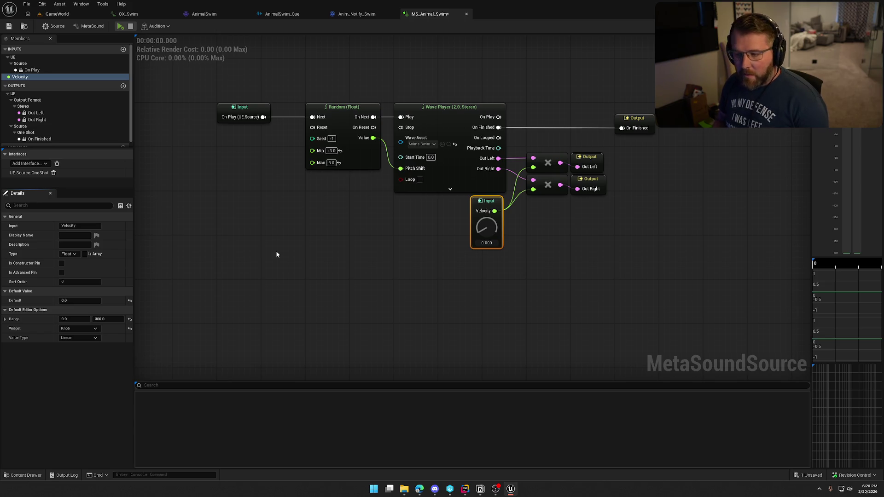
pyautogui.click(276, 254)
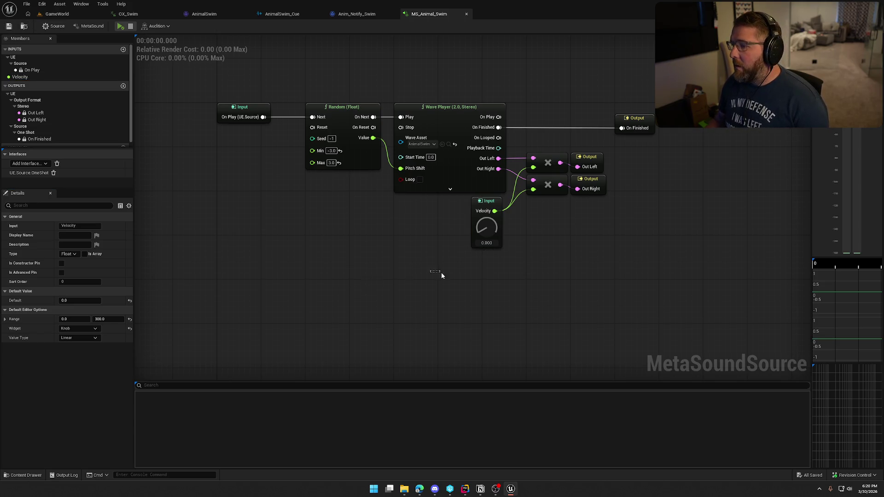
pyautogui.moveTo(441, 272); pyautogui.dragTo(399, 264)
pyautogui.moveTo(440, 192)
pyautogui.mouseDown()
pyautogui.moveTo(362, 194)
pyautogui.moveTo(414, 220)
pyautogui.mouseUp()
# Add a Map Range (Float) node after Velocity with In Range B set to 300
pyautogui.write('map')
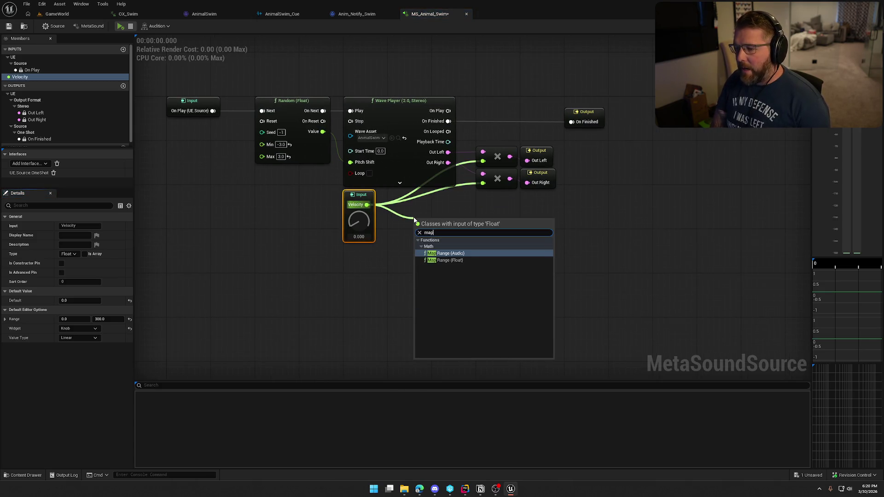
pyautogui.click(449, 261)
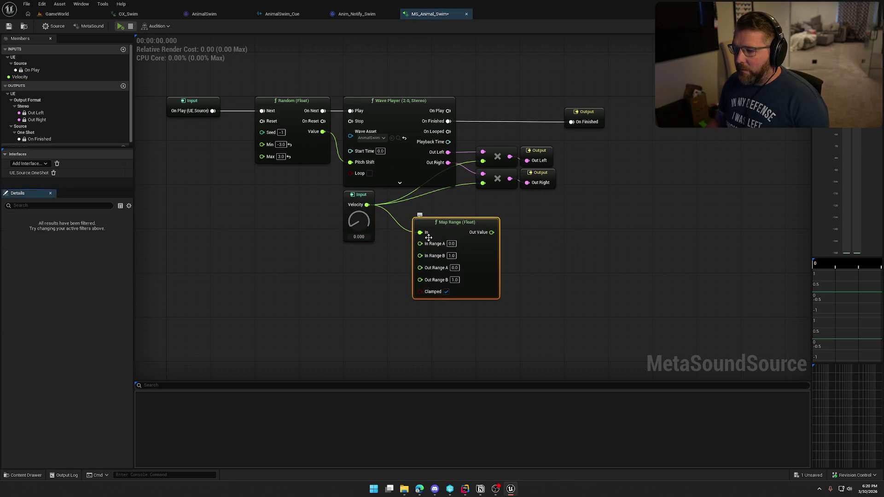
pyautogui.moveTo(439, 213); pyautogui.dragTo(428, 208)
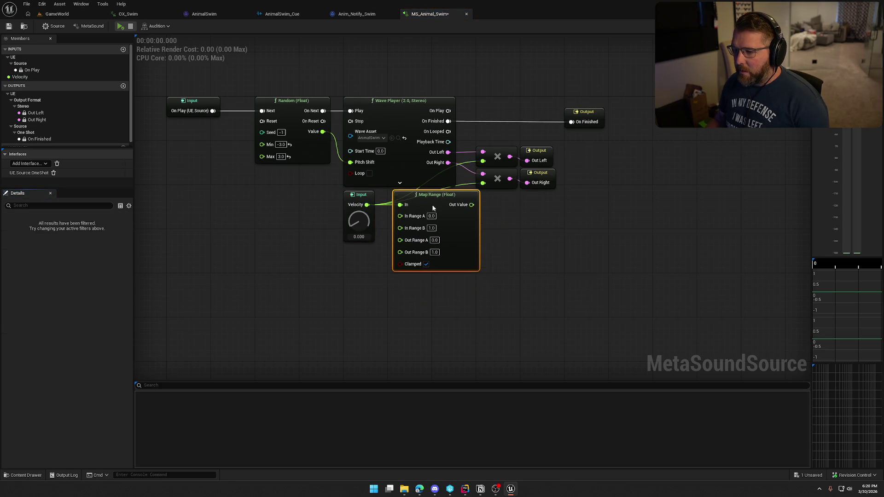
pyautogui.click(426, 228)
pyautogui.write('300')
pyautogui.press('Return')
# Feed the Map Range output into both multipliers, rearrange the nodes, and save MS_Animal_Swim
pyautogui.click(514, 234)
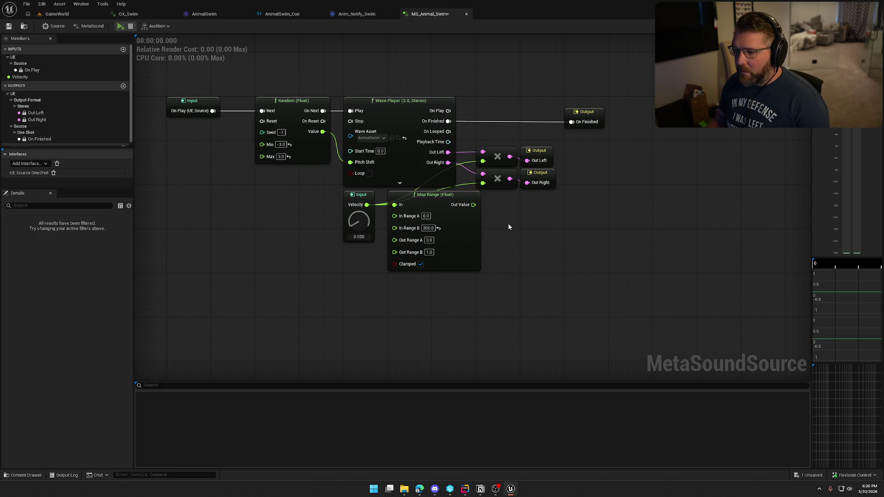
pyautogui.moveTo(473, 205)
pyautogui.mouseDown()
pyautogui.moveTo(483, 183)
pyautogui.moveTo(472, 171)
pyautogui.moveTo(472, 220)
pyautogui.moveTo(444, 201)
pyautogui.mouseUp()
pyautogui.click(523, 257)
pyautogui.moveTo(569, 217)
pyautogui.mouseDown()
pyautogui.moveTo(475, 144)
pyautogui.moveTo(537, 153)
pyautogui.mouseUp()
pyautogui.click(524, 243)
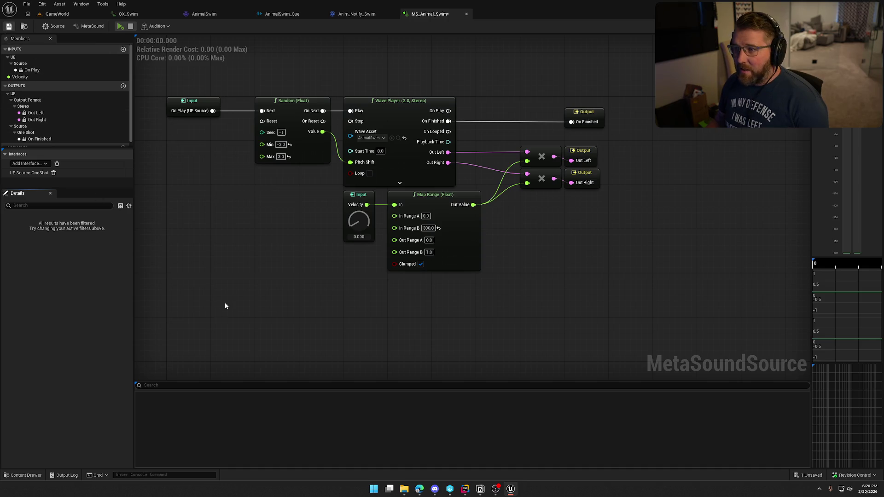
pyautogui.hotkey('ctrl', 's')
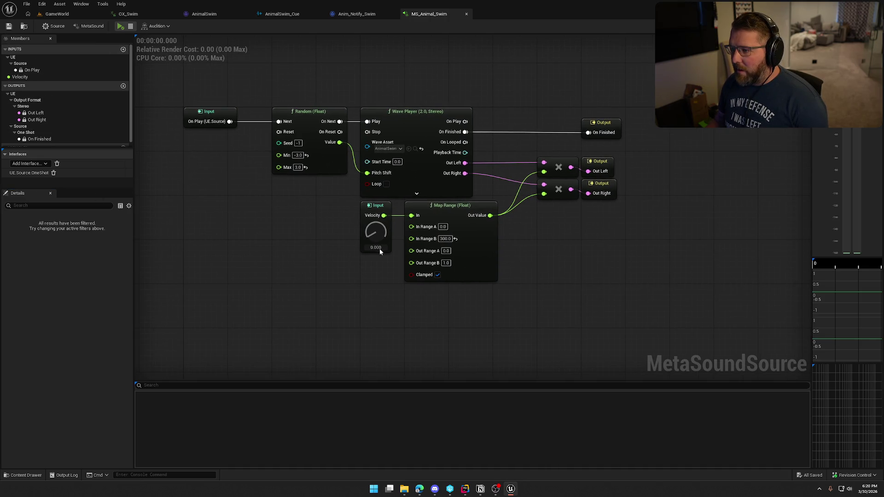
pyautogui.moveTo(608, 122); pyautogui.dragTo(564, 122)
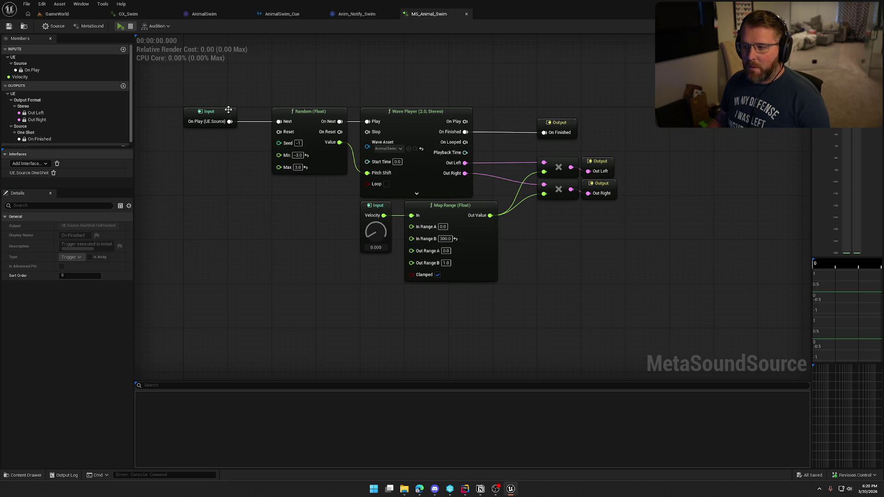
# Preview MS_Animal_Swim at Velocity 115.2 and about 48, save it, and return to Anim_Notify_Swim
pyautogui.click(119, 26)
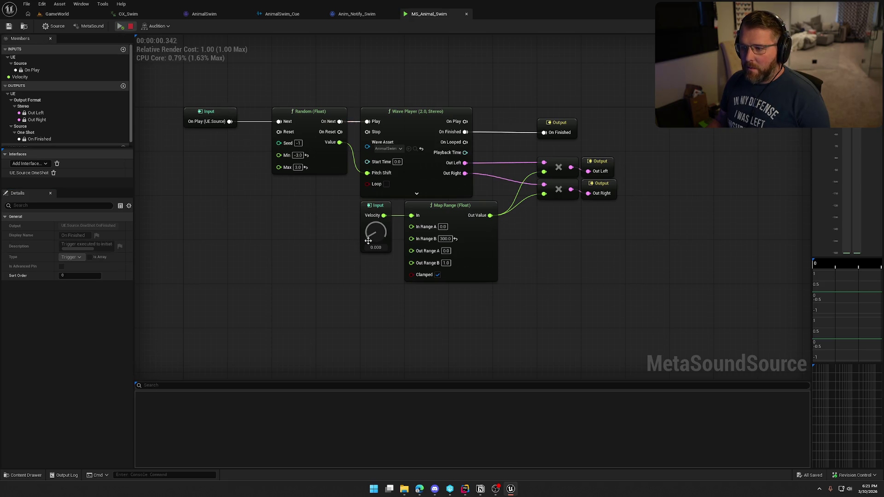
pyautogui.moveTo(375, 236); pyautogui.dragTo(402, 251)
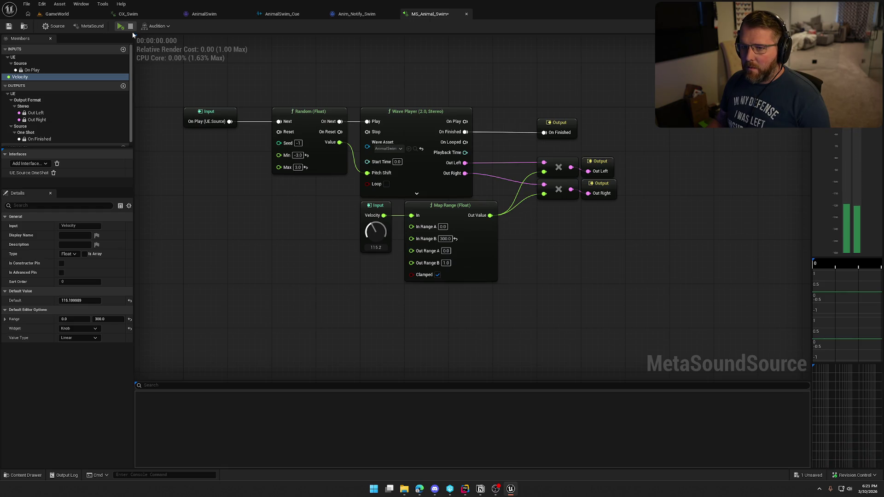
pyautogui.click(119, 27)
pyautogui.moveTo(376, 231); pyautogui.dragTo(365, 243)
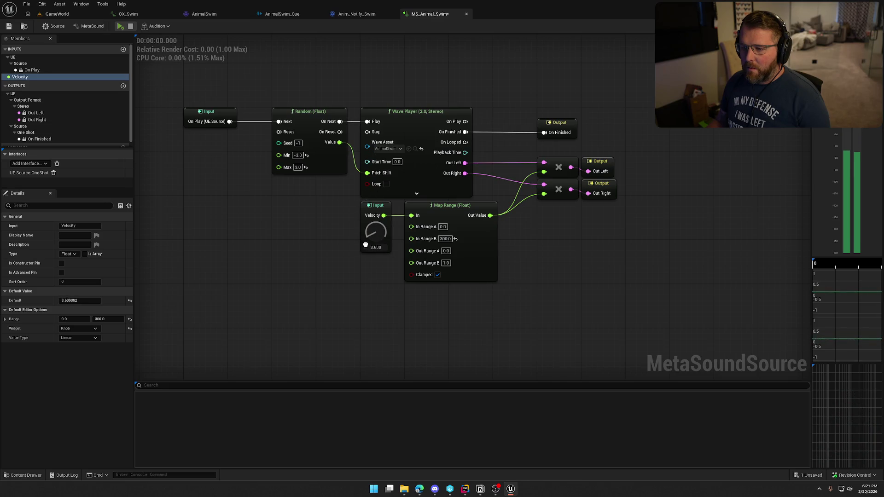
pyautogui.click(7, 27)
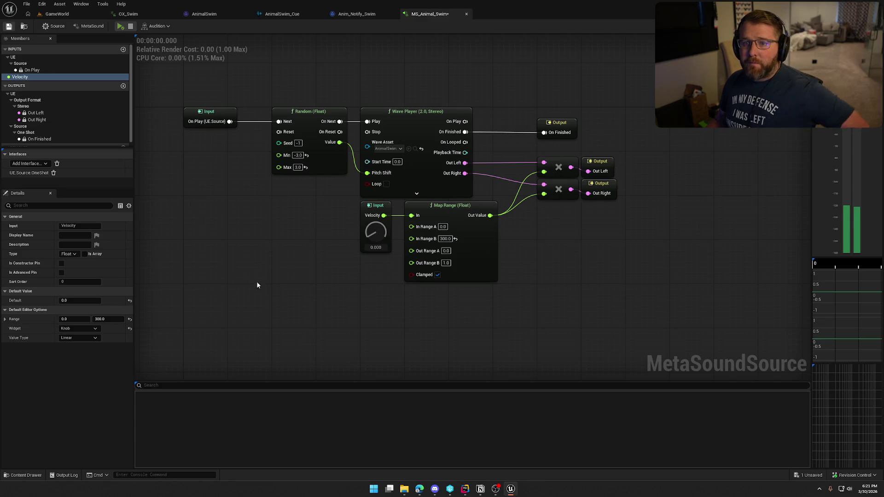
pyautogui.click(357, 13)
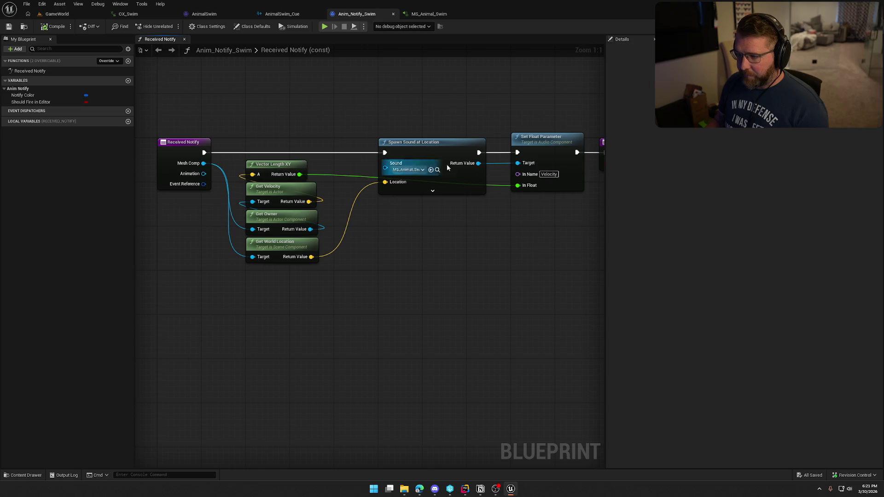
# Inspect AnimalSwim_Cue and the AnimalSwim sound wave, close the wave, and open OX_Swim
pyautogui.click(293, 15)
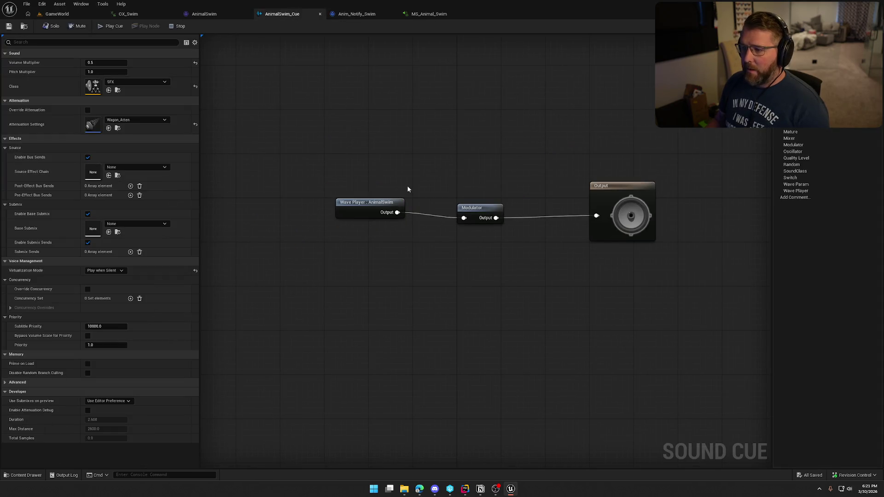
pyautogui.click(24, 26)
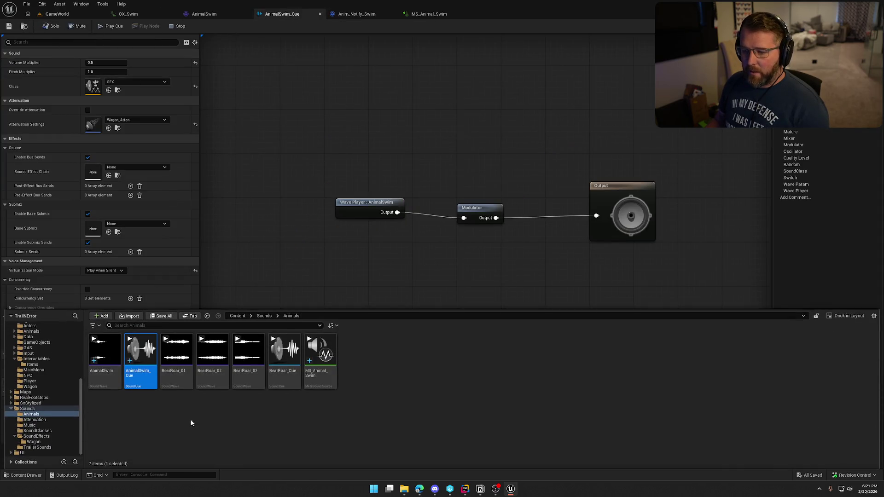
pyautogui.click(204, 15)
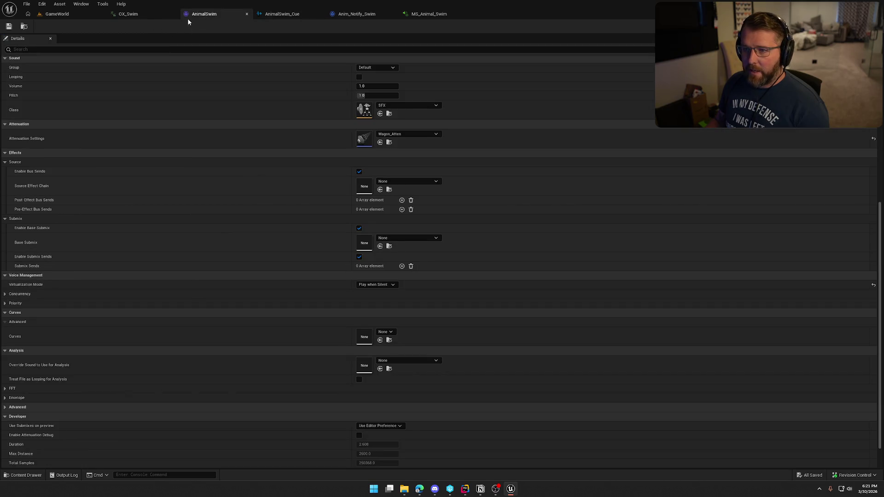
pyautogui.click(142, 12)
pyautogui.click(193, 14)
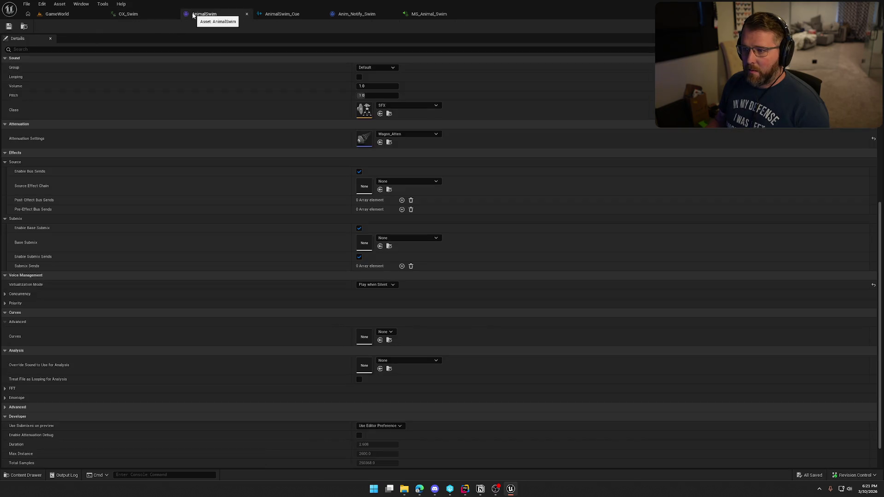
pyautogui.middleClick(193, 15)
pyautogui.click(147, 18)
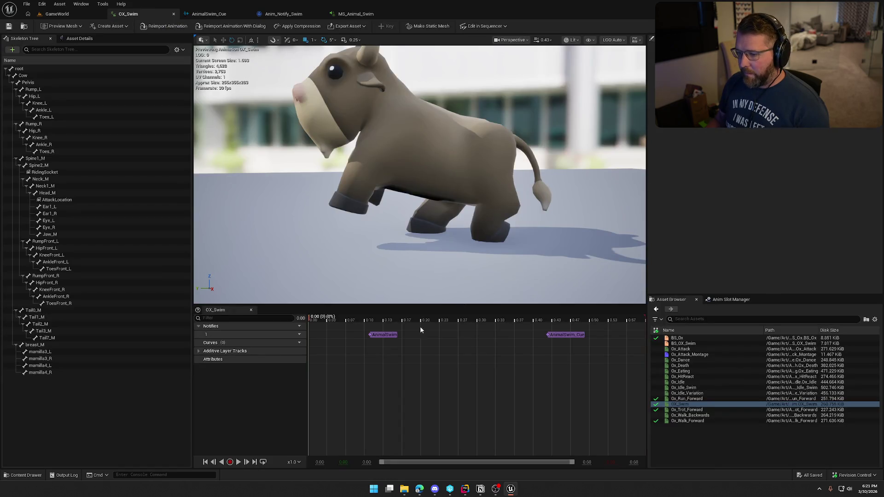
# Replace the AnimalSwim notify on the OX_Swim timeline with Anim_Notify_Swim
pyautogui.click(382, 336)
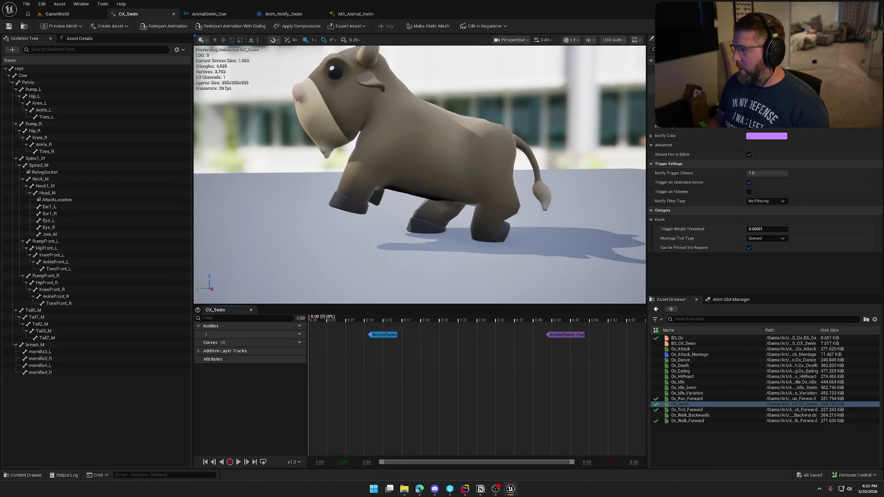
pyautogui.rightClick(374, 337)
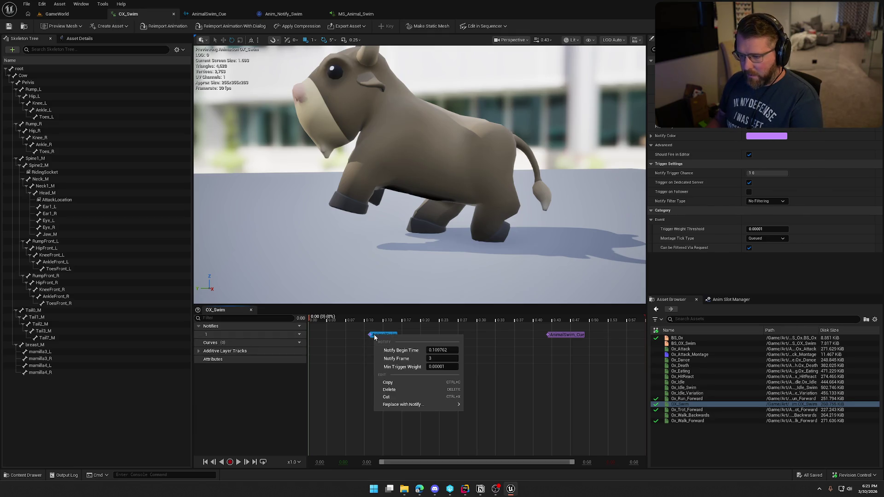
pyautogui.moveTo(448, 405)
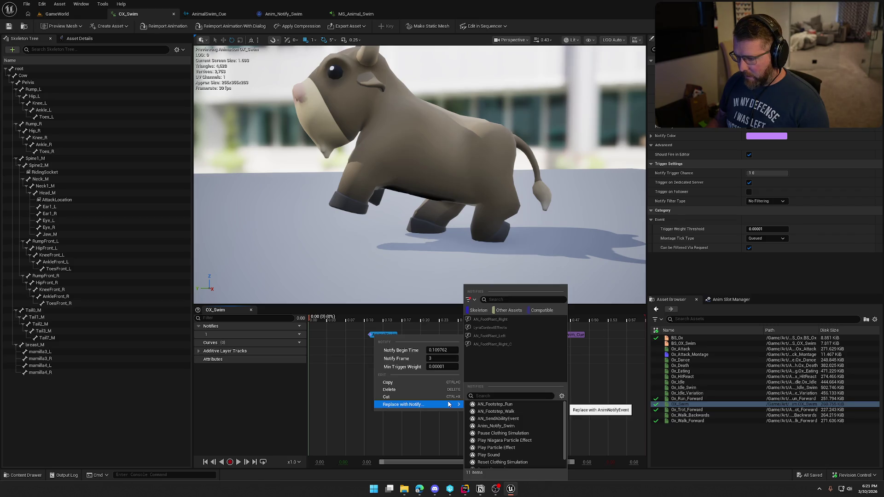
pyautogui.click(518, 427)
# Replace the AnimalSwim_Cue notify with Anim_Notify_Swim as well and save OX_Swim
pyautogui.click(562, 334)
pyautogui.rightClick(562, 336)
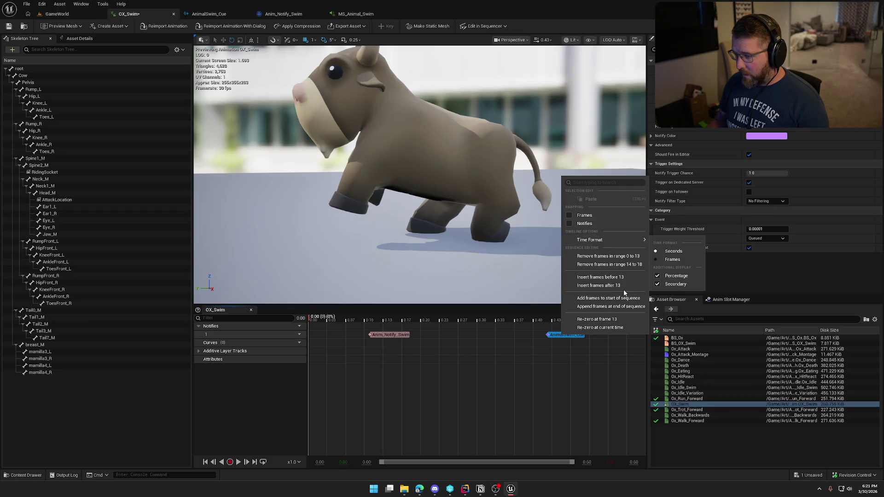
pyautogui.click(553, 336)
pyautogui.rightClick(554, 338)
pyautogui.moveTo(598, 405)
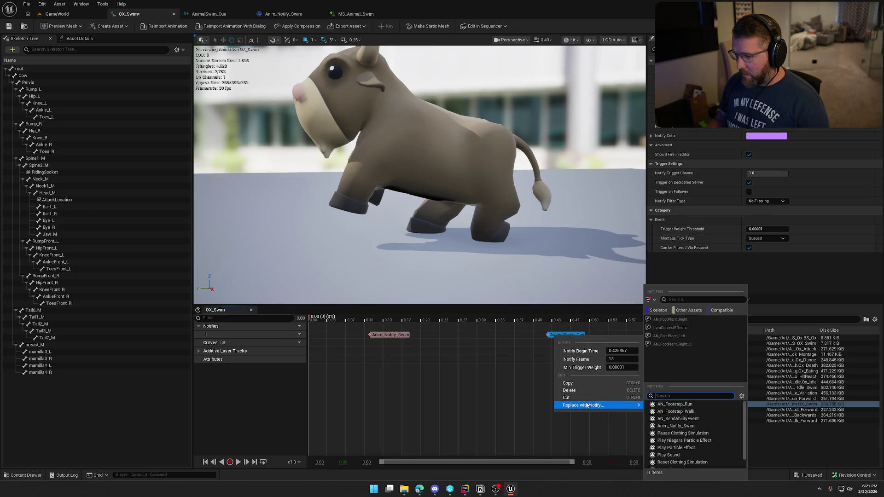
pyautogui.click(675, 426)
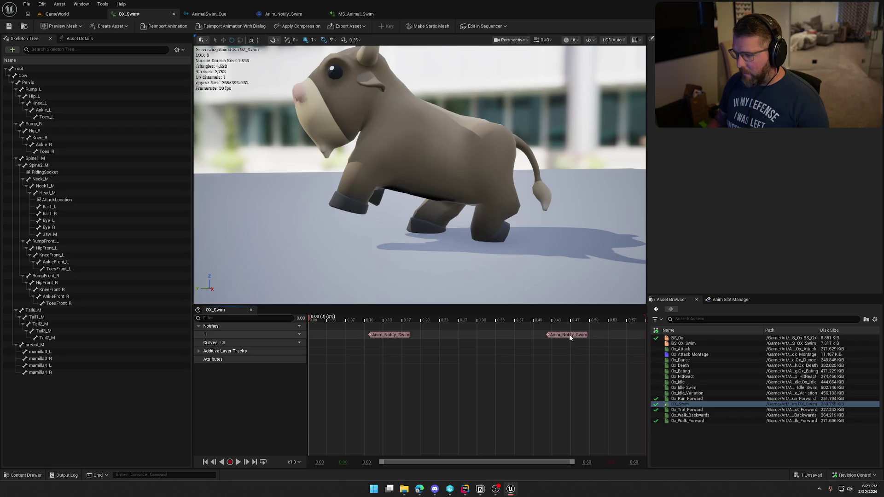
pyautogui.hotkey('ctrl', 's')
pyautogui.click(209, 14)
pyautogui.hotkey('ctrl', 'space')
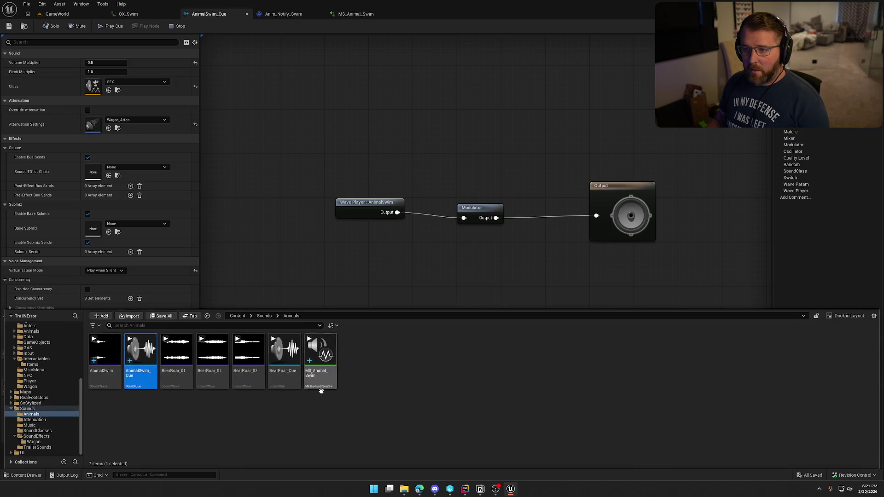
# Force delete the AnimalSwim_Cue asset from the Content Drawer
pyautogui.click(140, 357)
pyautogui.press('Delete')
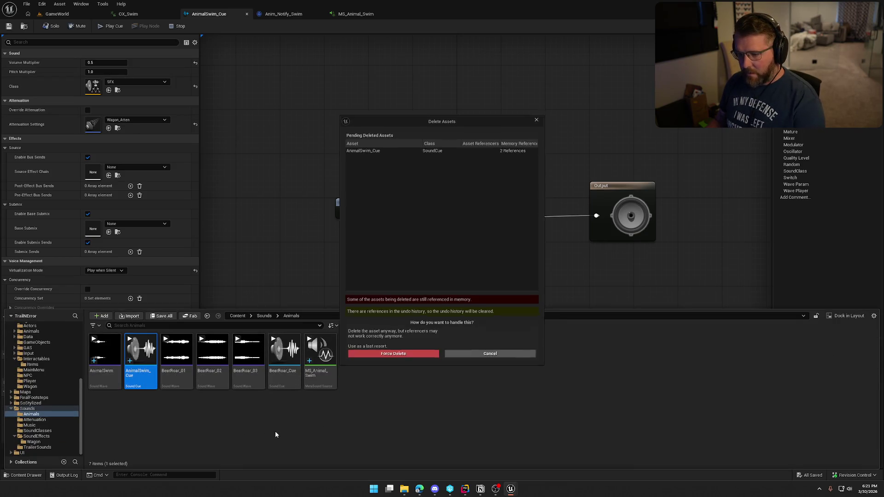
pyautogui.click(390, 355)
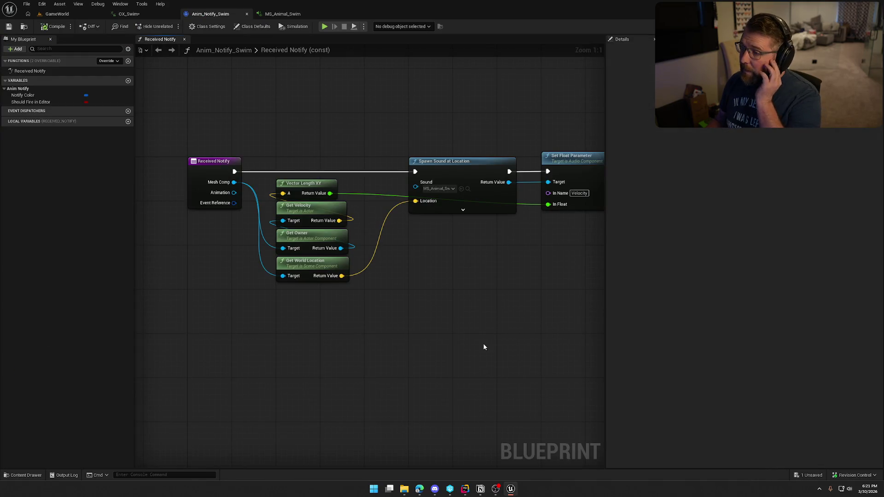
# Shift the Anim_Notify_Swim nodes left, save the blueprint, and return to MS_Animal_Swim
pyautogui.moveTo(484, 347); pyautogui.dragTo(404, 336)
pyautogui.moveTo(340, 103)
pyautogui.mouseDown()
pyautogui.moveTo(512, 225)
pyautogui.moveTo(567, 216)
pyautogui.mouseUp()
pyautogui.moveTo(355, 168); pyautogui.dragTo(310, 168)
pyautogui.click(316, 134)
pyautogui.click(9, 27)
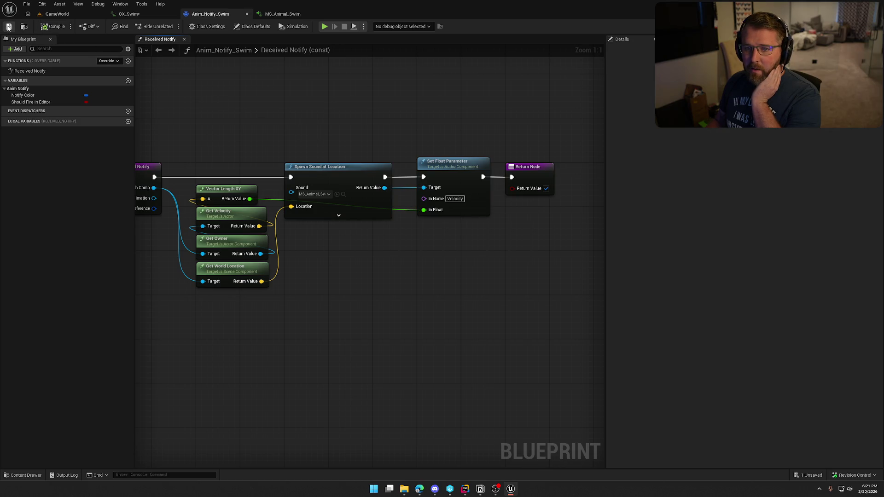
pyautogui.click(275, 14)
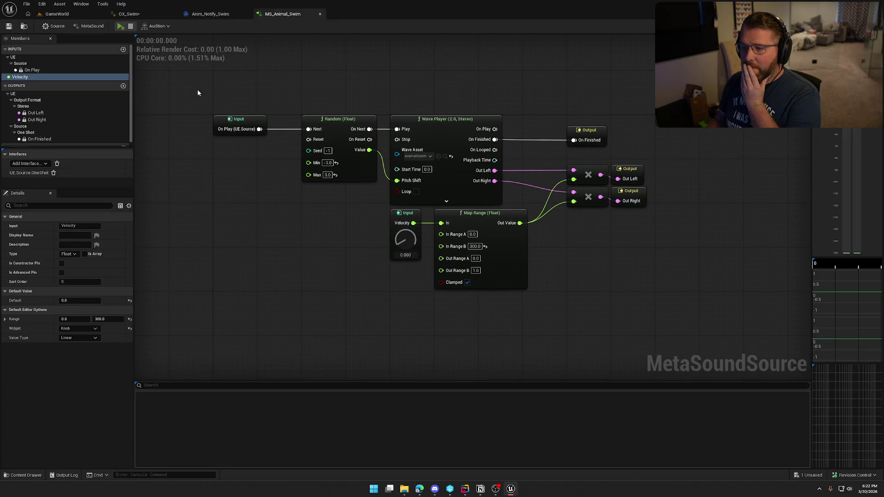
# Set Anim_Notify_Swim's Spawn Sound at Location Volume Multiplier to 0.5, then return to GameWorld
pyautogui.click(57, 14)
pyautogui.click(126, 14)
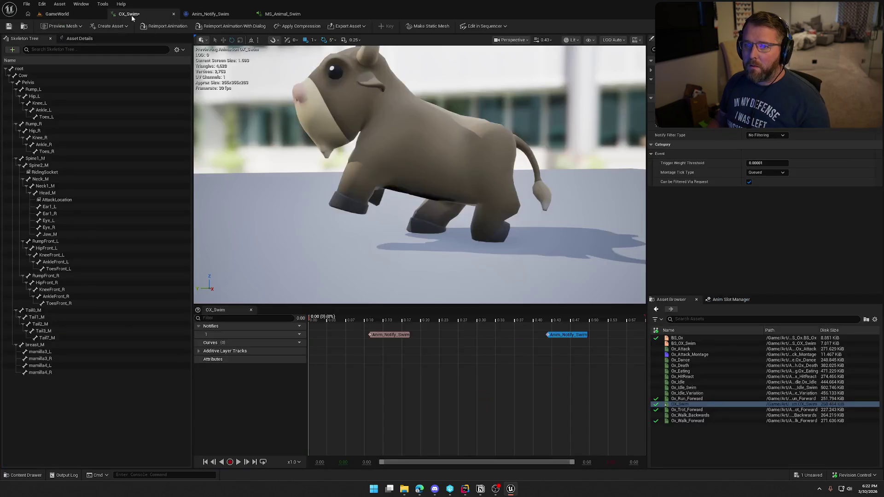
pyautogui.click(59, 14)
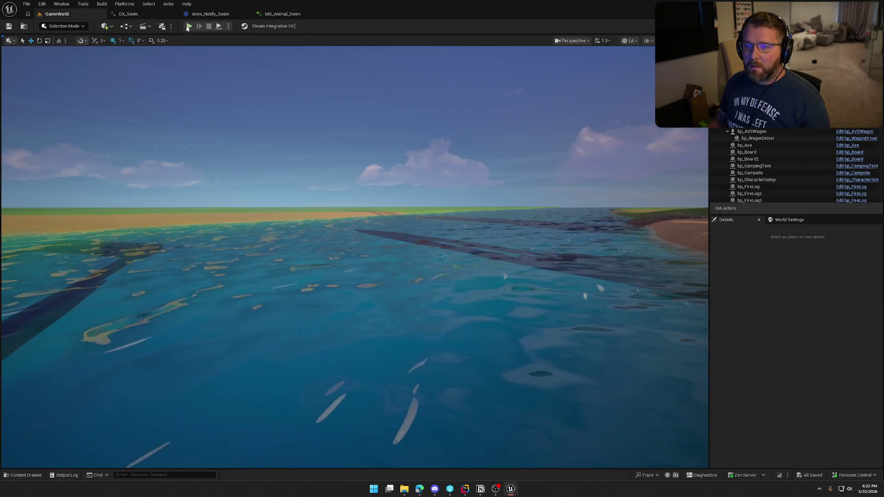
pyautogui.click(145, 13)
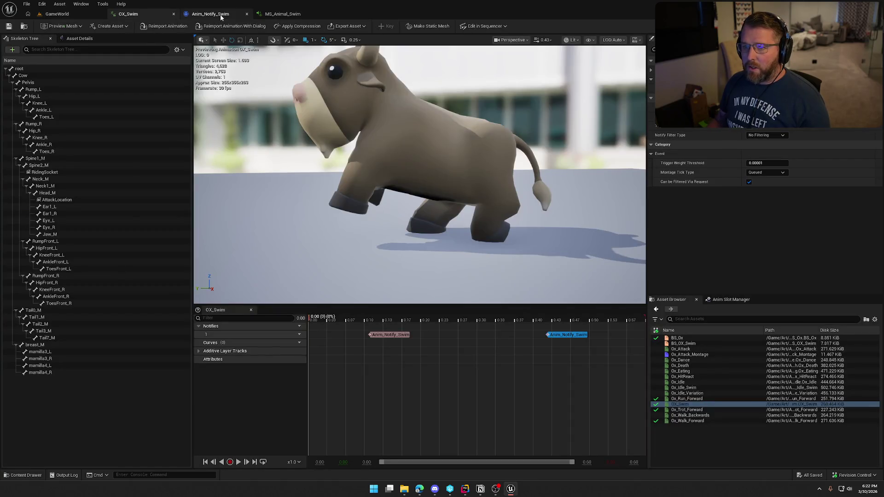
pyautogui.click(221, 14)
pyautogui.click(336, 210)
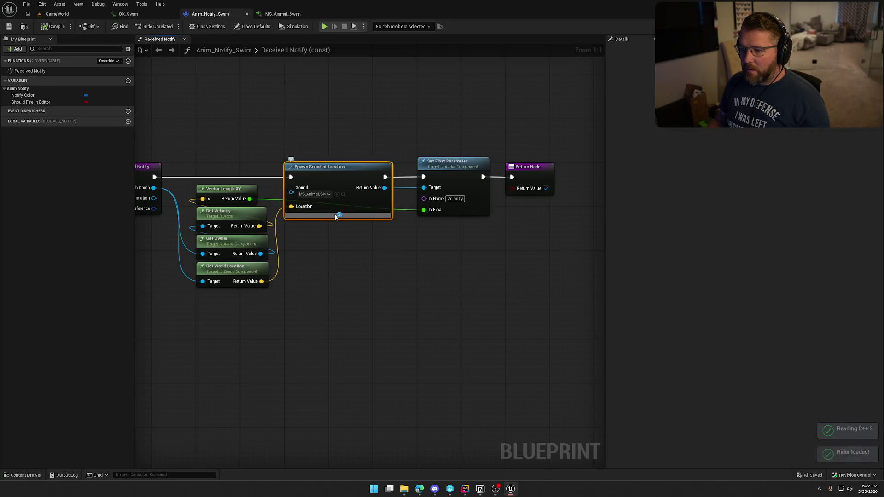
pyautogui.click(339, 215)
pyautogui.write('0.5')
pyautogui.press('Return')
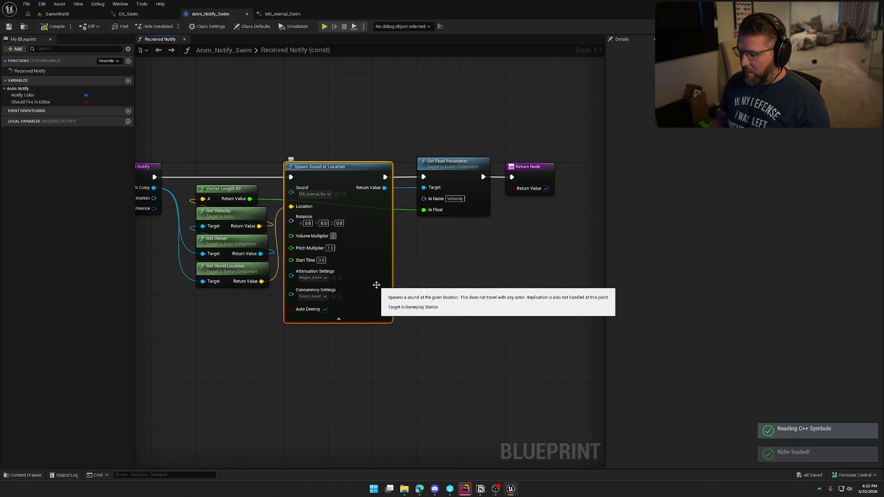
pyautogui.click(338, 319)
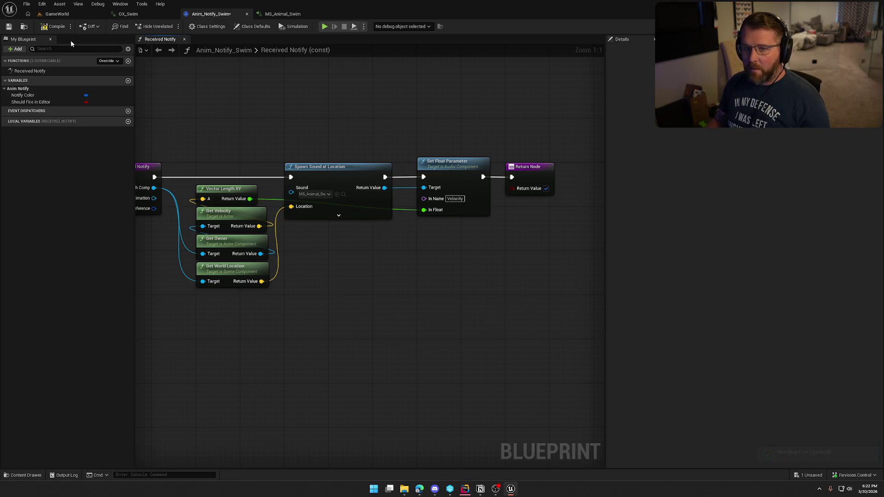
pyautogui.click(57, 13)
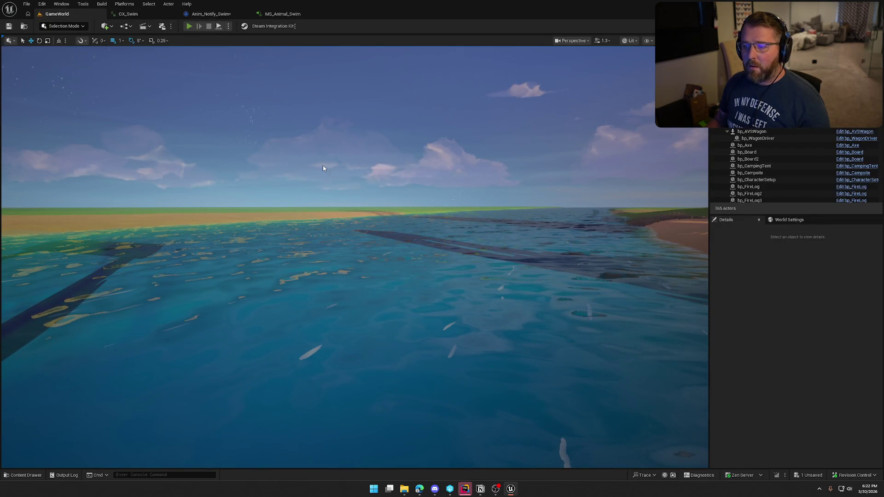
# Play-test GameWorld: mount the ox with E, walk it into the river to swim, then stop
pyautogui.hotkey('ctrl', 'shift', 's')
pyautogui.hotkey('alt', 'p')
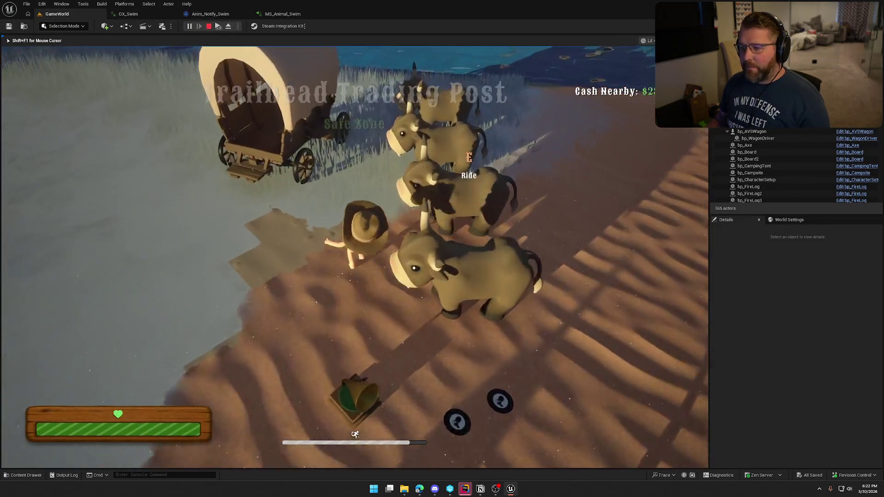
pyautogui.press('e')
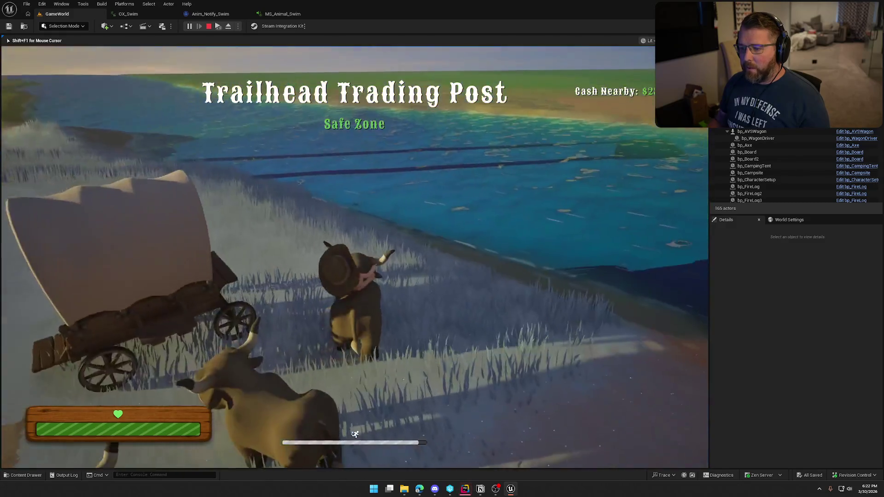
pyautogui.press('w')
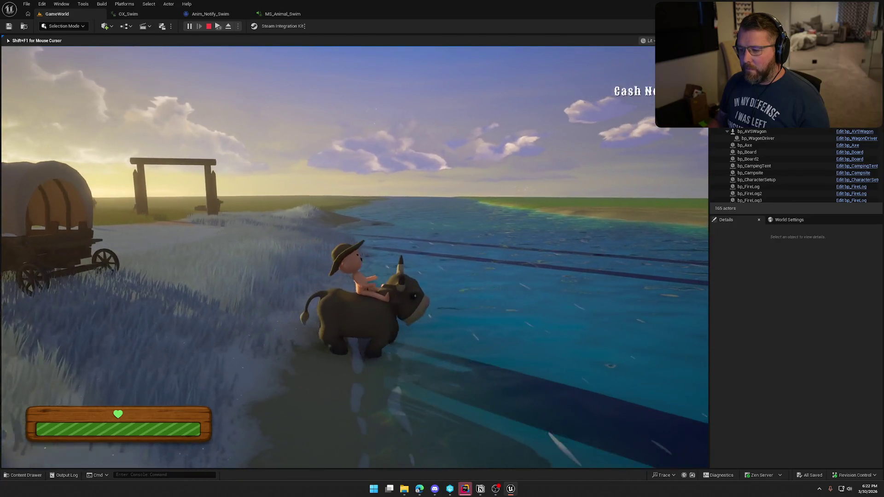
pyautogui.press('w')
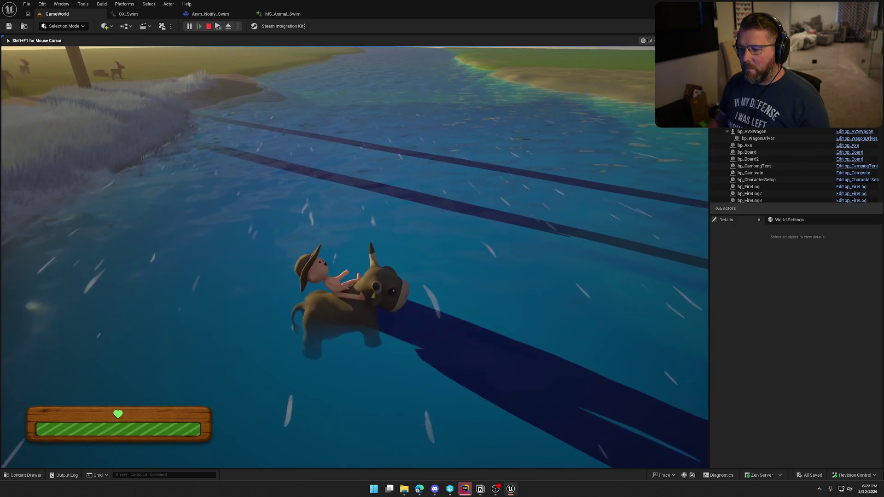
pyautogui.press('Escape')
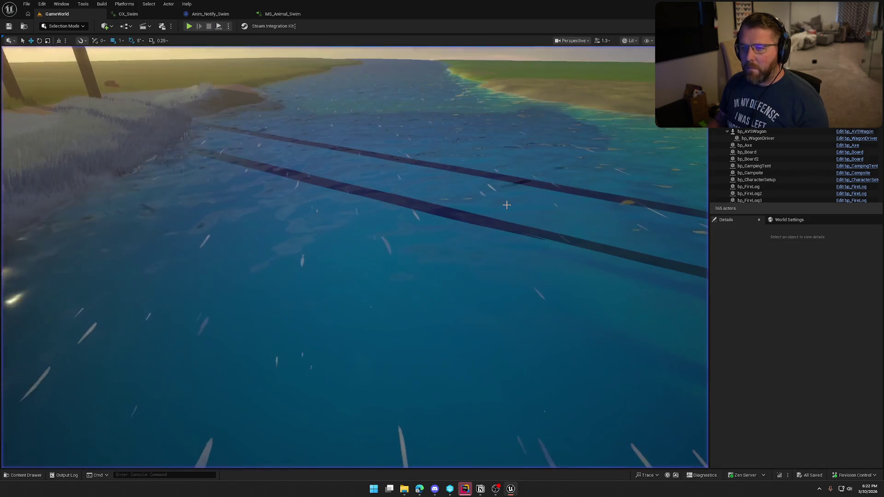
# Check the Anim_Notify_Swim Volume Multiplier, leave it unchanged, and return to MS_Animal_Swim
pyautogui.click(128, 14)
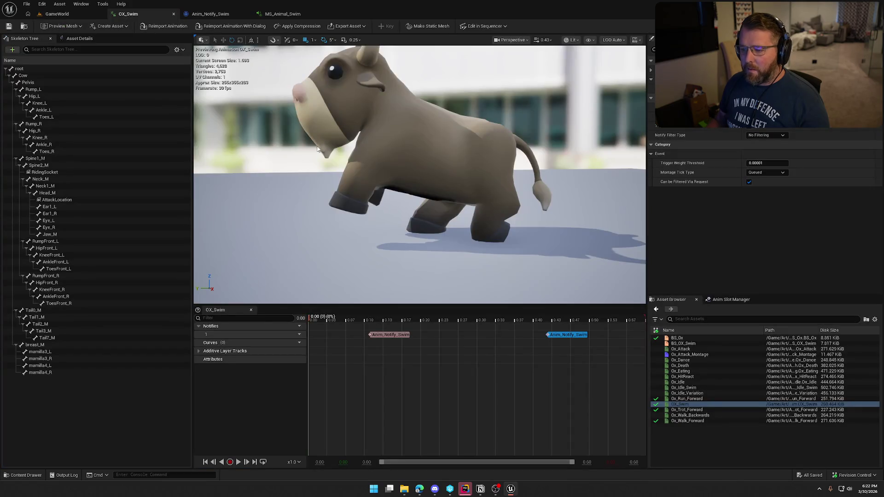
pyautogui.click(216, 14)
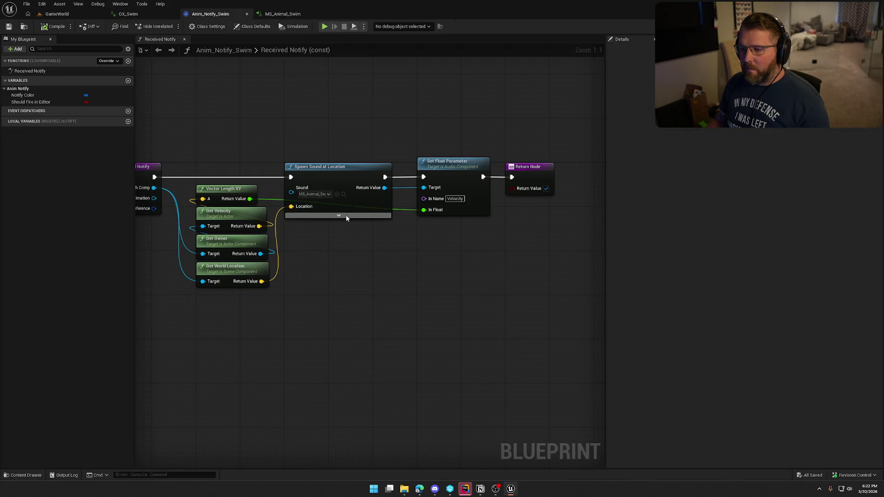
pyautogui.click(335, 236)
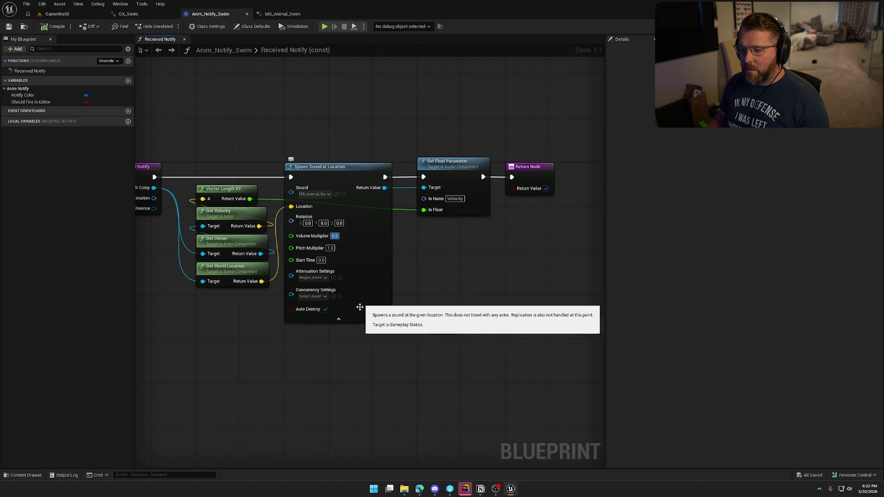
pyautogui.click(386, 346)
pyautogui.press('Home')
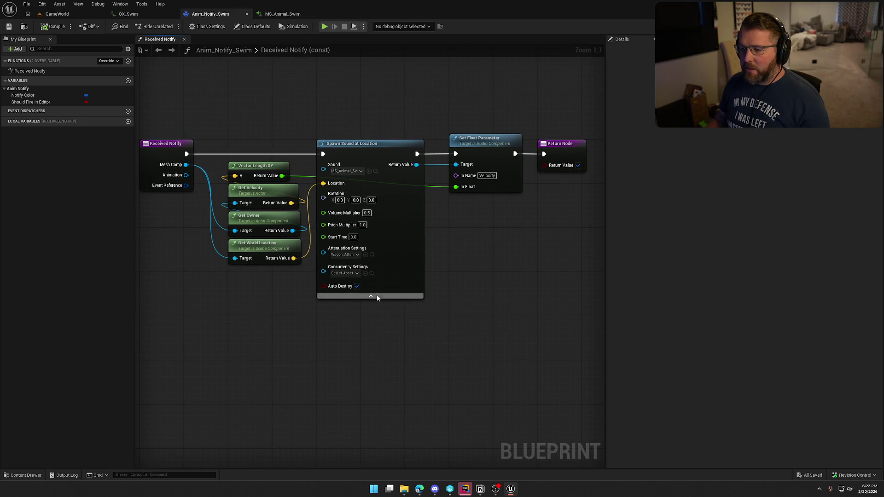
pyautogui.click(371, 296)
pyautogui.click(280, 13)
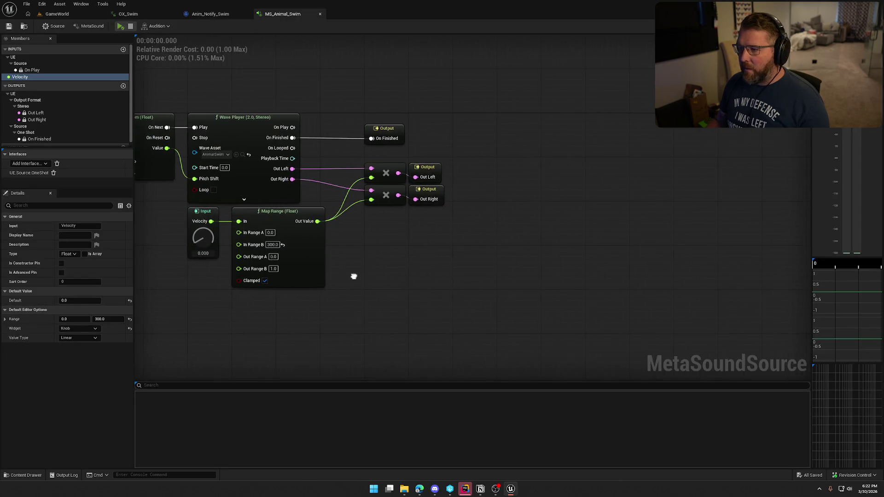
# Move the outputs aside and add a One-Pole Low Pass Filter on the left channel
pyautogui.moveTo(421, 150); pyautogui.dragTo(440, 205)
pyautogui.moveTo(432, 172); pyautogui.dragTo(608, 167)
pyautogui.click(426, 217)
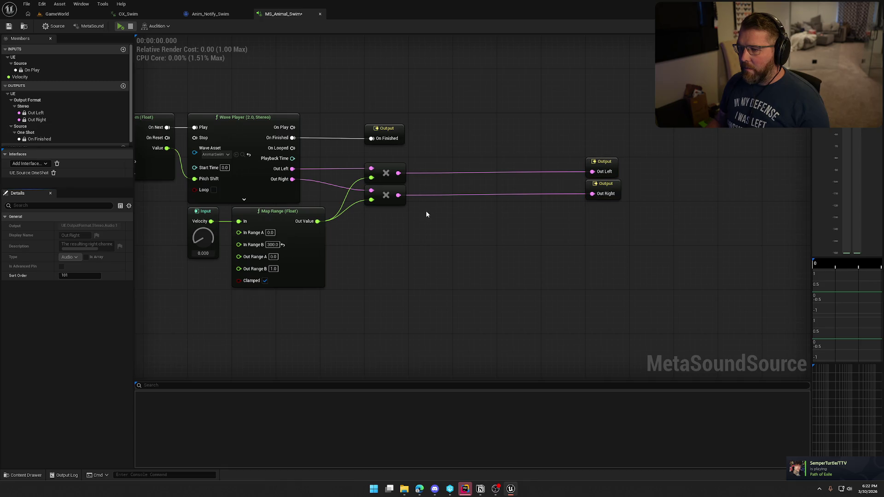
pyautogui.moveTo(397, 174); pyautogui.dragTo(470, 182)
pyautogui.write('low')
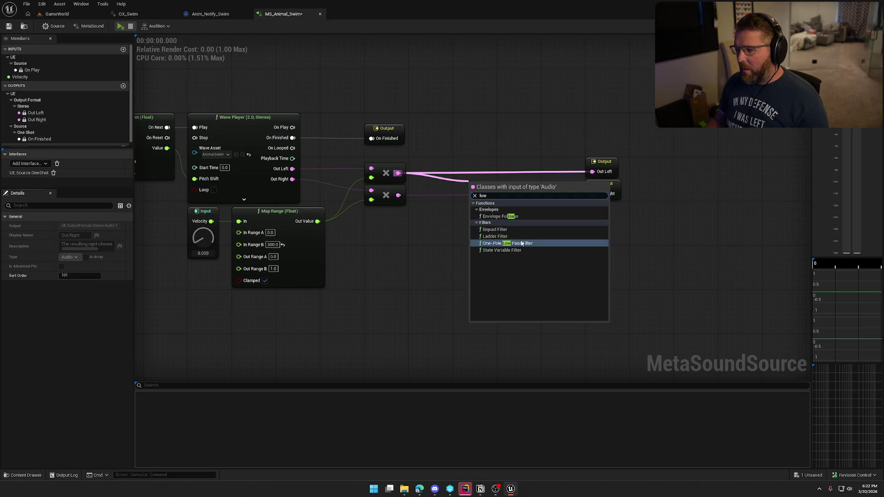
pyautogui.click(523, 243)
pyautogui.moveTo(509, 191)
pyautogui.mouseDown()
pyautogui.moveTo(519, 128)
pyautogui.moveTo(589, 170)
pyautogui.mouseUp()
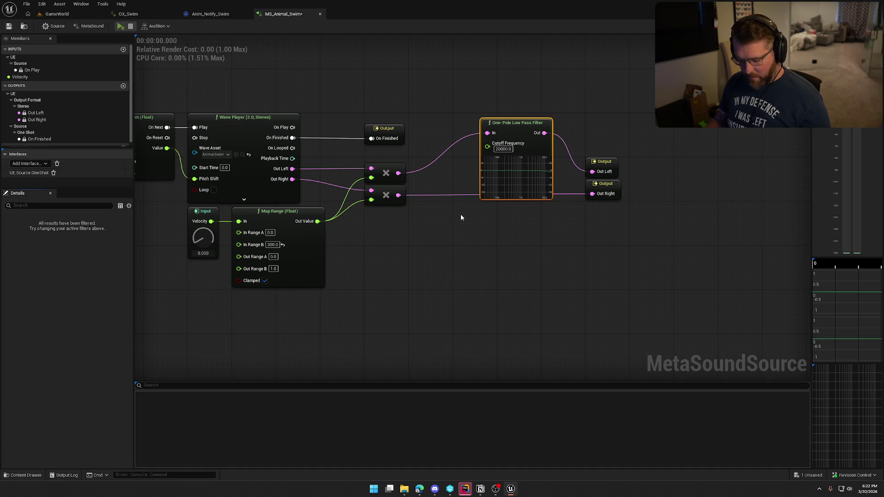
# Duplicate the low-pass filter for the right channel and arrange filters and outputs
pyautogui.hotkey('ctrl', 'd')
pyautogui.moveTo(465, 224)
pyautogui.mouseDown()
pyautogui.moveTo(495, 205)
pyautogui.moveTo(399, 195)
pyautogui.mouseUp()
pyautogui.moveTo(545, 216)
pyautogui.mouseDown()
pyautogui.moveTo(594, 210)
pyautogui.moveTo(592, 194)
pyautogui.mouseUp()
pyautogui.moveTo(539, 309)
pyautogui.mouseDown()
pyautogui.moveTo(507, 246)
pyautogui.moveTo(507, 196)
pyautogui.mouseUp()
pyautogui.moveTo(510, 133)
pyautogui.mouseDown()
pyautogui.moveTo(493, 141)
pyautogui.moveTo(482, 171)
pyautogui.moveTo(482, 143)
pyautogui.mouseUp()
pyautogui.moveTo(637, 228)
pyautogui.mouseDown()
pyautogui.moveTo(610, 159)
pyautogui.moveTo(565, 176)
pyautogui.mouseUp()
pyautogui.click(611, 185)
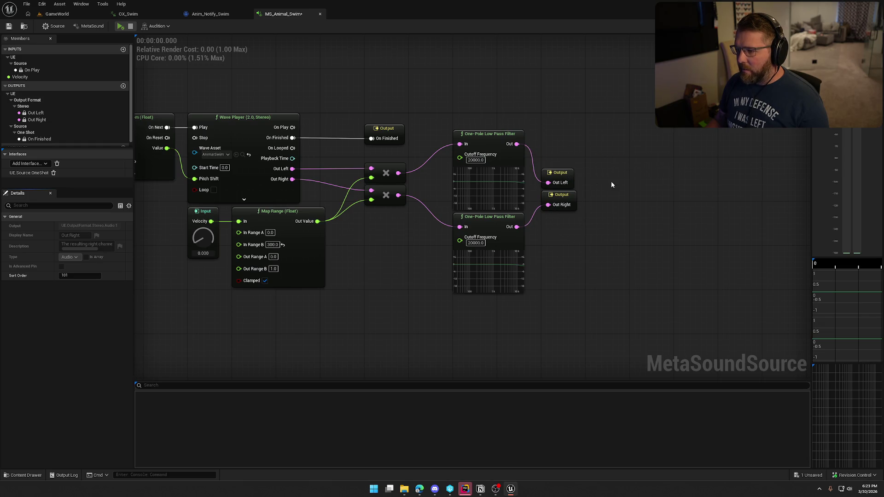
pyautogui.moveTo(582, 301)
pyautogui.mouseDown()
pyautogui.moveTo(449, 128)
pyautogui.moveTo(489, 139)
pyautogui.moveTo(484, 134)
pyautogui.mouseUp()
pyautogui.click(499, 93)
pyautogui.moveTo(500, 93); pyautogui.dragTo(515, 94)
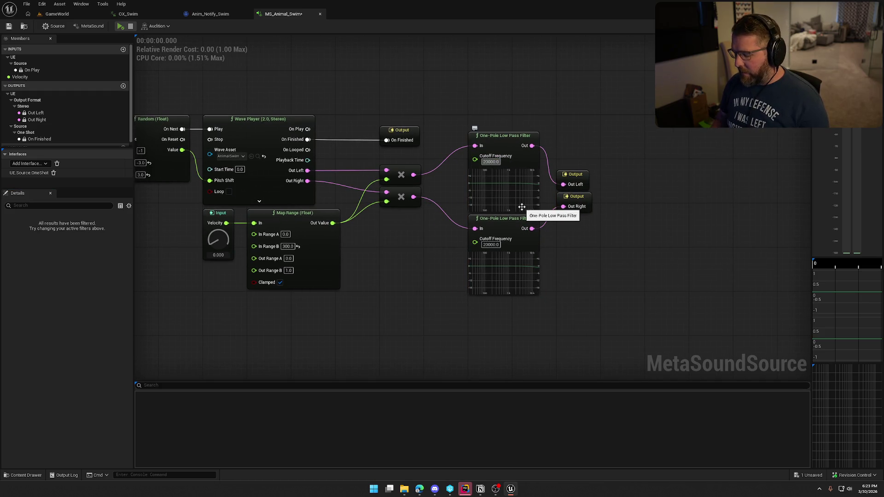
# Set both low-pass filters' Cutoff Frequency to 600
pyautogui.press('BackSpace')
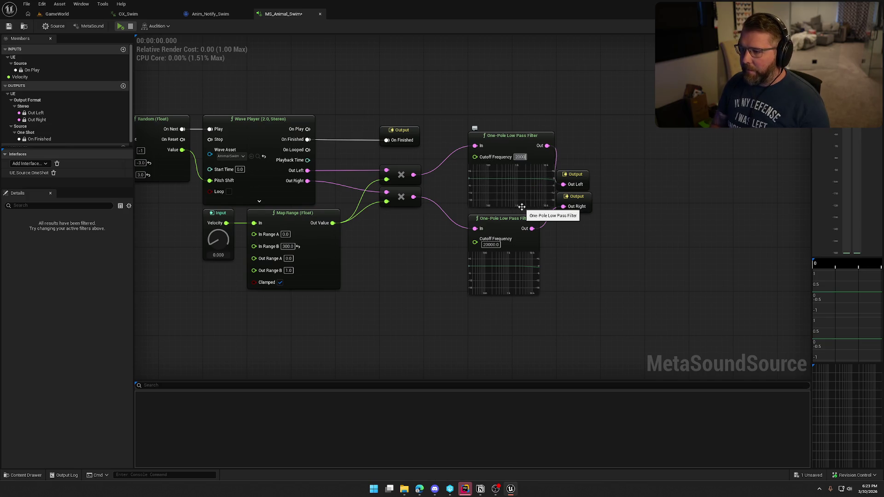
pyautogui.write('600')
pyautogui.press('Return')
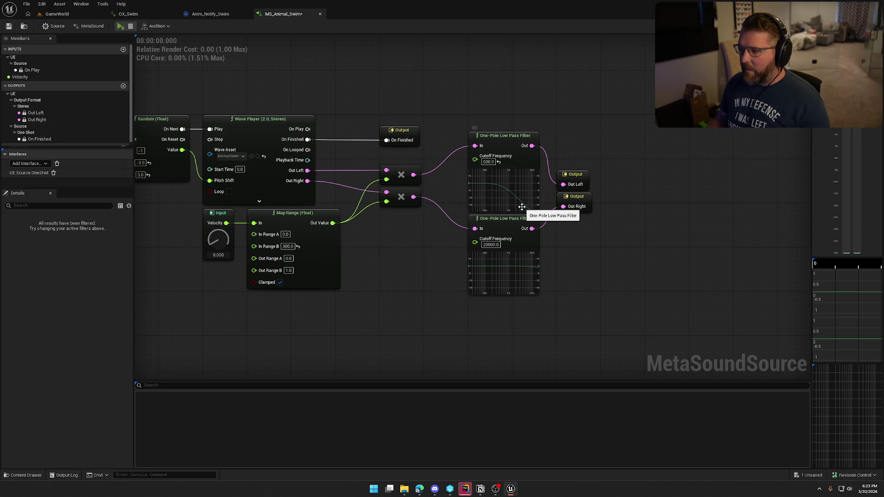
pyautogui.click(491, 244)
pyautogui.write('600')
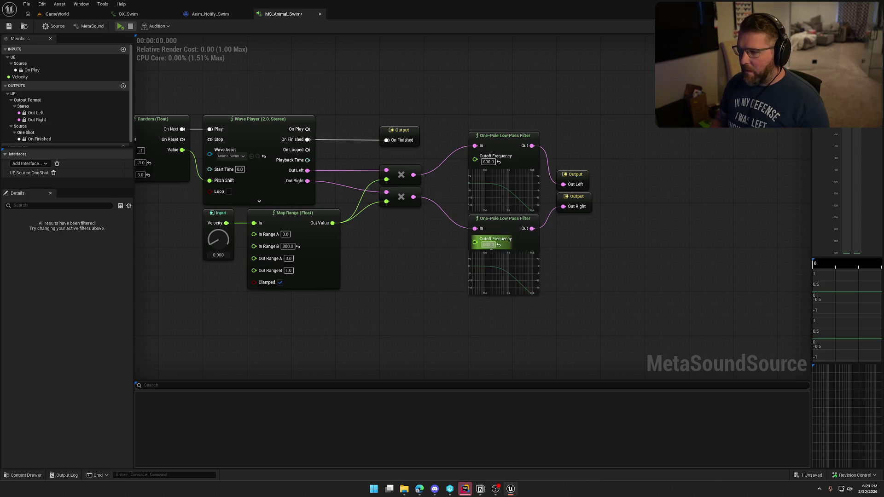
pyautogui.press('Return')
pyautogui.click(121, 26)
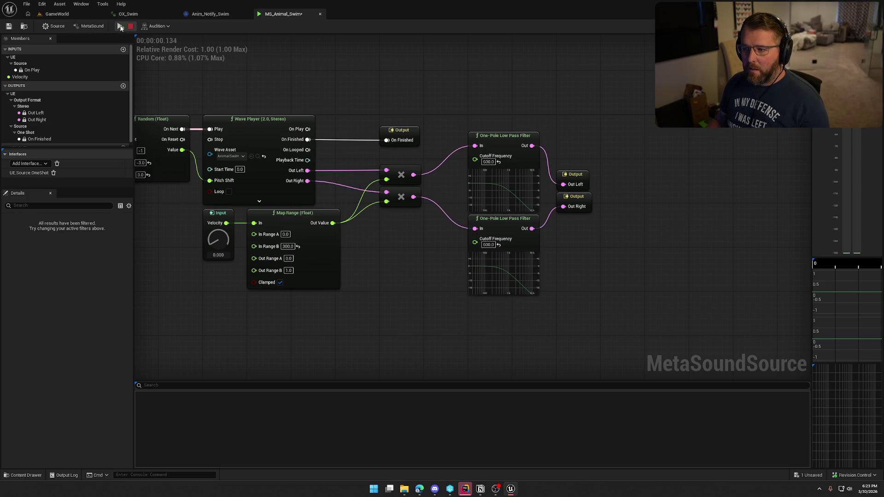
# Turn the Velocity input up to 300 and preview the filtered sound
pyautogui.click(215, 240)
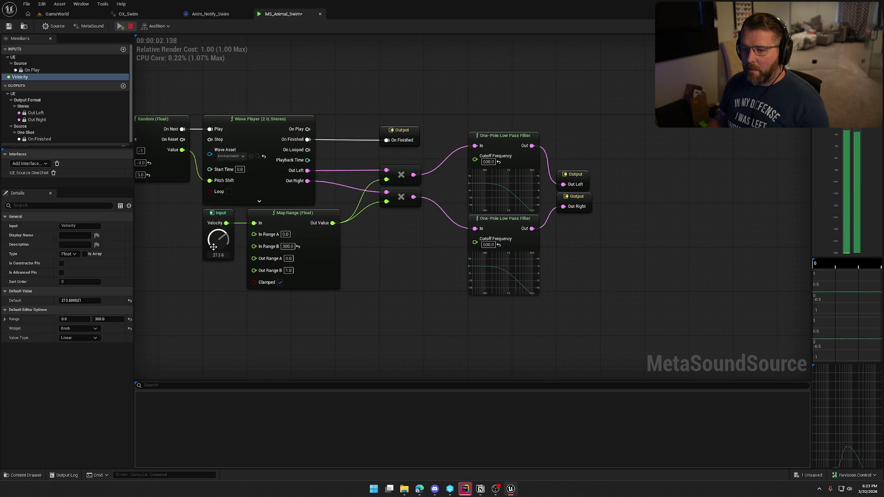
pyautogui.click(119, 28)
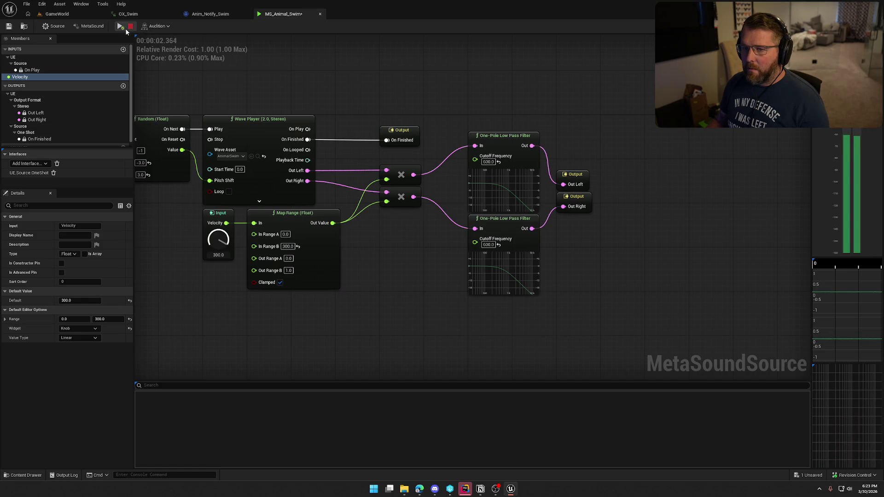
pyautogui.click(490, 164)
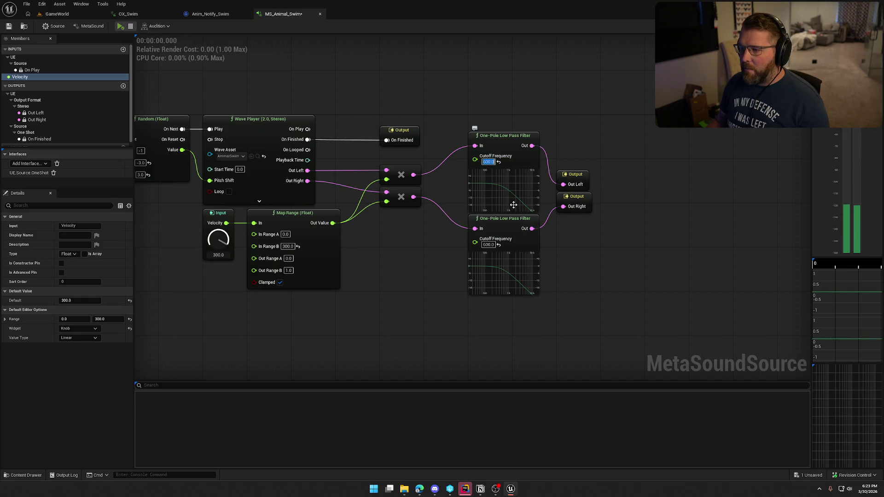
# Promote the filters' Cutoff Frequency to a shared graph input defaulting to 600
pyautogui.moveTo(475, 159); pyautogui.dragTo(430, 249)
pyautogui.click(484, 281)
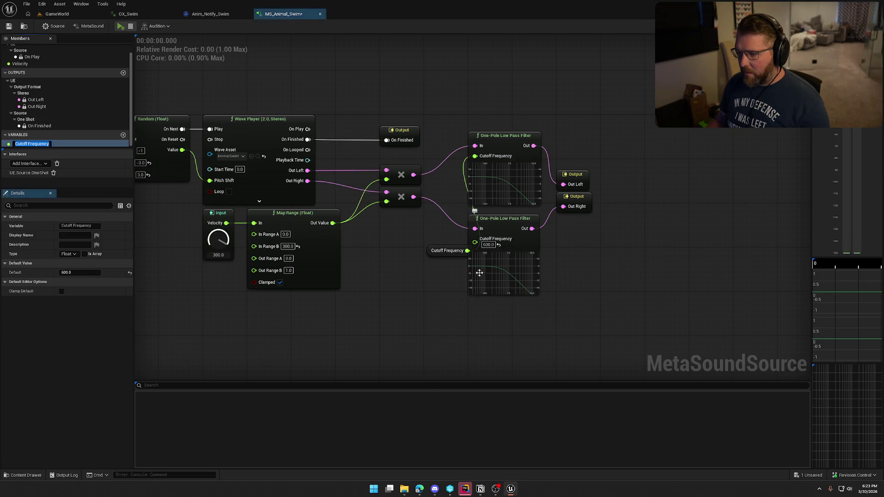
pyautogui.hotkey('ctrl', 'z')
pyautogui.moveTo(511, 163)
pyautogui.mouseDown()
pyautogui.moveTo(439, 249)
pyautogui.moveTo(449, 232)
pyautogui.mouseUp()
pyautogui.click(466, 274)
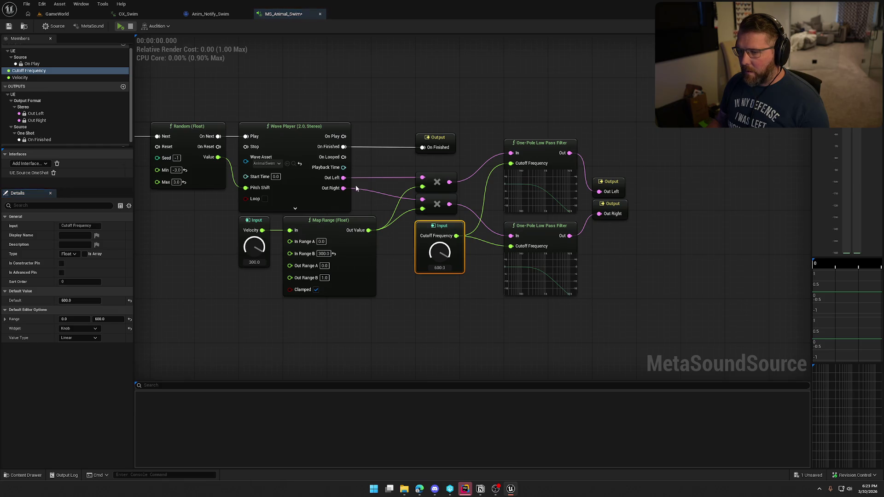
# Set the Cutoff Frequency input's range maximum to 2000 and save the MetaSound
pyautogui.click(109, 319)
pyautogui.write('20')
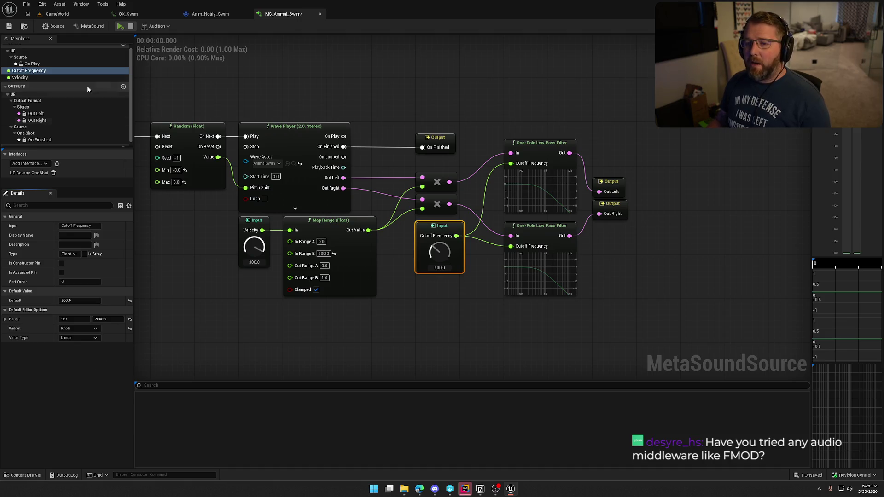
pyautogui.click(9, 25)
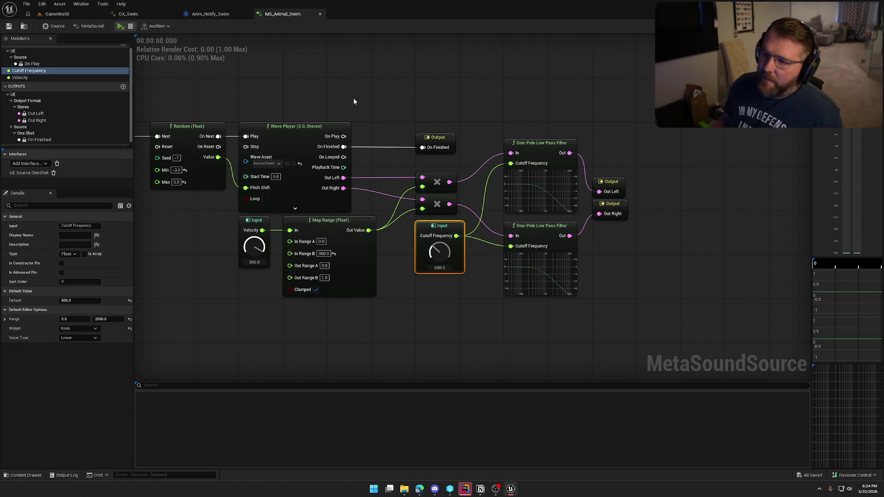
# Loop the swim sound and sweep Cutoff Frequency through about 192, 88 and 744, ending near 552
pyautogui.click(363, 79)
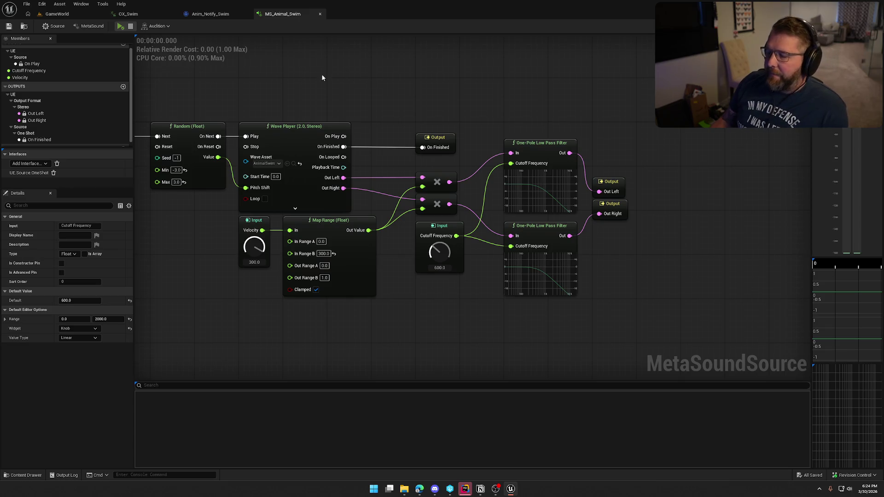
pyautogui.click(121, 26)
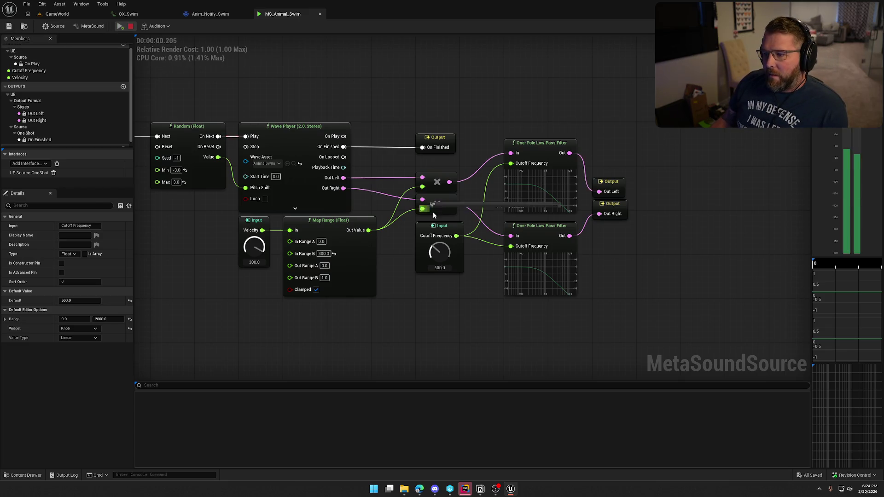
pyautogui.moveTo(443, 256); pyautogui.dragTo(443, 276)
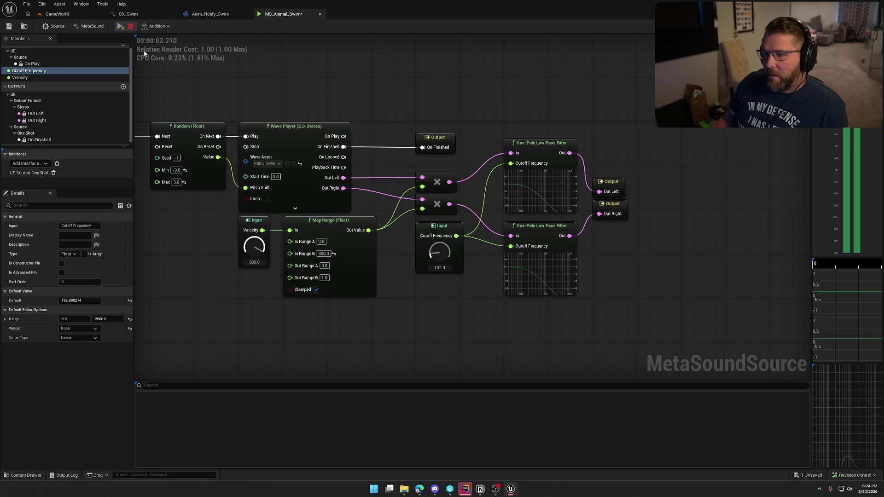
pyautogui.click(265, 199)
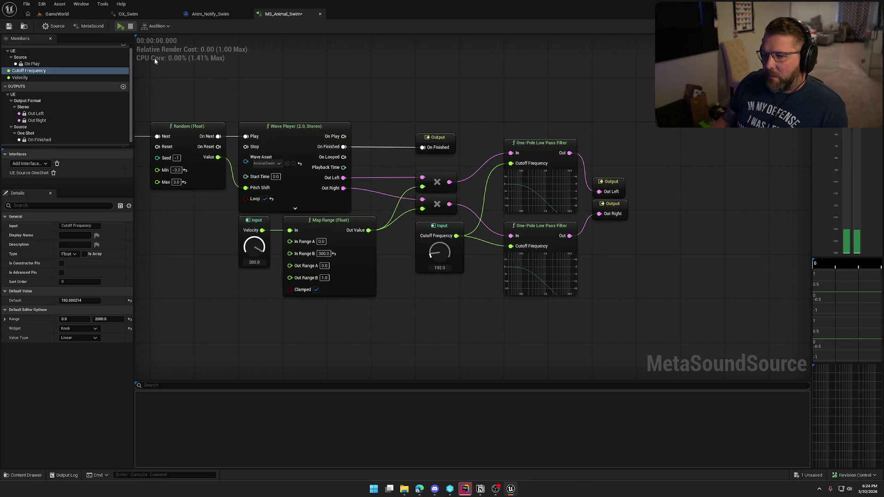
pyautogui.click(120, 25)
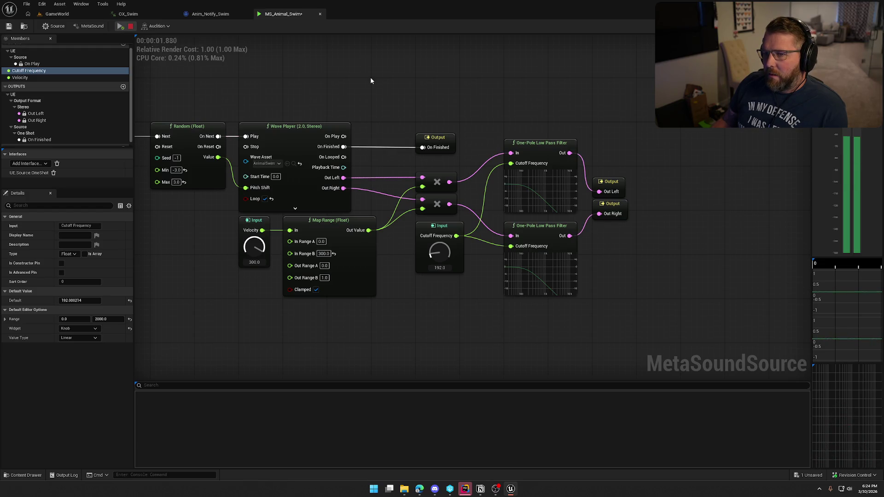
pyautogui.moveTo(440, 255); pyautogui.dragTo(440, 277)
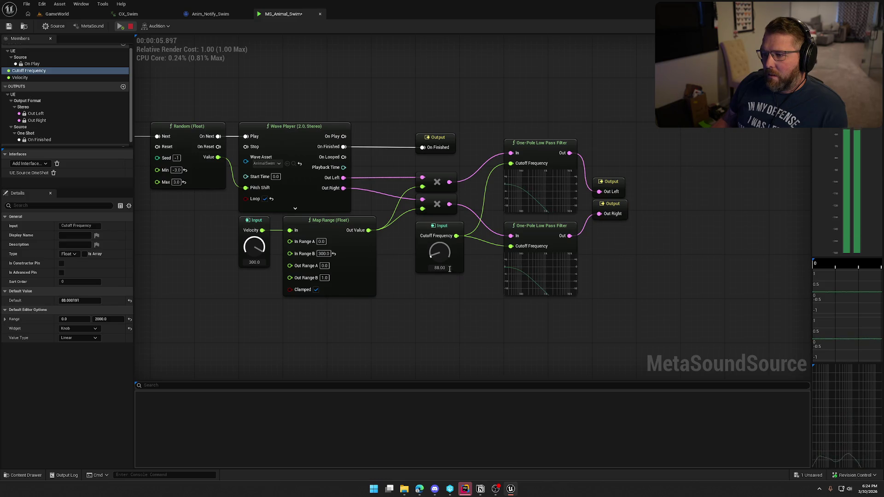
pyautogui.moveTo(442, 258); pyautogui.dragTo(441, 170)
pyautogui.moveTo(437, 251); pyautogui.dragTo(438, 319)
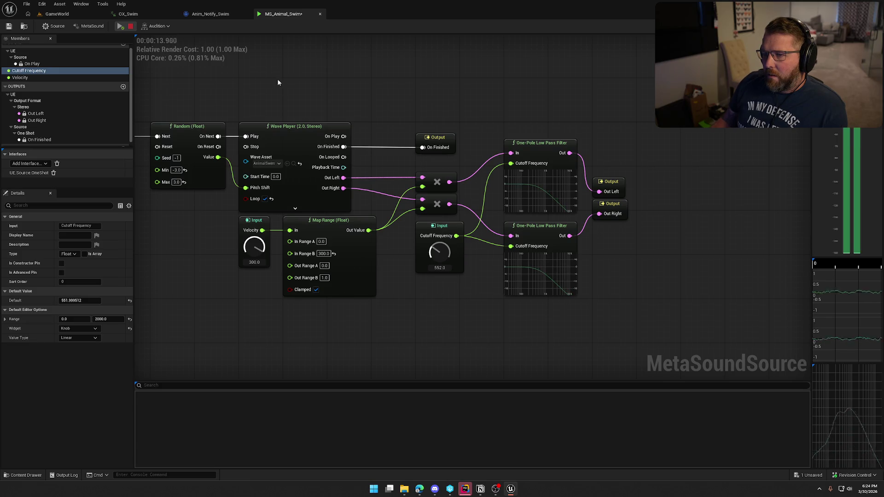
pyautogui.click(131, 26)
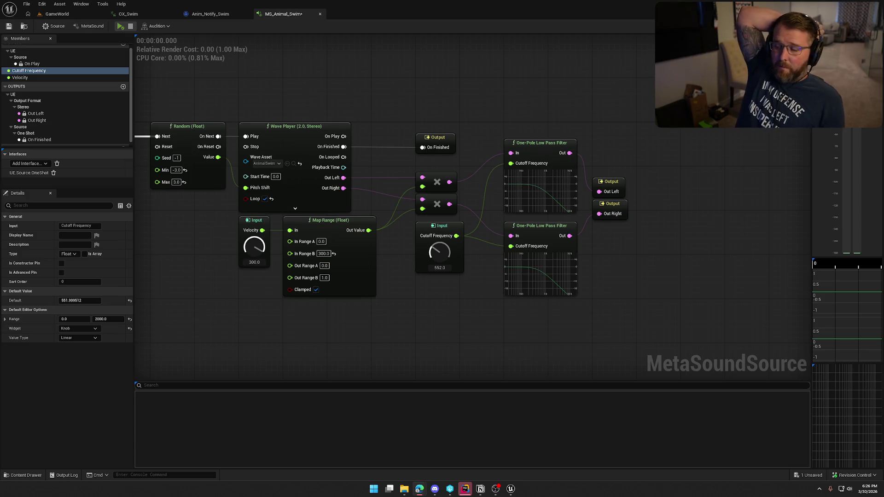
# Compare cutoffs of 552 and 424 by ear, then set the Cutoff Frequency default to 300
pyautogui.click(440, 268)
pyautogui.press('Return')
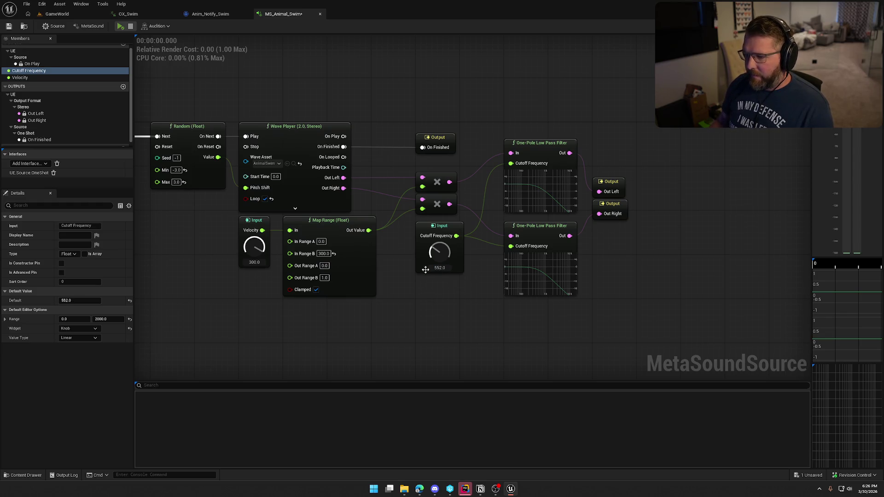
pyautogui.press('space')
pyautogui.moveTo(446, 258); pyautogui.dragTo(456, 318)
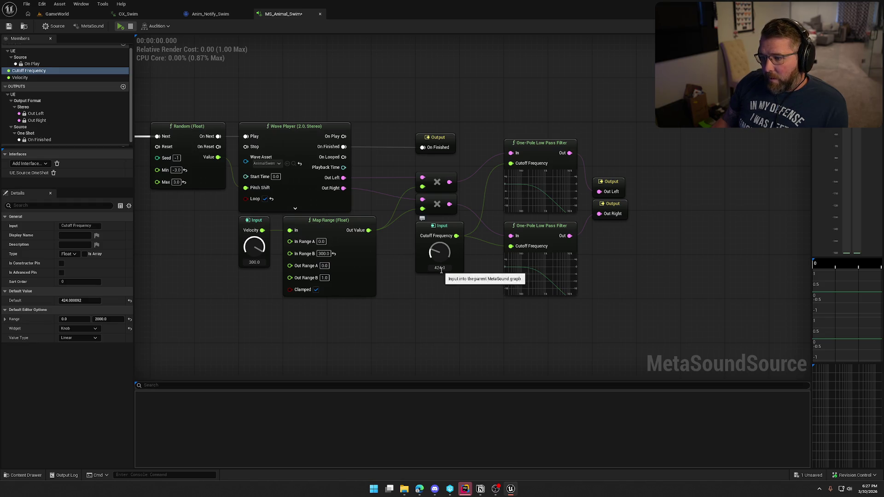
pyautogui.write('300')
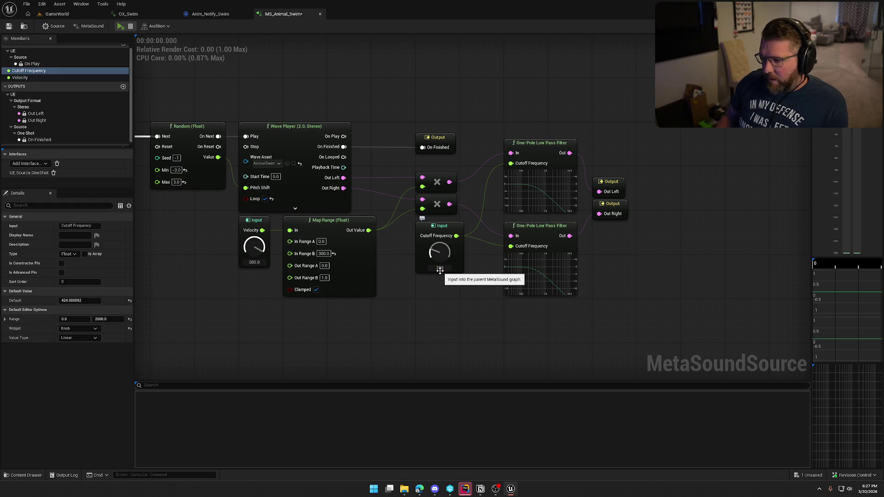
pyautogui.click(120, 27)
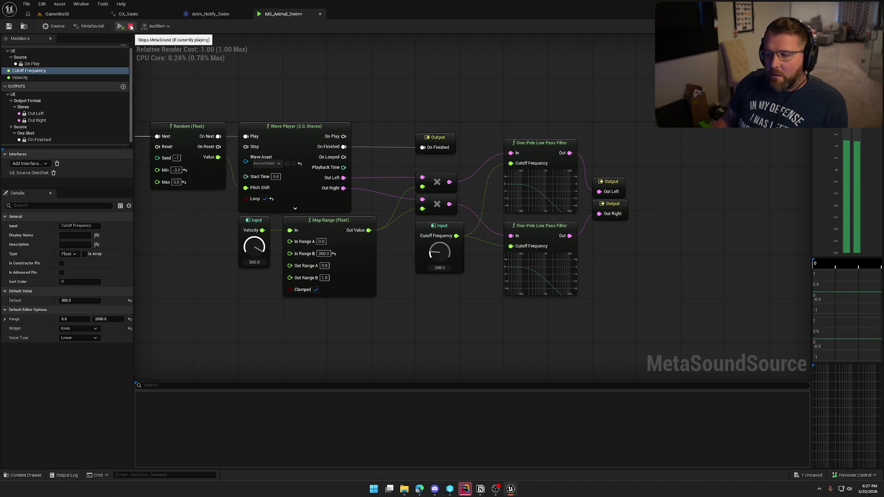
pyautogui.click(131, 26)
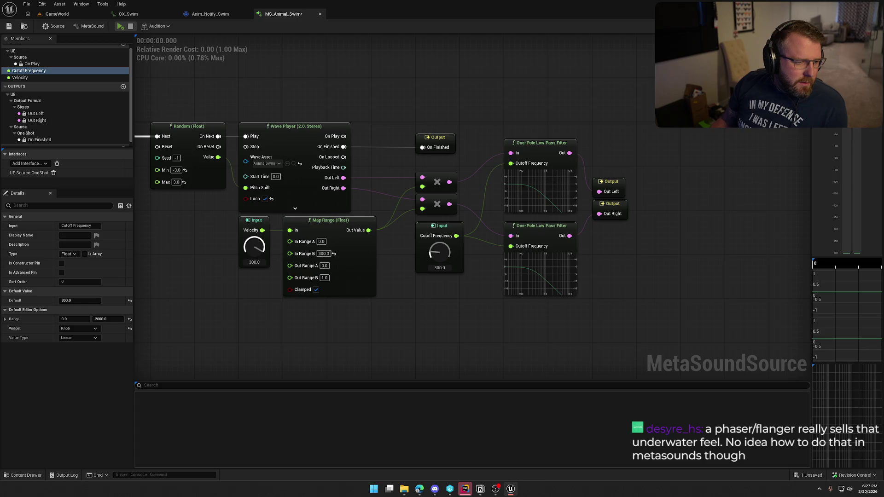
# Add an LFO node and place it below the Map Range node
pyautogui.rightClick(573, 100)
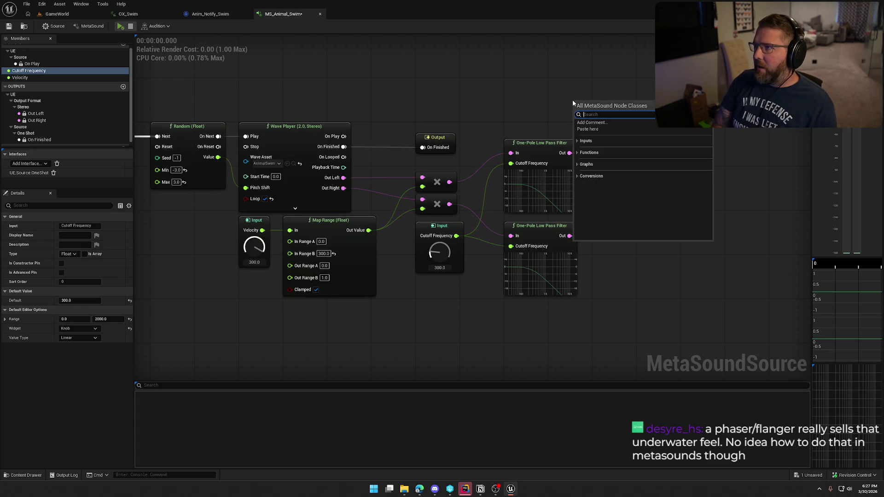
pyautogui.write('lfo')
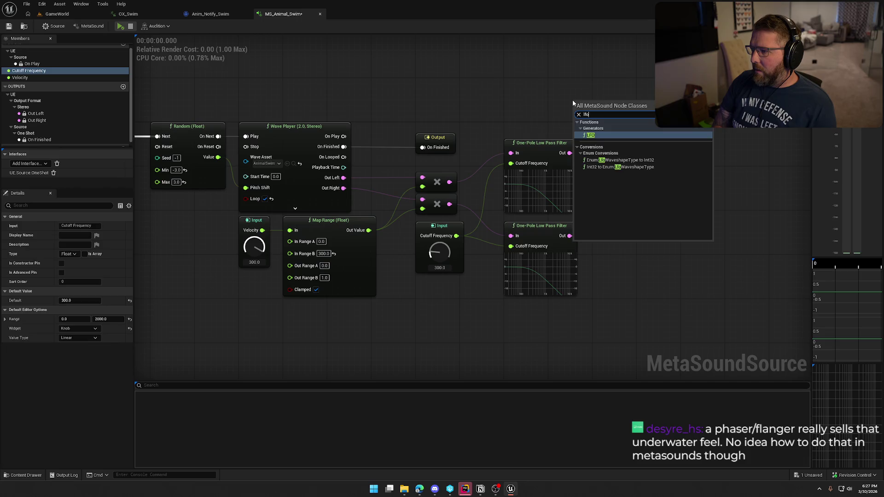
pyautogui.press('Return')
pyautogui.moveTo(645, 108)
pyautogui.mouseDown()
pyautogui.moveTo(654, 65)
pyautogui.moveTo(626, 110)
pyautogui.moveTo(562, 128)
pyautogui.moveTo(573, 136)
pyautogui.mouseUp()
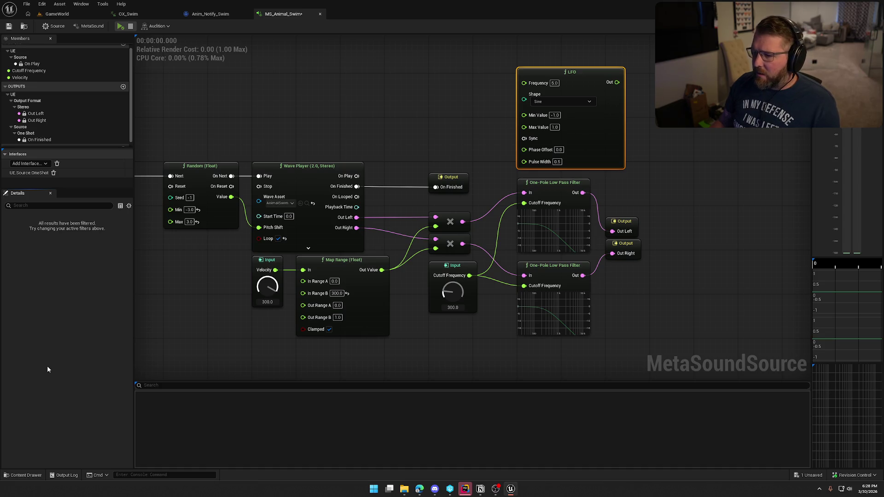
pyautogui.moveTo(421, 354); pyautogui.dragTo(437, 273)
pyautogui.moveTo(588, 90)
pyautogui.mouseDown()
pyautogui.moveTo(536, 339)
pyautogui.moveTo(387, 347)
pyautogui.mouseUp()
pyautogui.moveTo(421, 251); pyautogui.dragTo(388, 220)
pyautogui.click(376, 248)
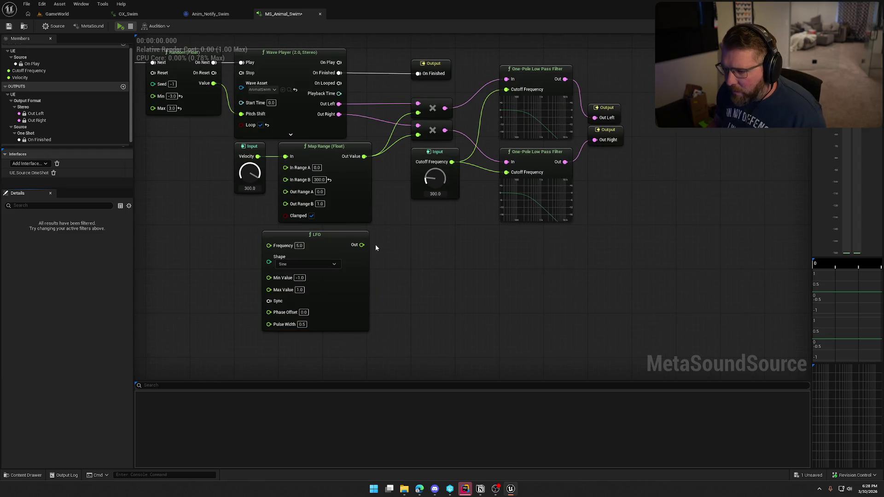
# Multiply Map Range's output by the LFO and feed the product to both channels' gain
pyautogui.moveTo(366, 159); pyautogui.dragTo(399, 212)
pyautogui.write('*')
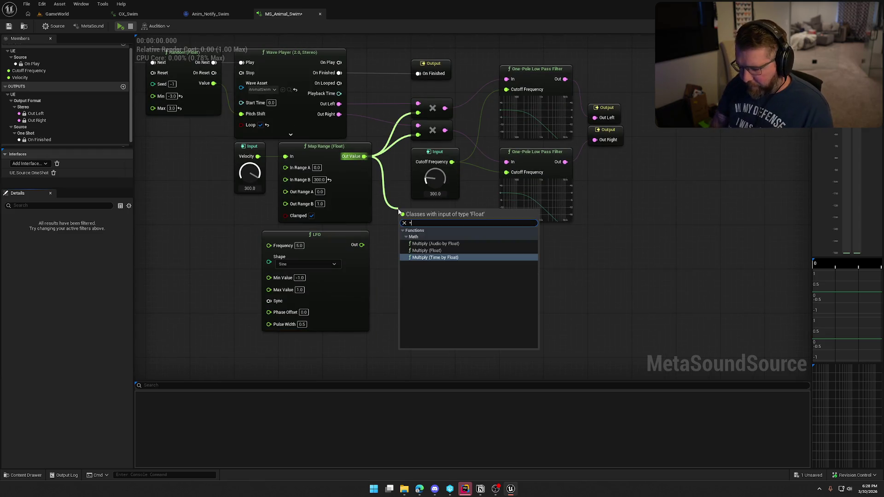
pyautogui.click(455, 251)
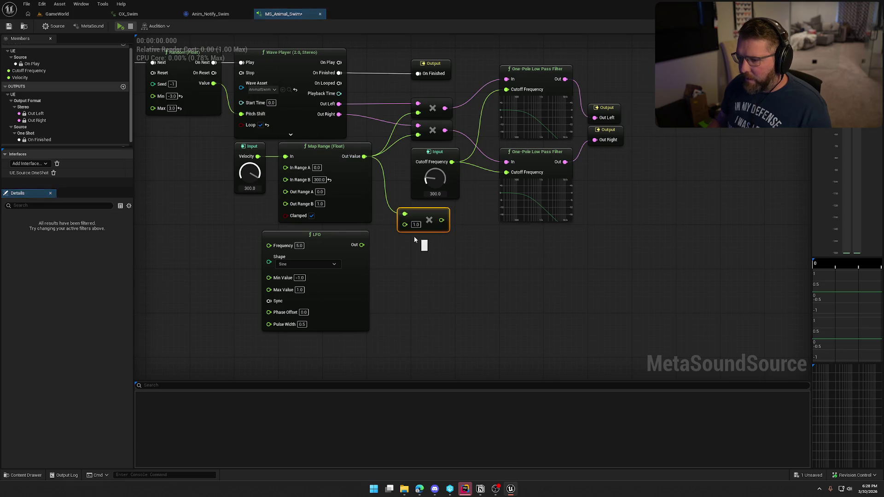
pyautogui.moveTo(361, 248); pyautogui.dragTo(362, 245)
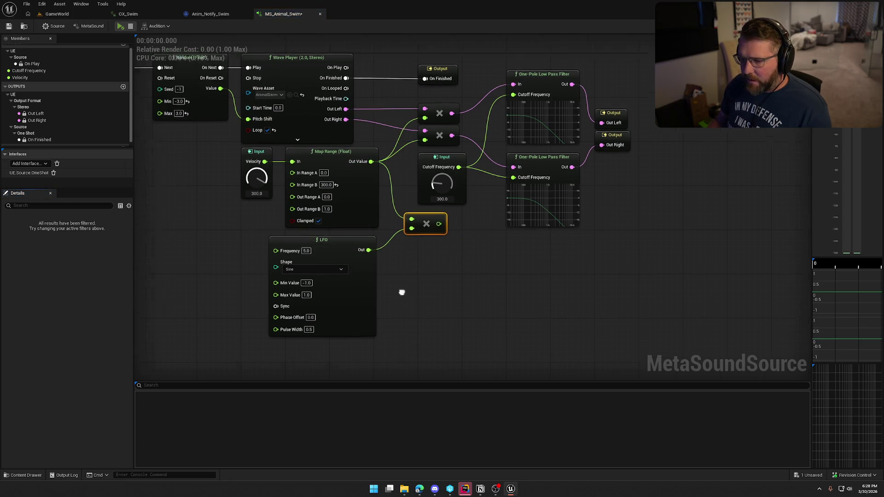
pyautogui.moveTo(443, 249); pyautogui.dragTo(429, 166)
pyautogui.moveTo(443, 249); pyautogui.dragTo(429, 143)
pyautogui.moveTo(476, 295); pyautogui.dragTo(503, 252)
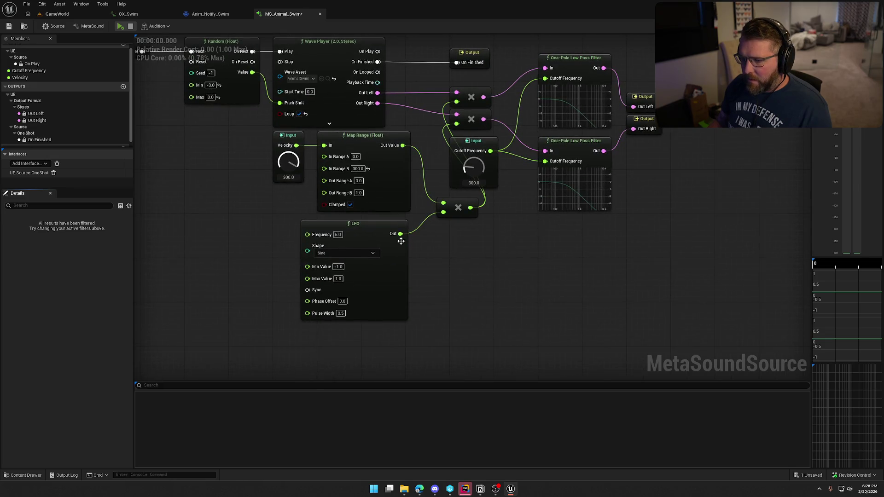
pyautogui.moveTo(371, 235); pyautogui.dragTo(382, 229)
pyautogui.click(120, 26)
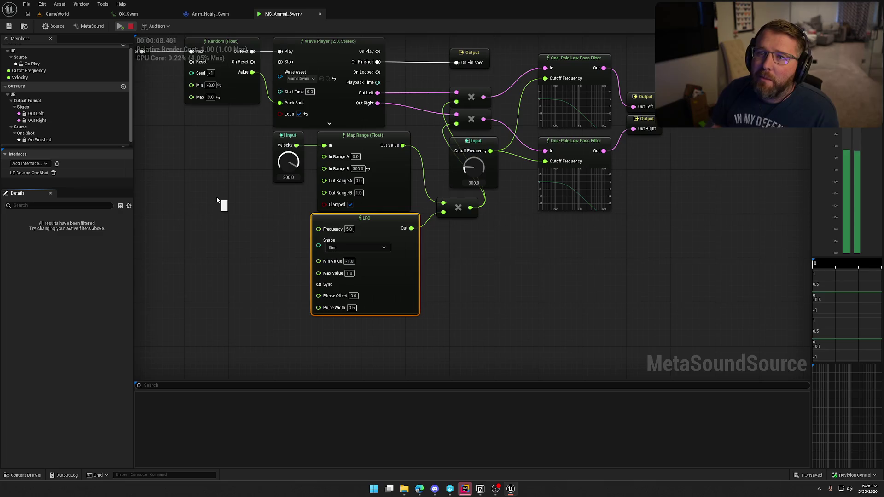
# Stop the preview and undo the LFO wobble wiring
pyautogui.click(130, 26)
pyautogui.rightClick(462, 261)
pyautogui.write('flanger')
pyautogui.press('Return')
pyautogui.moveTo(463, 263); pyautogui.dragTo(461, 233)
pyautogui.click(415, 254)
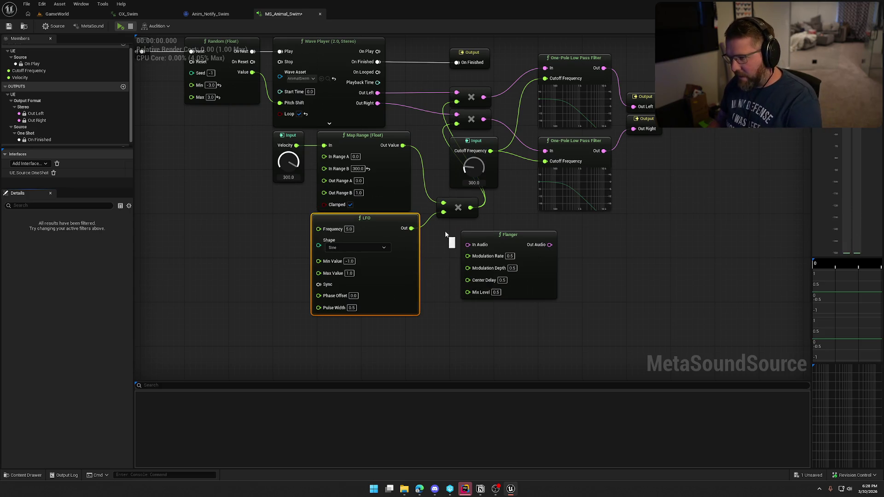
pyautogui.click(446, 246)
pyautogui.hotkey('ctrl', 'z')
pyautogui.hotkey('ctrl', 'z')
pyautogui.hotkey('ctrl', 'z')
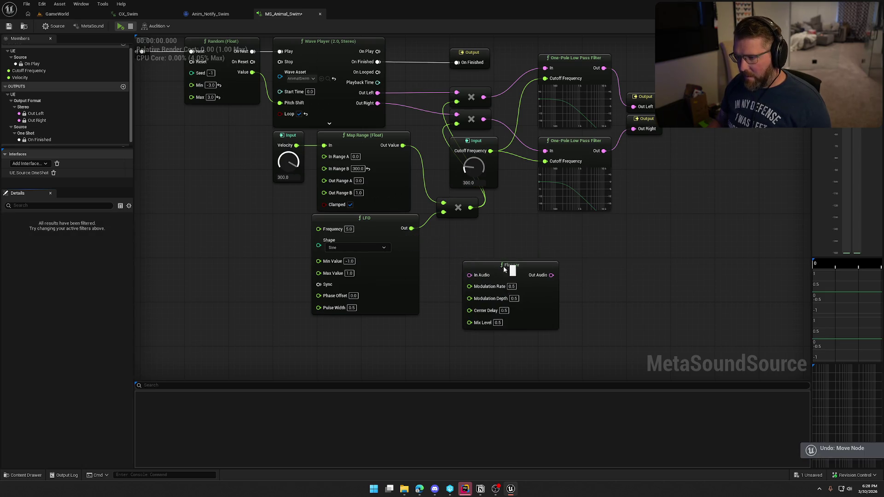
pyautogui.hotkey('ctrl', 'z')
pyautogui.hotkey('ctrl', 'z')
pyautogui.hotkey('ctrl', 'z')
pyautogui.hotkey('ctrl', 'z')
pyautogui.hotkey('ctrl', 'z')
pyautogui.hotkey('ctrl', 'z')
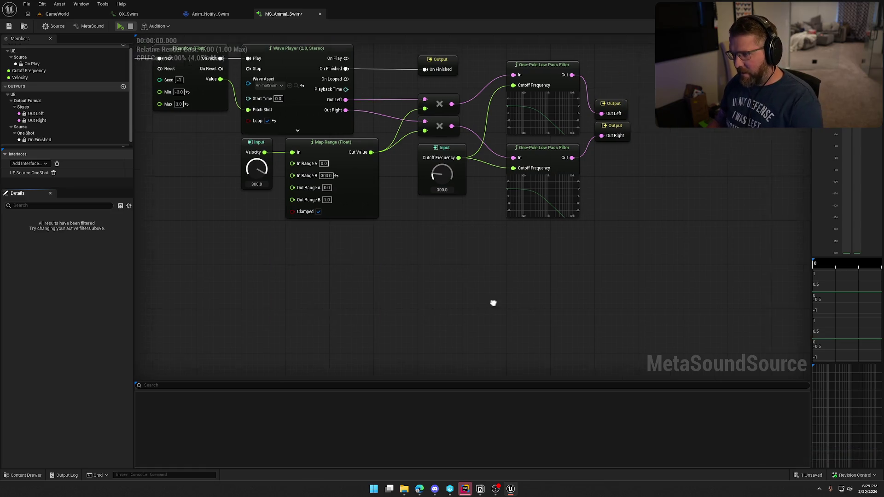
# Insert a Flanger between the upper low-pass filter and Out Left
pyautogui.hotkey('ctrl', 'v')
pyautogui.moveTo(481, 269); pyautogui.dragTo(596, 237)
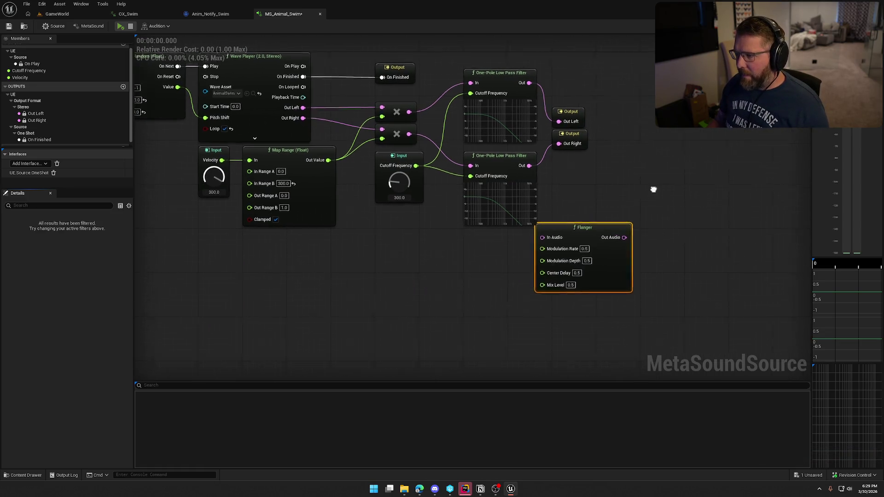
pyautogui.moveTo(664, 189); pyautogui.dragTo(562, 212)
pyautogui.moveTo(493, 251); pyautogui.dragTo(532, 191)
pyautogui.moveTo(553, 158); pyautogui.dragTo(478, 211)
pyautogui.moveTo(405, 192)
pyautogui.mouseDown()
pyautogui.moveTo(410, 153)
pyautogui.moveTo(536, 152)
pyautogui.mouseUp()
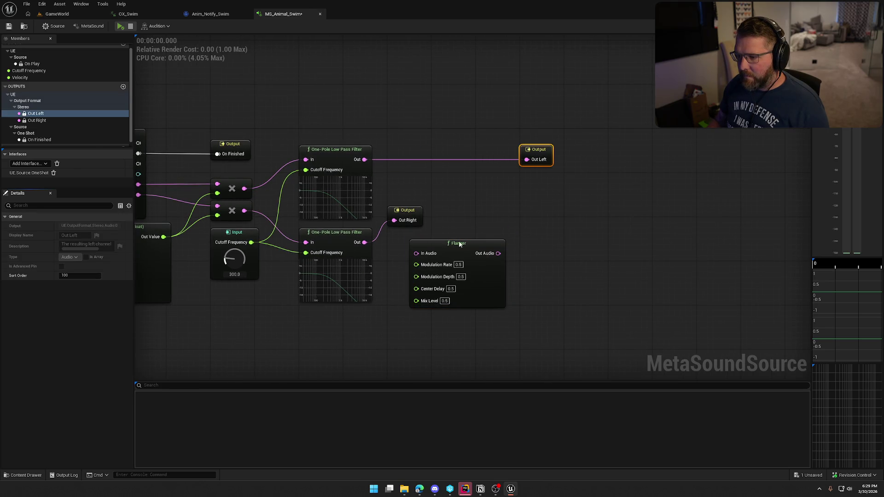
pyautogui.moveTo(460, 251); pyautogui.dragTo(440, 158)
pyautogui.moveTo(419, 225)
pyautogui.mouseDown()
pyautogui.moveTo(483, 265)
pyautogui.moveTo(551, 252)
pyautogui.mouseUp()
pyautogui.moveTo(394, 159); pyautogui.dragTo(365, 160)
pyautogui.moveTo(478, 161); pyautogui.dragTo(524, 165)
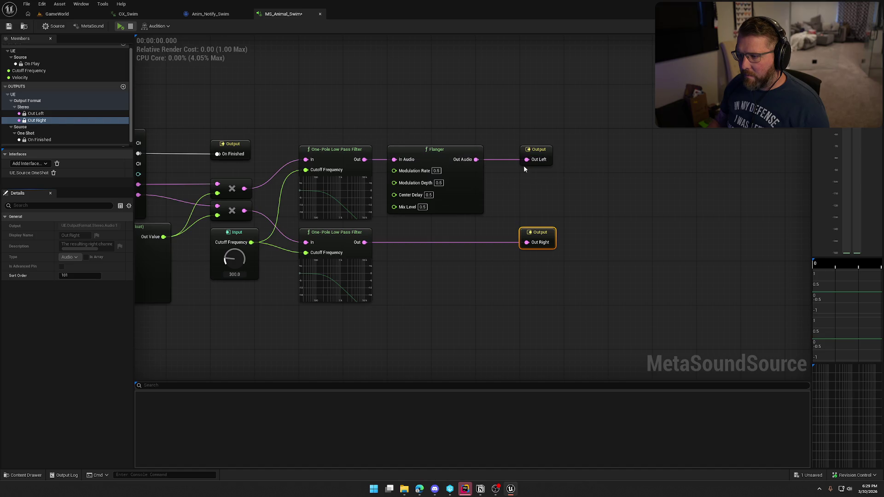
# Duplicate the Flanger to sit between the lower low-pass filter and Out Right
pyautogui.click(440, 213)
pyautogui.hotkey('ctrl', 'c')
pyautogui.hotkey('ctrl', 'v')
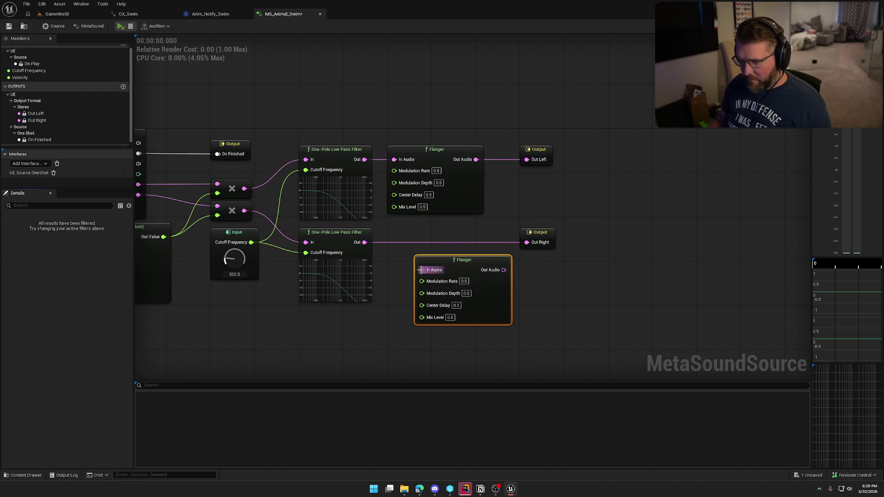
pyautogui.moveTo(450, 261); pyautogui.dragTo(423, 233)
pyautogui.moveTo(476, 243); pyautogui.dragTo(526, 242)
pyautogui.click(524, 283)
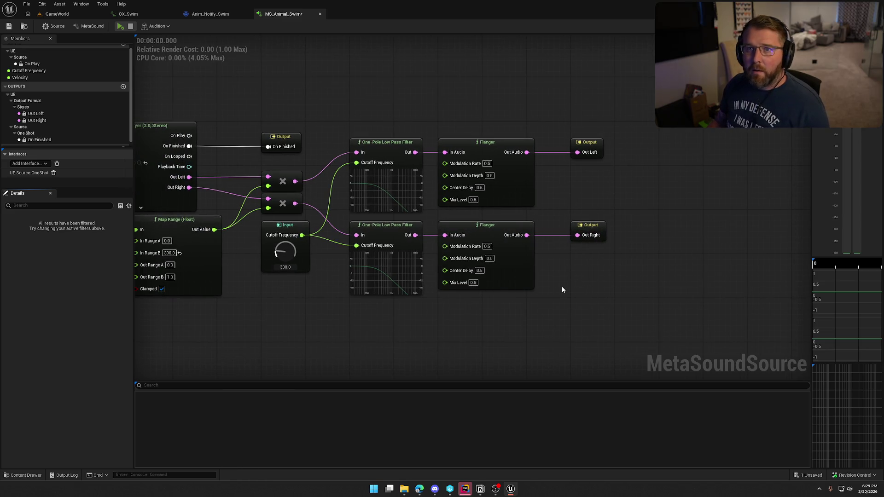
pyautogui.moveTo(562, 290); pyautogui.dragTo(593, 283)
pyautogui.click(121, 26)
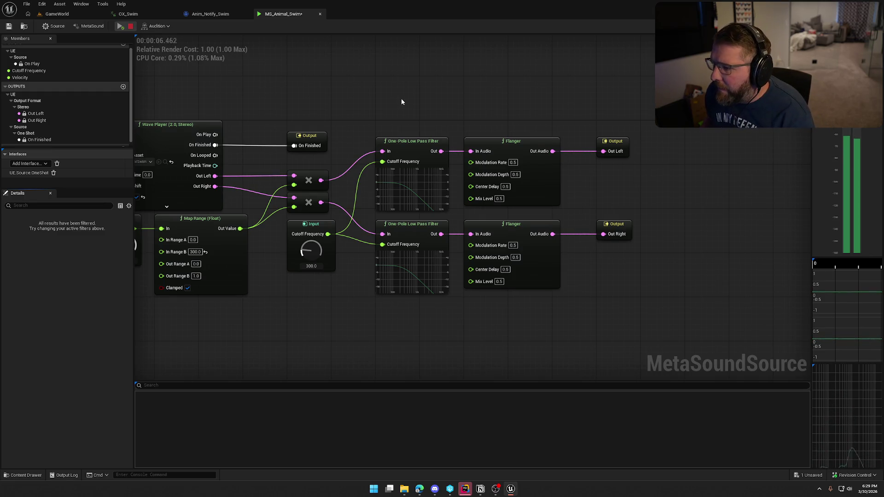
# Set the Flangers' Modulation Rate to 0.15
pyautogui.click(131, 27)
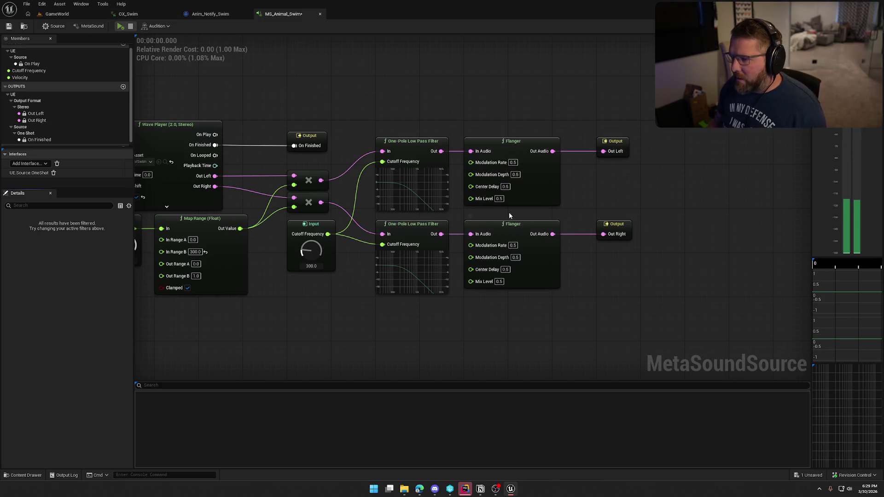
pyautogui.moveTo(484, 165)
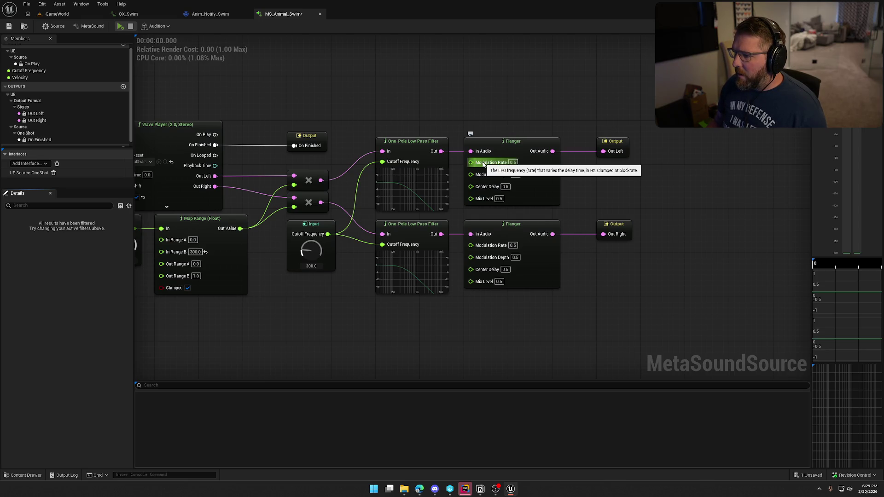
pyautogui.click(513, 162)
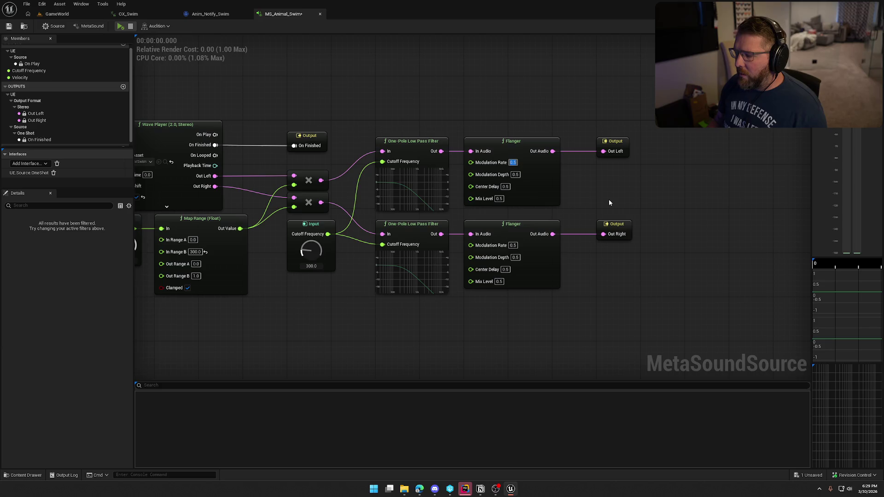
pyautogui.press('BackSpace')
pyautogui.write('0.15')
pyautogui.press('Return')
pyautogui.click(513, 245)
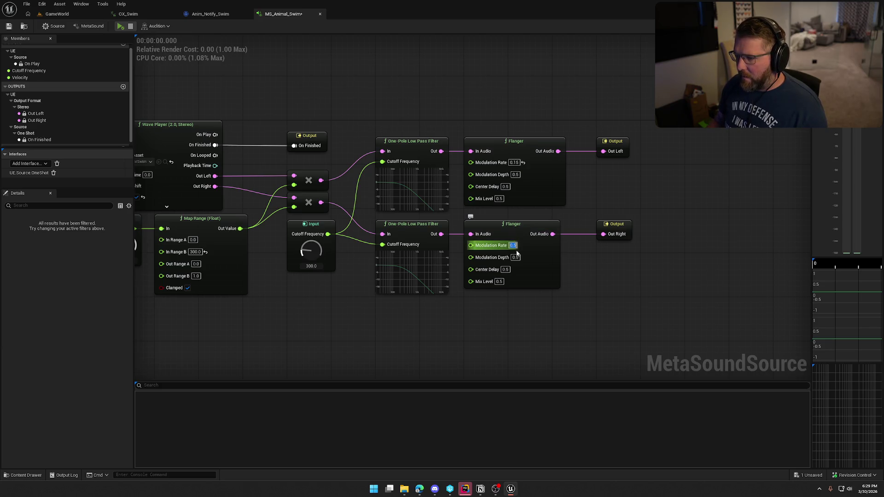
pyautogui.write('0.15')
pyautogui.press('Return')
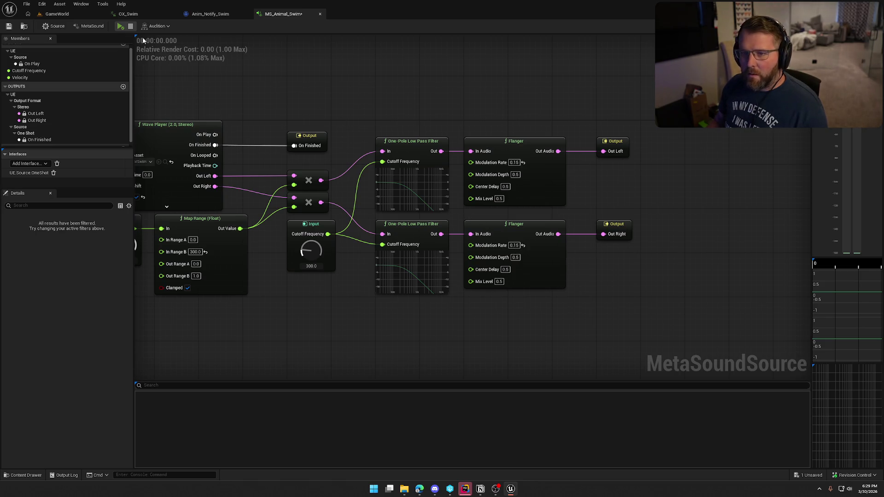
# Sweep Cutoff Frequency toward 900 while listening, settling the default at about 516
pyautogui.click(120, 26)
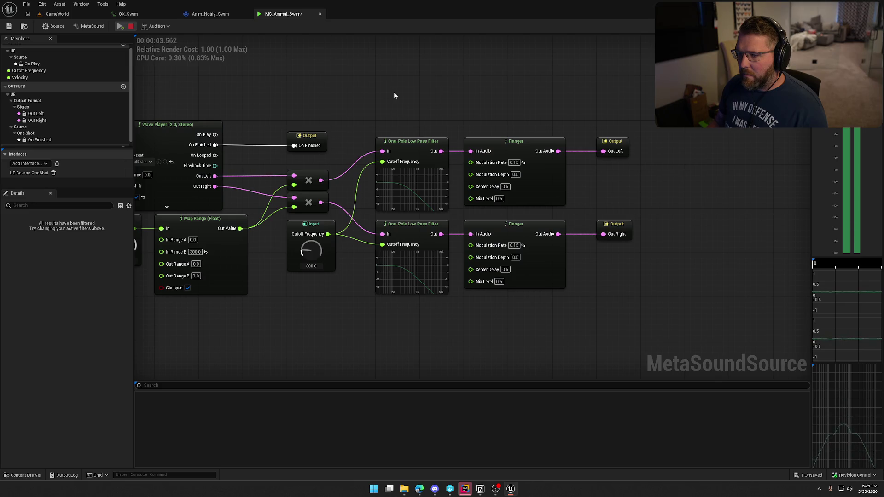
pyautogui.moveTo(351, 242); pyautogui.dragTo(351, 231)
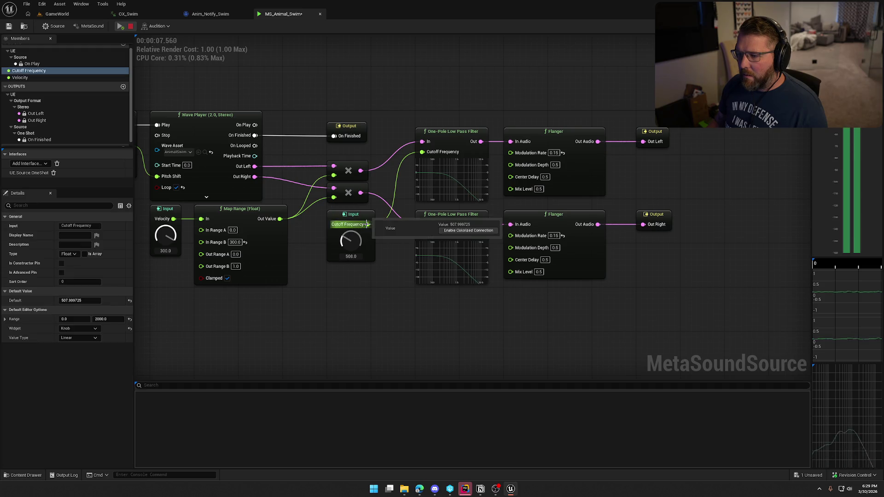
pyautogui.moveTo(407, 116)
pyautogui.mouseDown()
pyautogui.moveTo(427, 90)
pyautogui.moveTo(351, 252)
pyautogui.mouseUp()
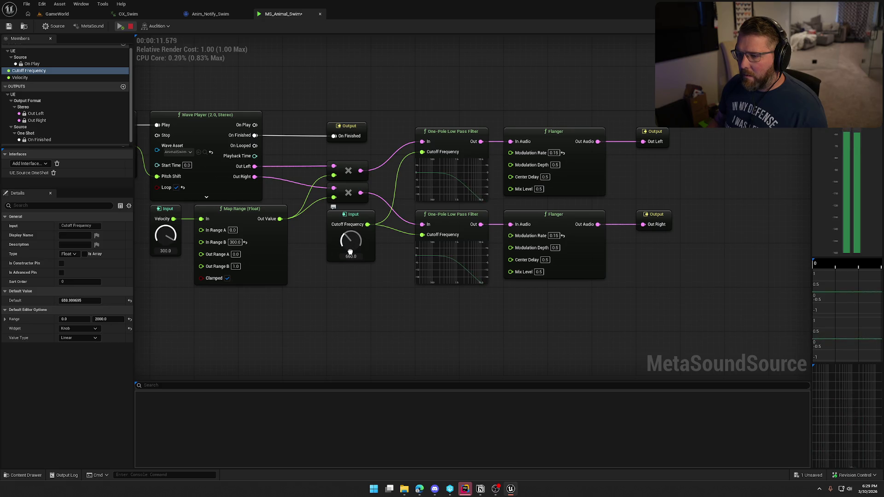
pyautogui.moveTo(382, 319); pyautogui.dragTo(362, 278)
pyautogui.click(130, 26)
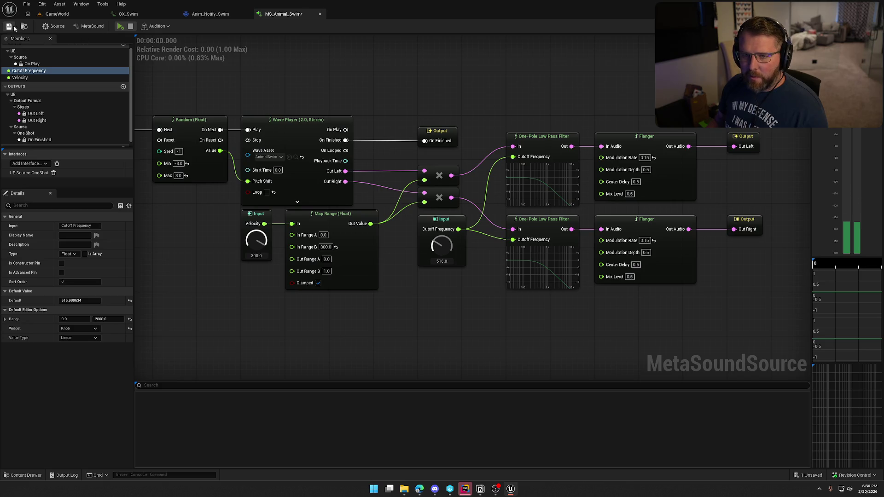
pyautogui.click(59, 14)
pyautogui.click(189, 27)
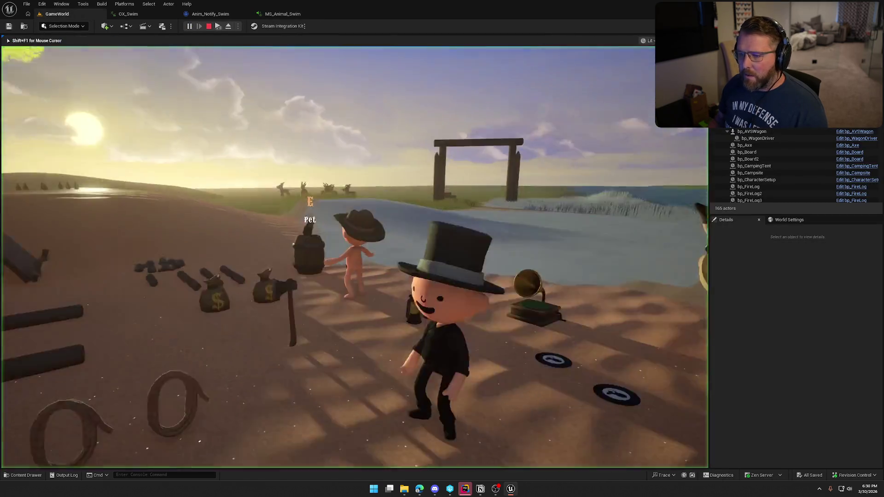
pyautogui.press('e')
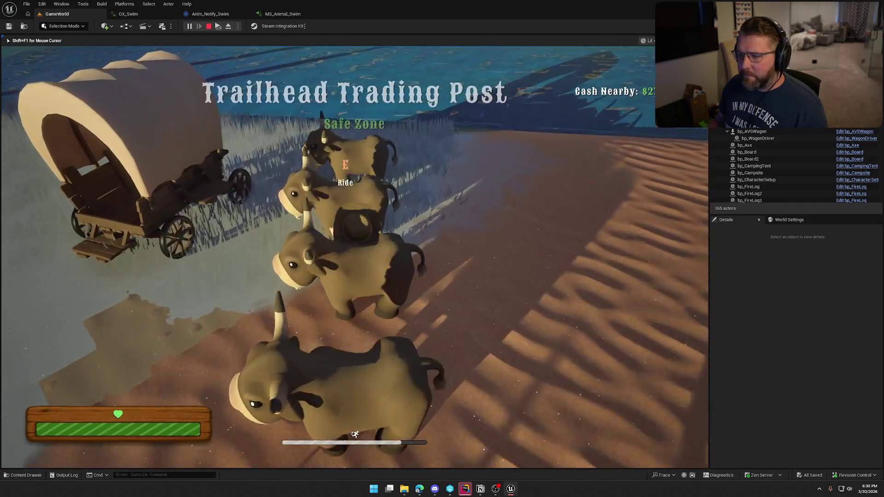
pyautogui.press('w')
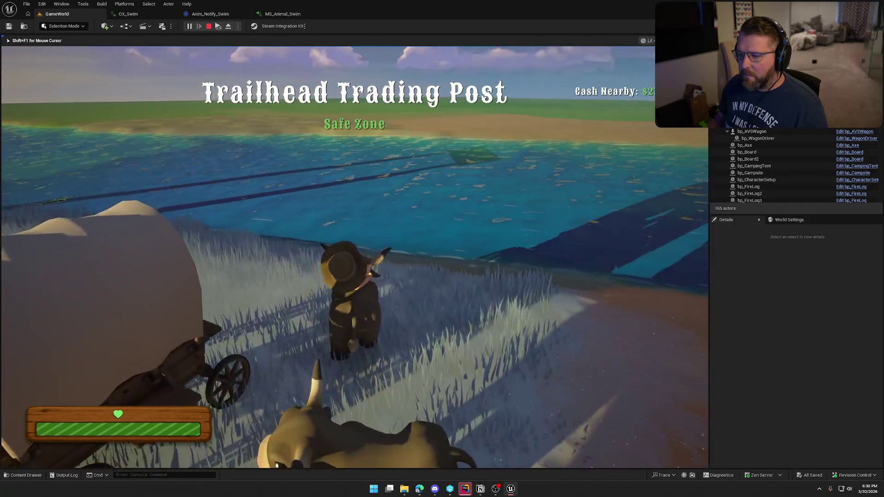
pyautogui.press('d')
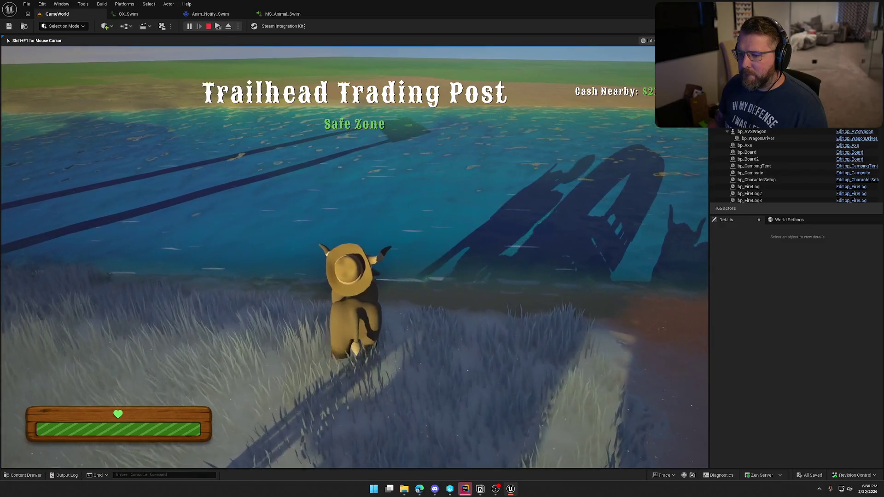
pyautogui.press('w')
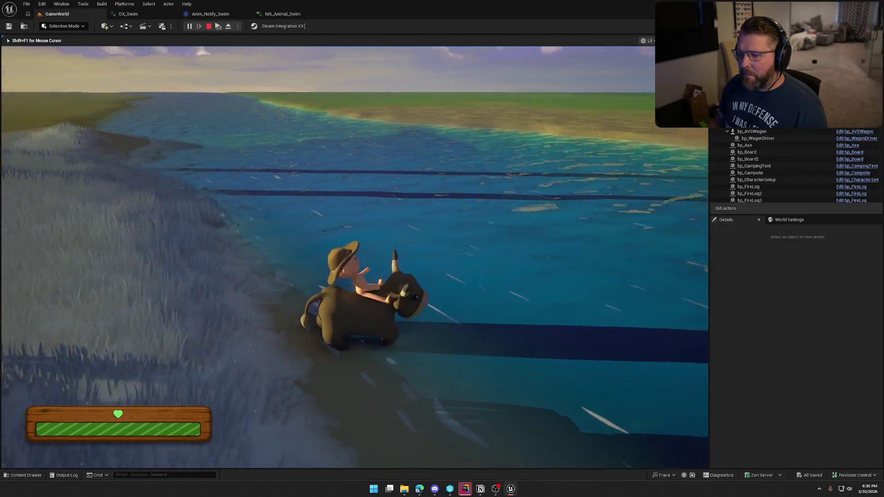
pyautogui.press('w')
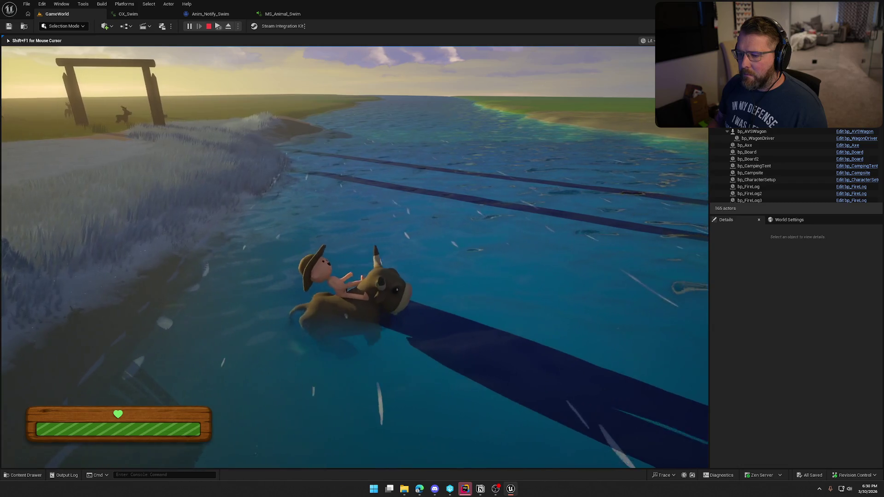
pyautogui.press('w')
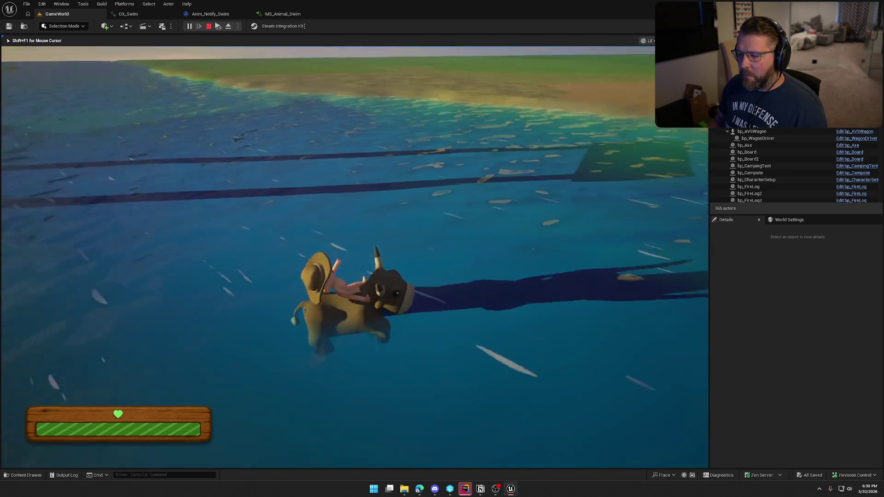
pyautogui.press('w')
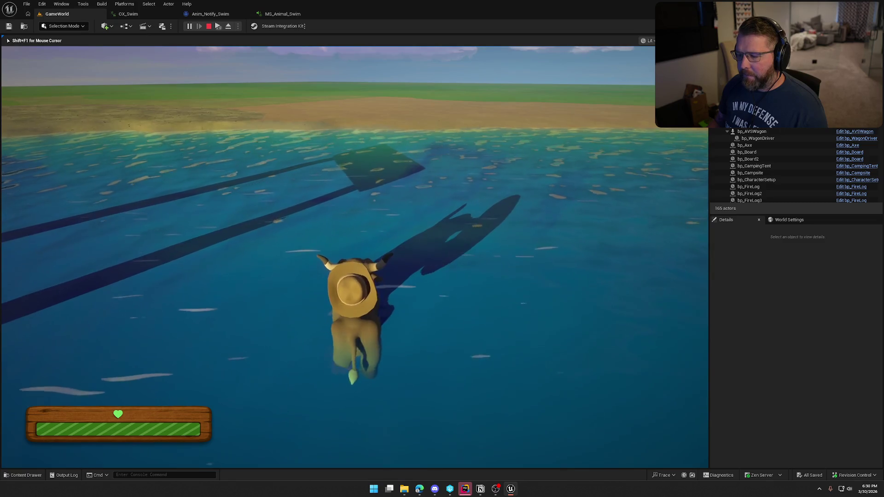
pyautogui.press('Escape')
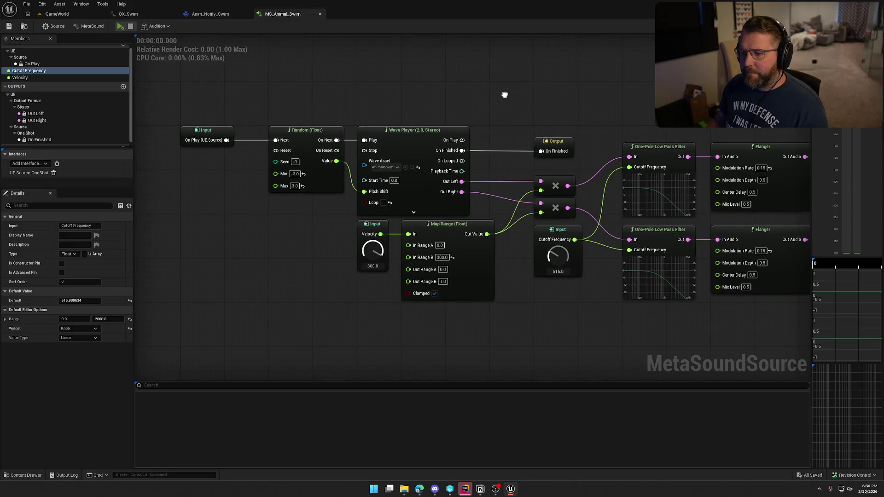
# Review the Anim_Notify_Swim Received Notify graph, then view OX_Swim's two swim notifies
pyautogui.click(212, 14)
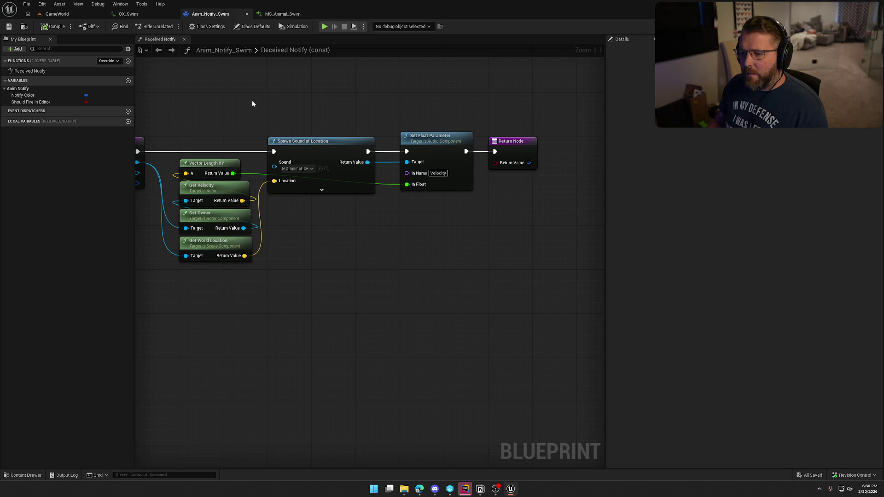
pyautogui.scroll(-1, 252, 104)
pyautogui.moveTo(203, 101); pyautogui.dragTo(559, 266)
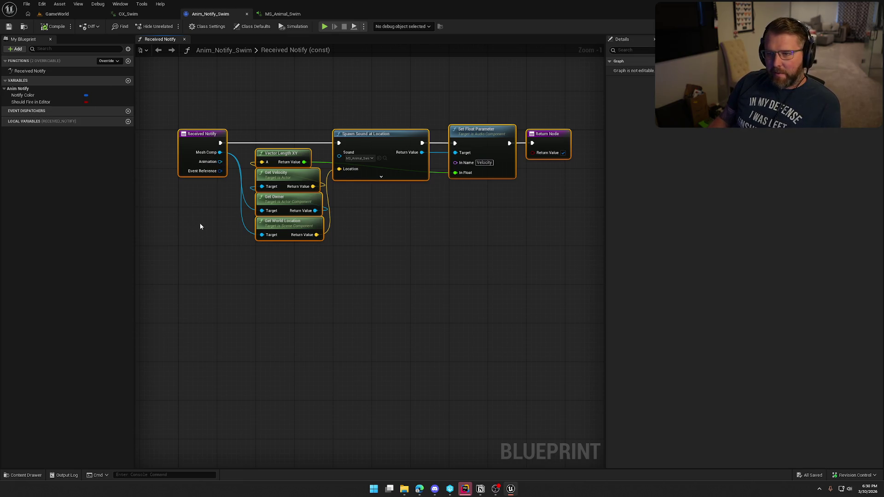
pyautogui.moveTo(195, 110); pyautogui.dragTo(565, 277)
pyautogui.click(456, 286)
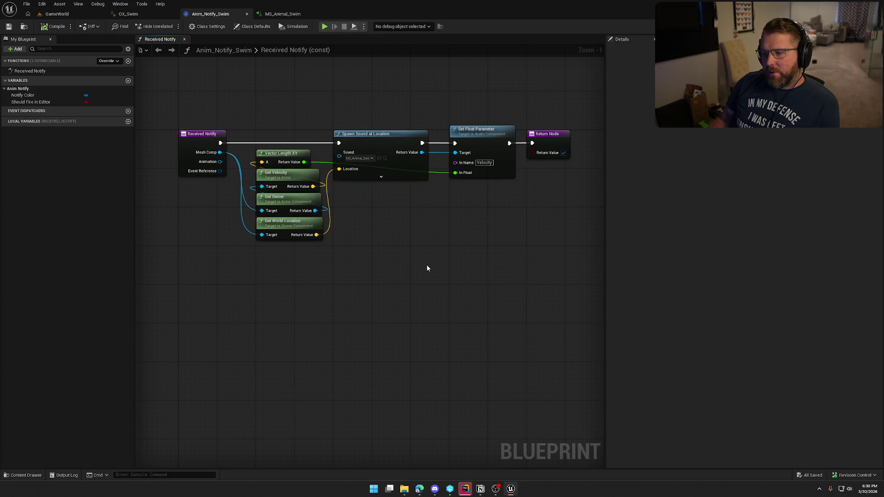
pyautogui.click(129, 14)
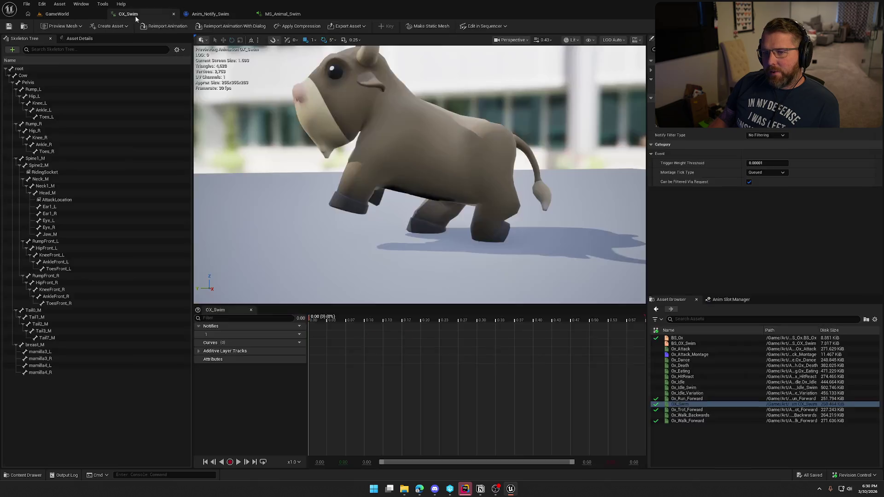
pyautogui.click(283, 14)
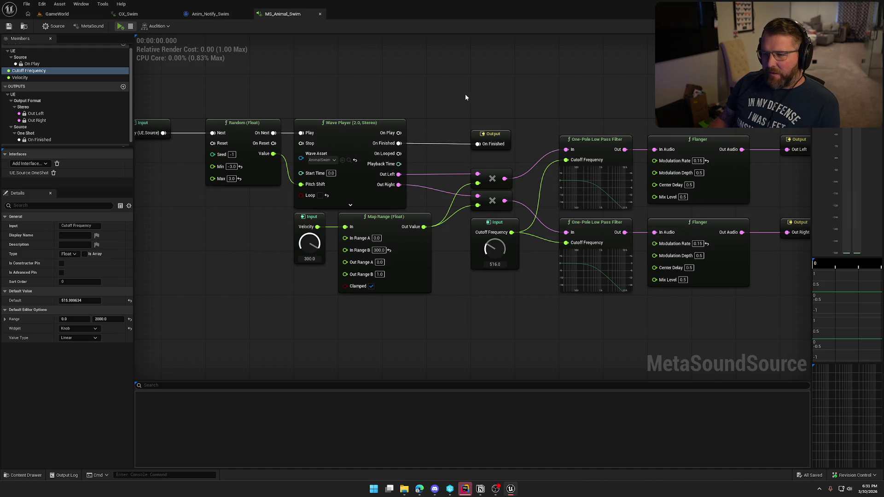
# Bring the Wave Player and Velocity input into view and audition MS_Animal_Swim
pyautogui.moveTo(496, 95); pyautogui.dragTo(332, 89)
pyautogui.moveTo(408, 92); pyautogui.dragTo(460, 80)
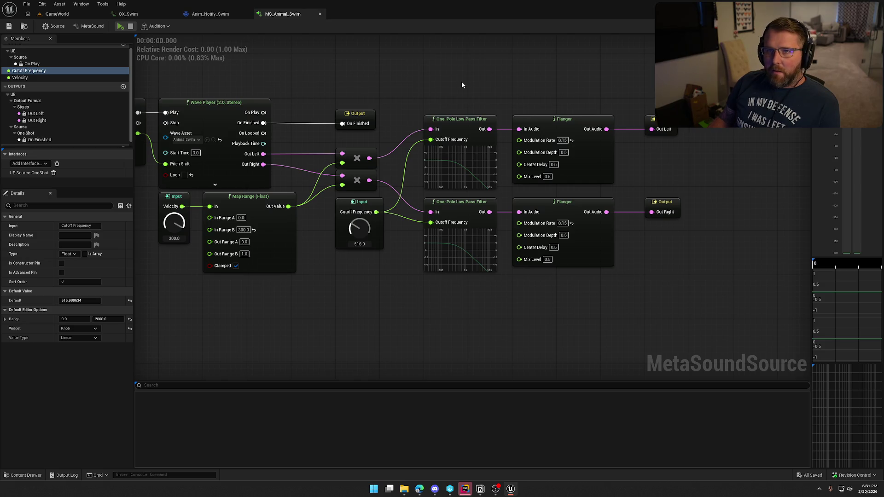
pyautogui.click(121, 27)
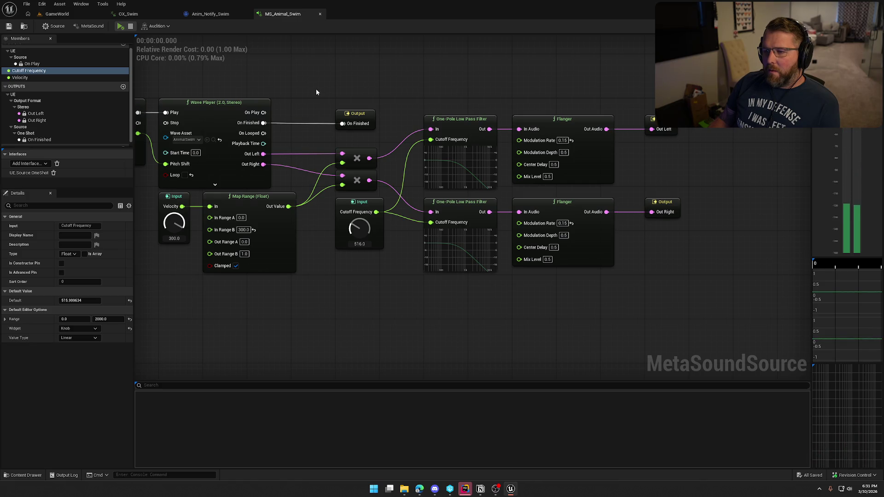
# Inspect the Random (Float) node area, check the Add Interface list, and audition again
pyautogui.moveTo(323, 282); pyautogui.dragTo(407, 276)
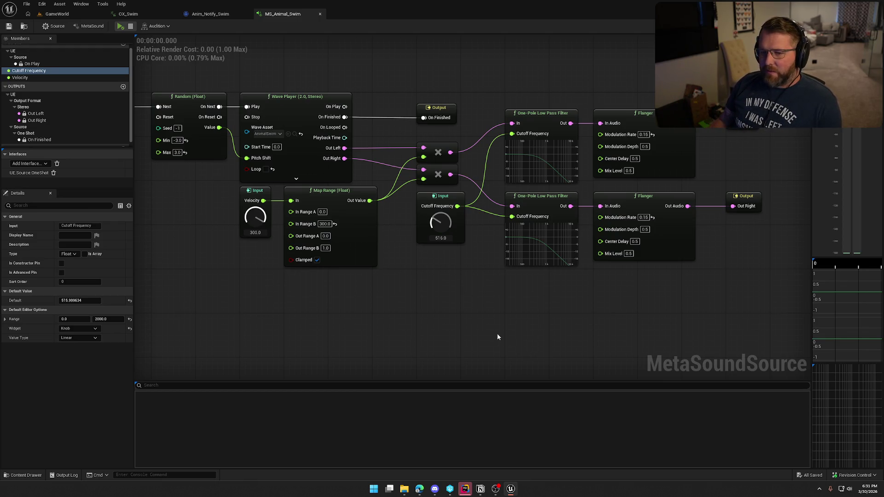
pyautogui.moveTo(498, 337); pyautogui.dragTo(506, 351)
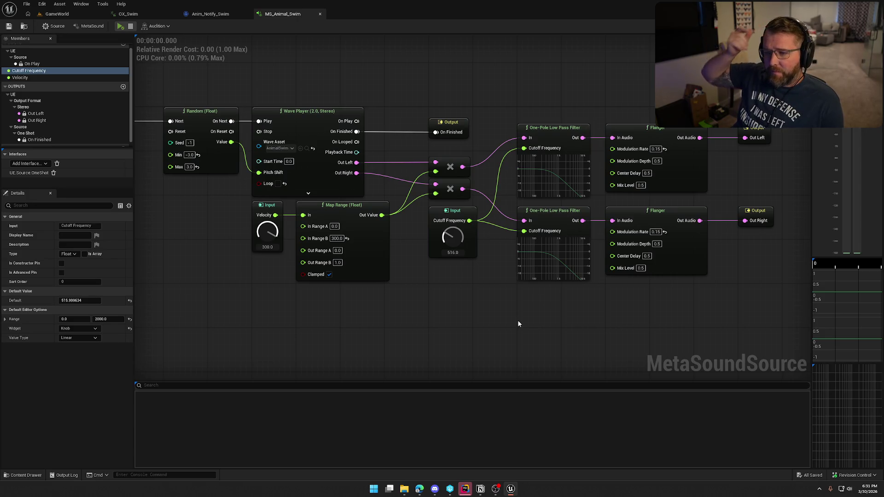
pyautogui.moveTo(518, 324); pyautogui.dragTo(513, 318)
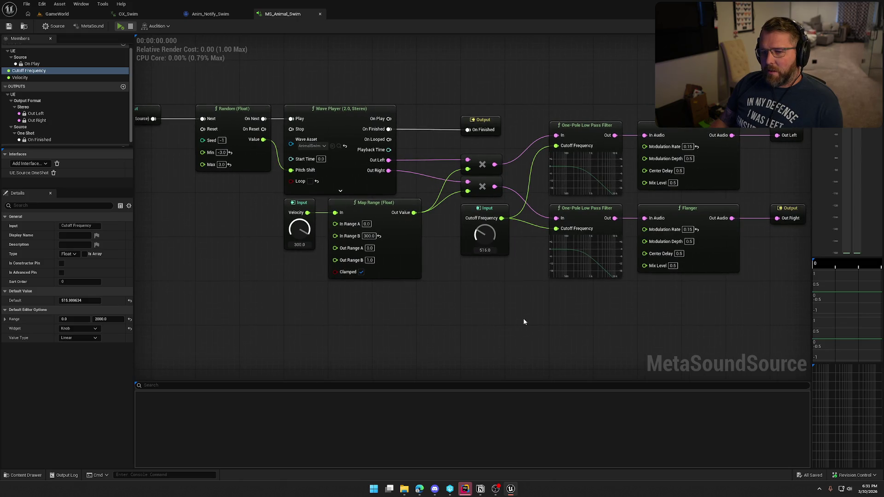
pyautogui.click(45, 164)
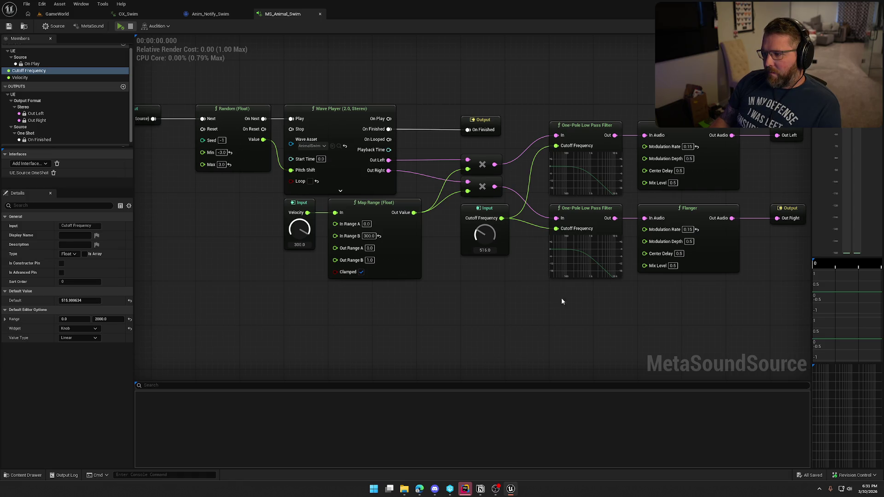
pyautogui.moveTo(558, 300); pyautogui.dragTo(490, 297)
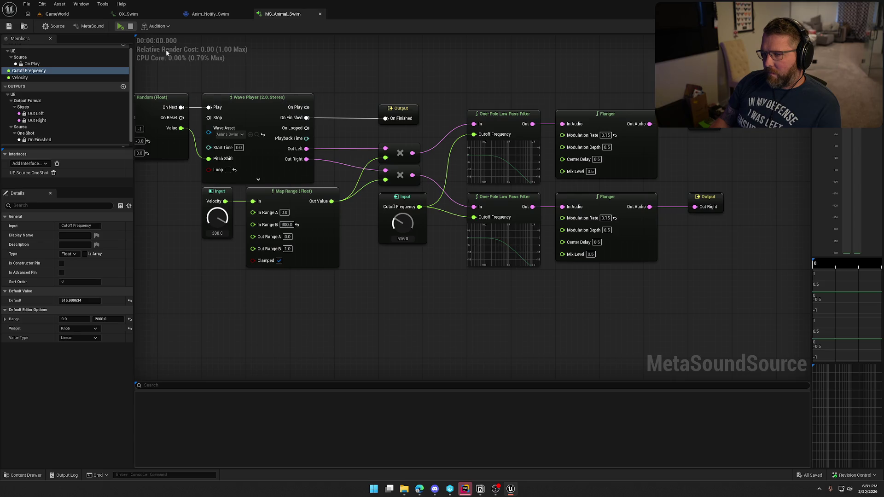
pyautogui.click(120, 26)
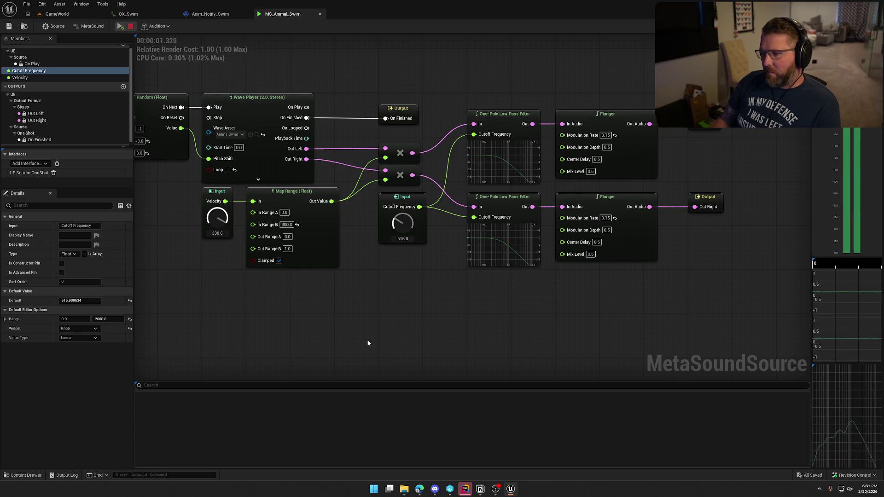
# Set the Cutoff Frequency default back to 300 and audition it
pyautogui.click(400, 239)
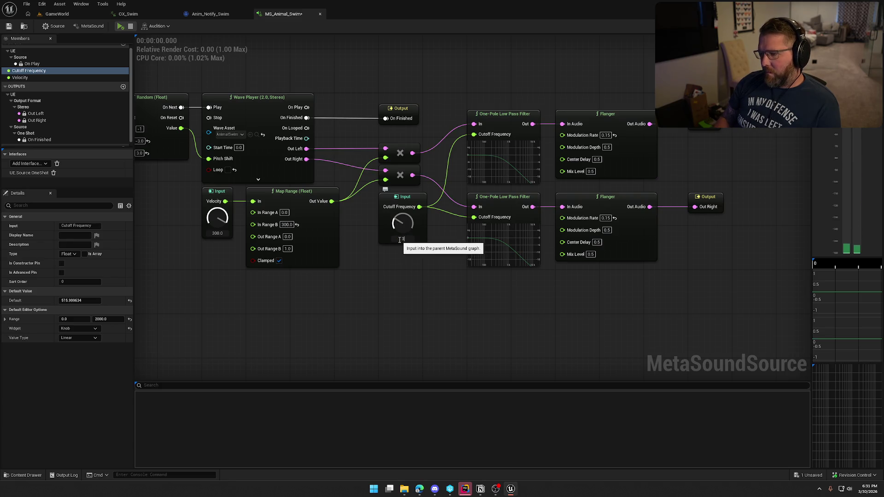
pyautogui.press('space')
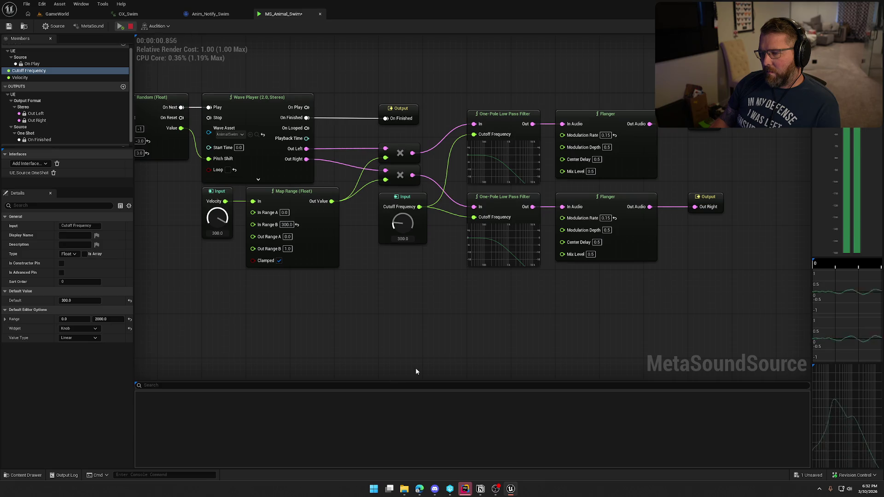
pyautogui.moveTo(407, 322)
pyautogui.mouseDown()
pyautogui.moveTo(573, 335)
pyautogui.moveTo(389, 312)
pyautogui.mouseUp()
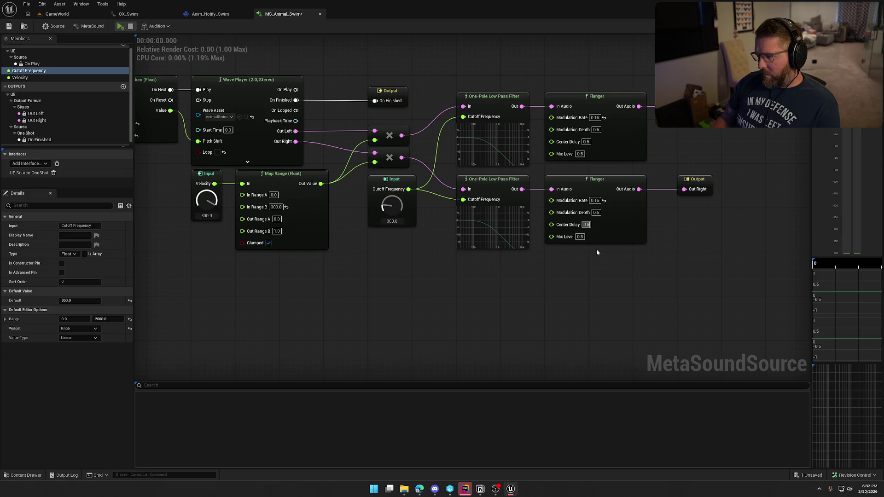
# Give both Flanger nodes a 0.15 Center Delay and audition the result
pyautogui.click(586, 142)
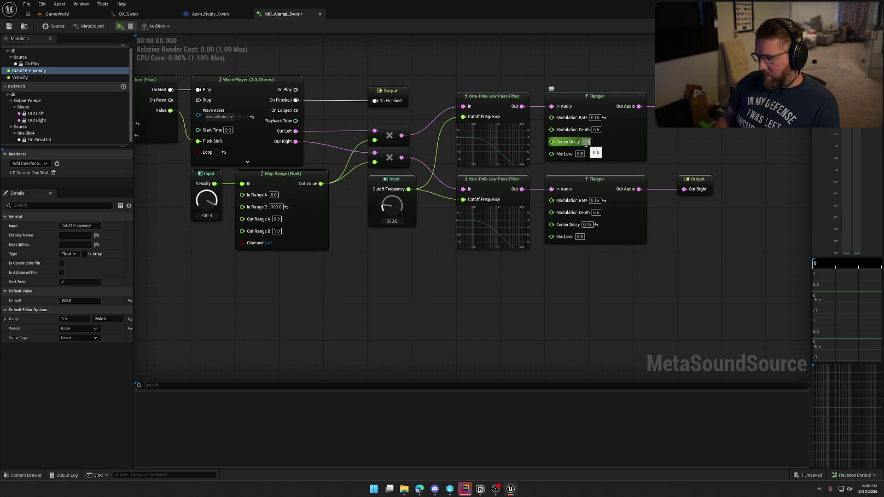
pyautogui.write('0.15')
pyautogui.click(121, 28)
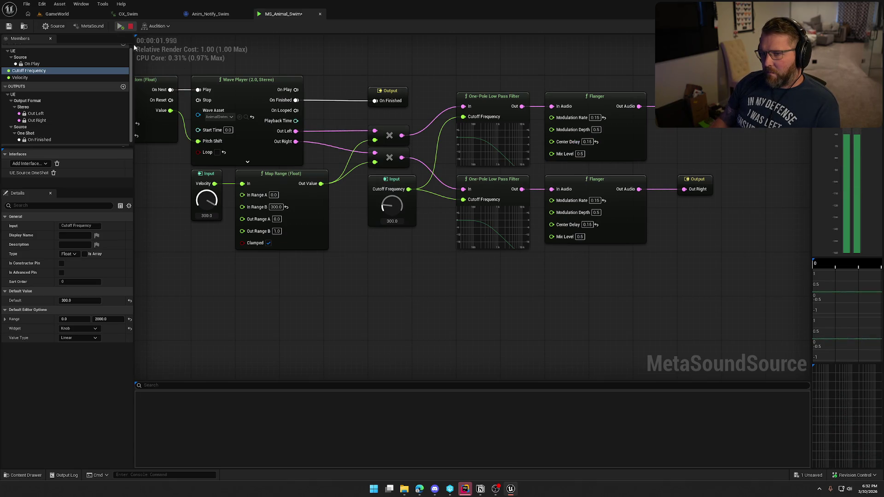
pyautogui.click(68, 15)
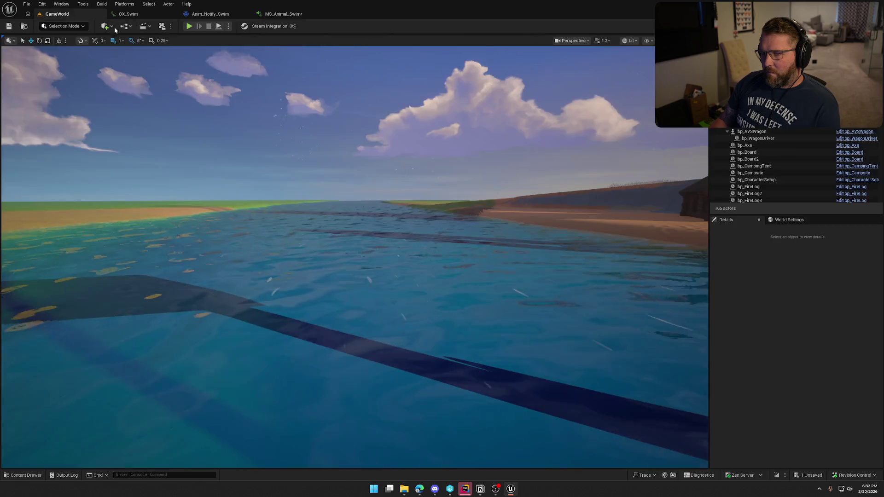
# Run to the oxen, mount one, and ride it into the river to swim
pyautogui.hotkey('shift', 'w')
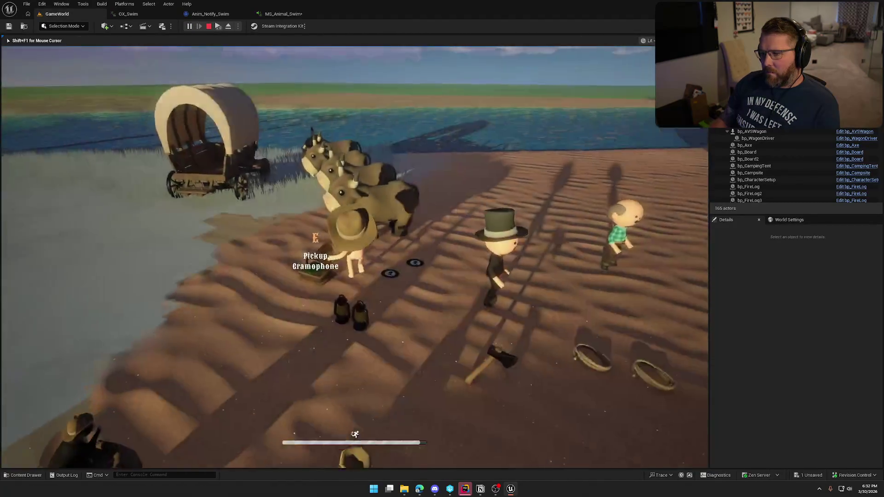
pyautogui.press('e')
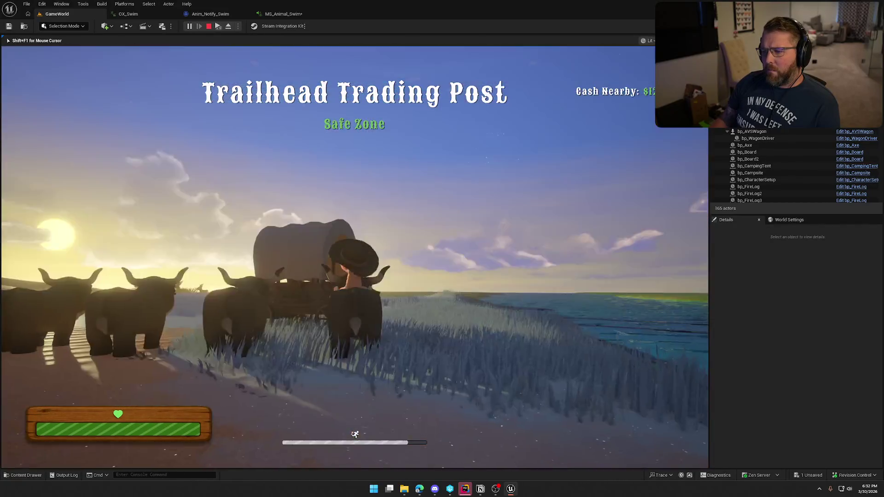
pyautogui.press('w')
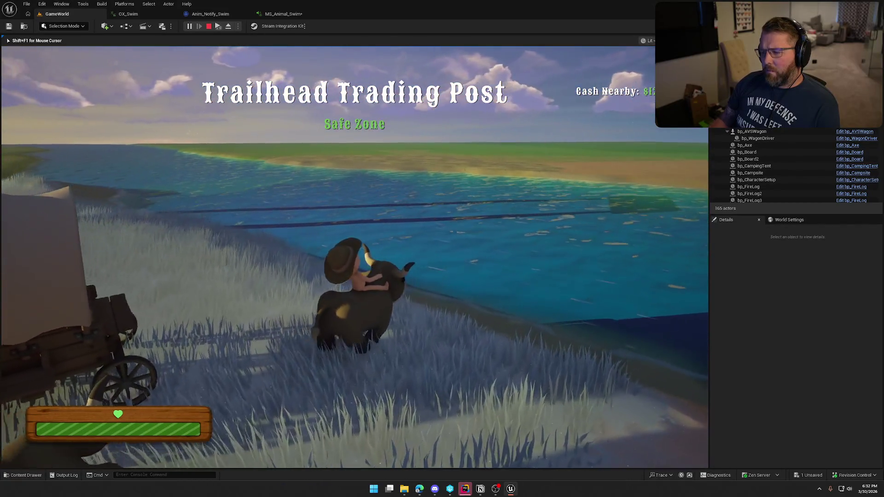
pyautogui.press('w')
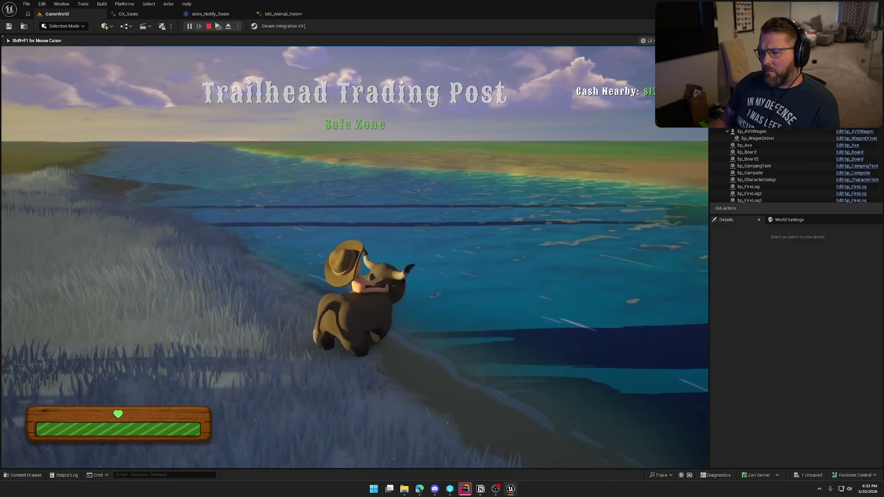
pyautogui.press('w')
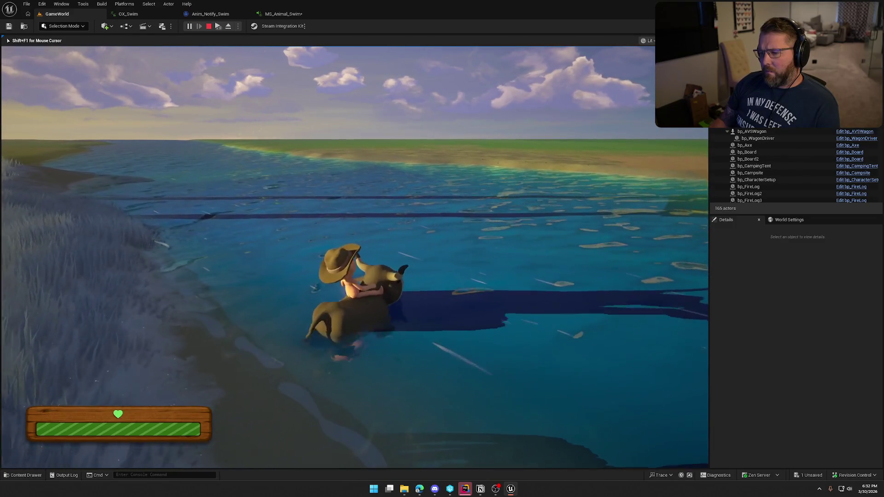
pyautogui.press('w')
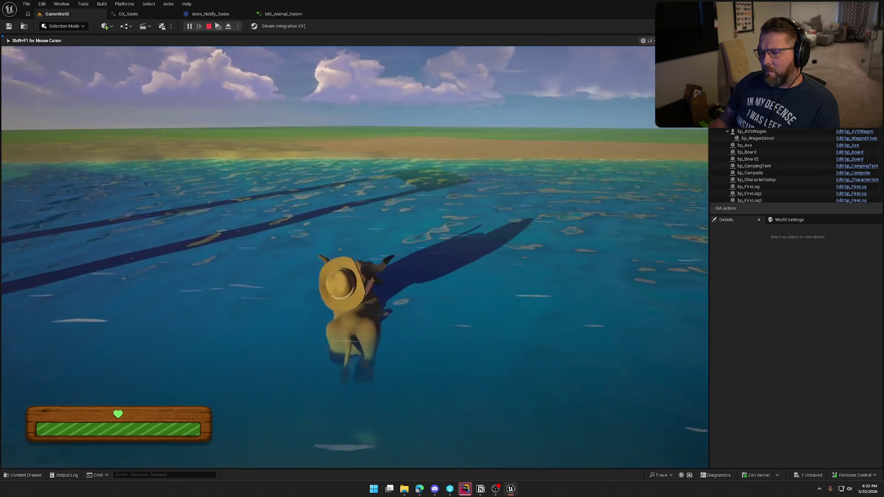
# Swim the ox back toward the sandy shore, then stop the play test
pyautogui.press('w')
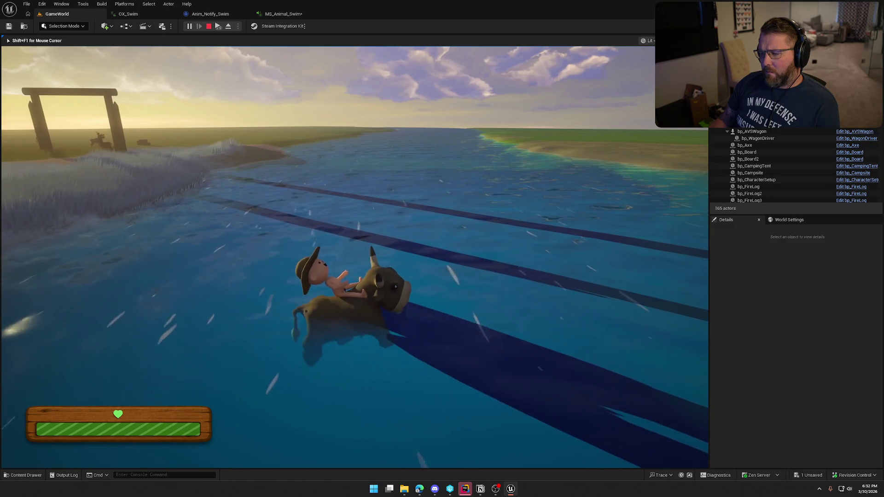
pyautogui.press('w')
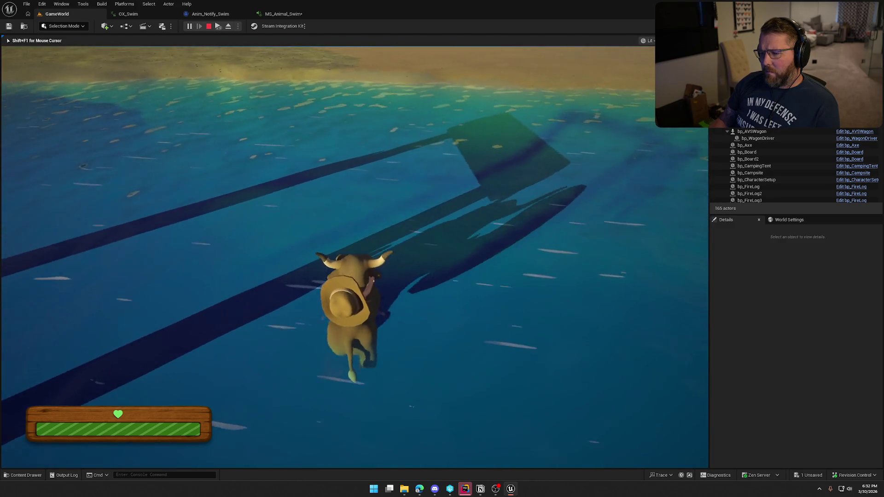
pyautogui.press('w')
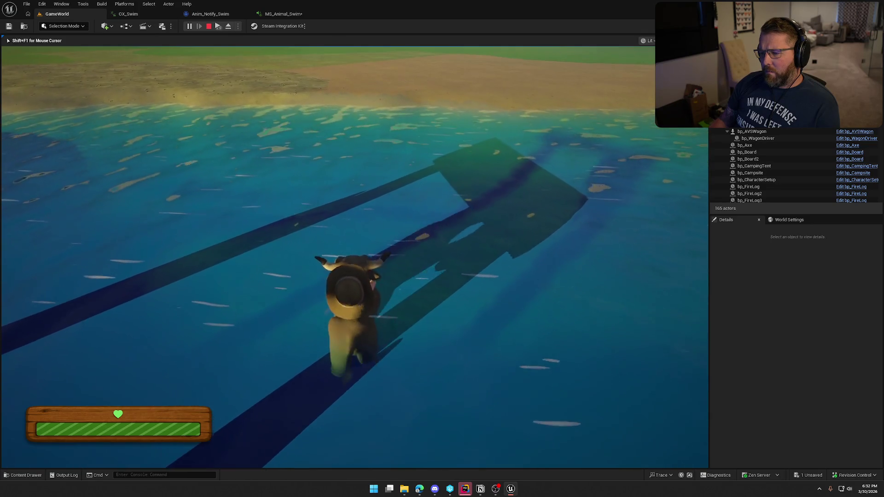
pyautogui.press('d')
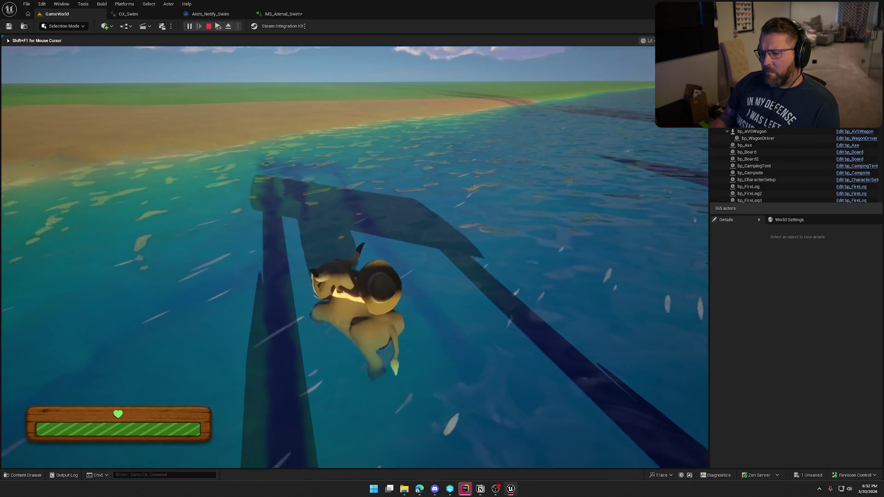
pyautogui.press('a')
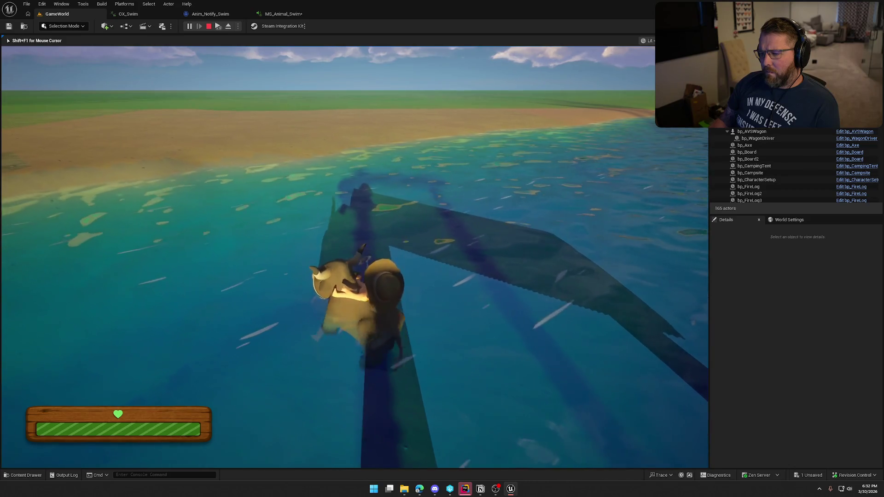
pyautogui.press('a')
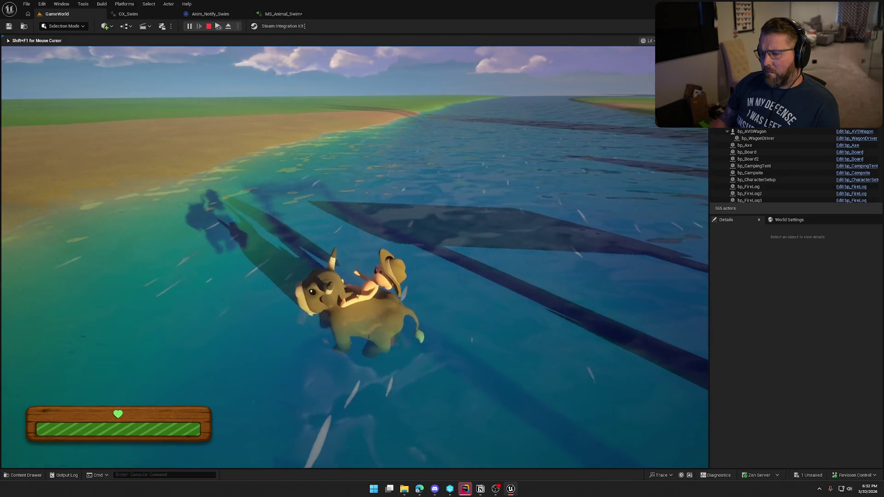
pyautogui.press('w')
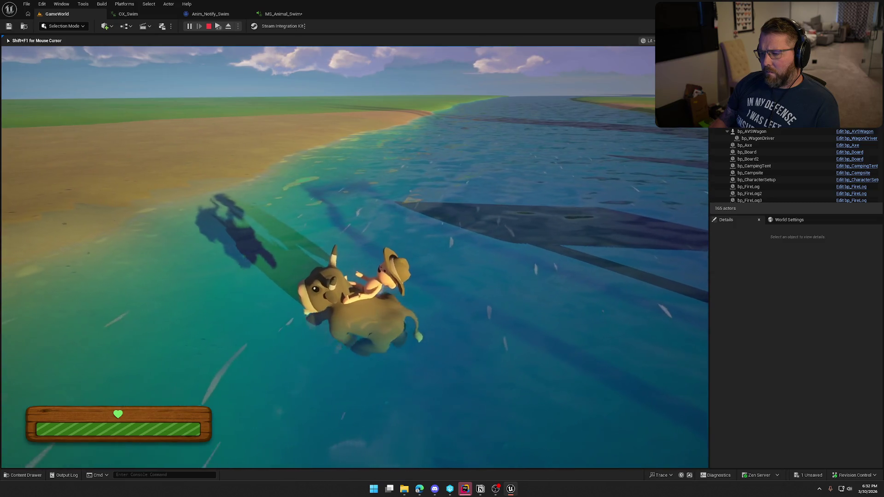
pyautogui.press('Escape')
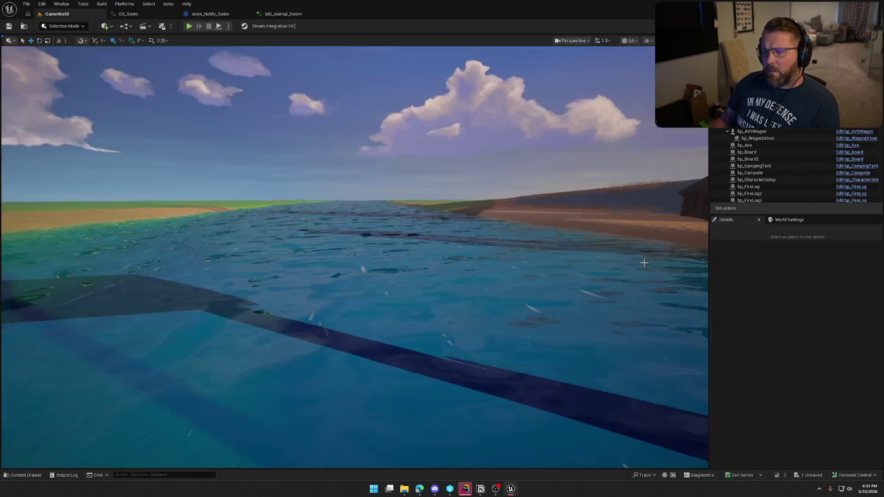
# Delete one swim notify in OX_Swim and move the remaining Anim_Notify_Swim to about 0.18 s
pyautogui.click(221, 14)
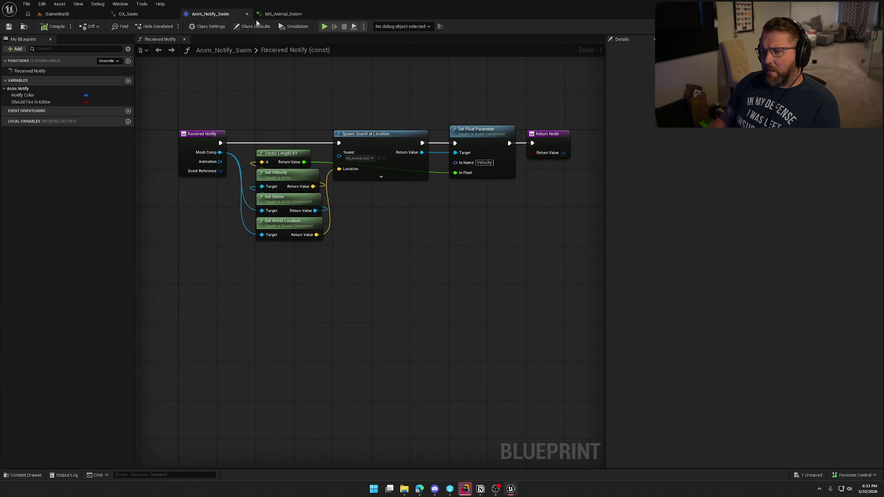
pyautogui.click(128, 14)
pyautogui.press('Delete')
pyautogui.moveTo(397, 338); pyautogui.dragTo(449, 334)
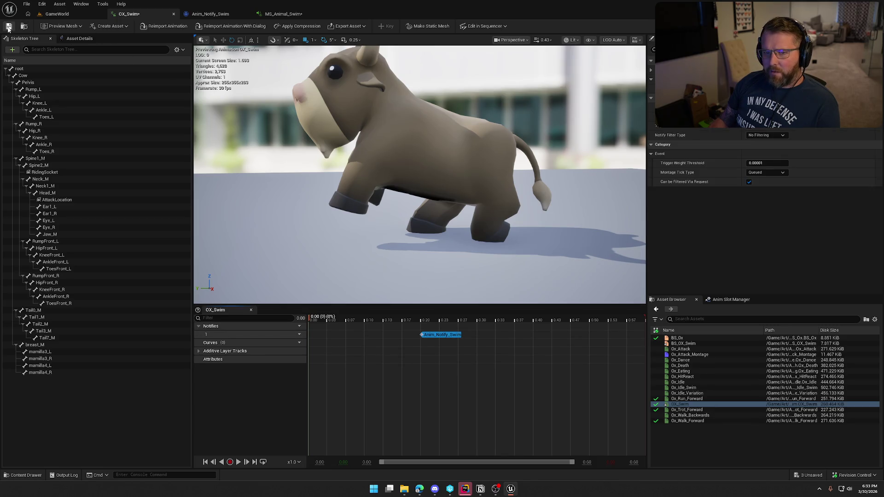
pyautogui.click(56, 14)
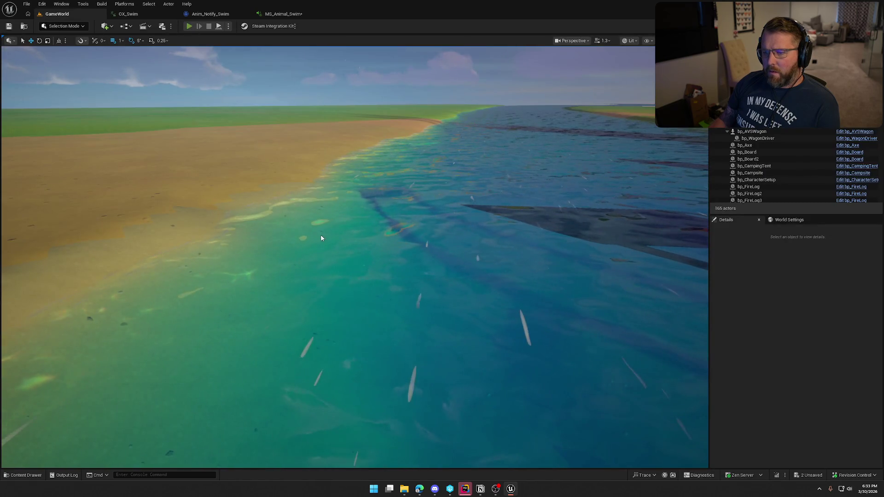
pyautogui.press('w')
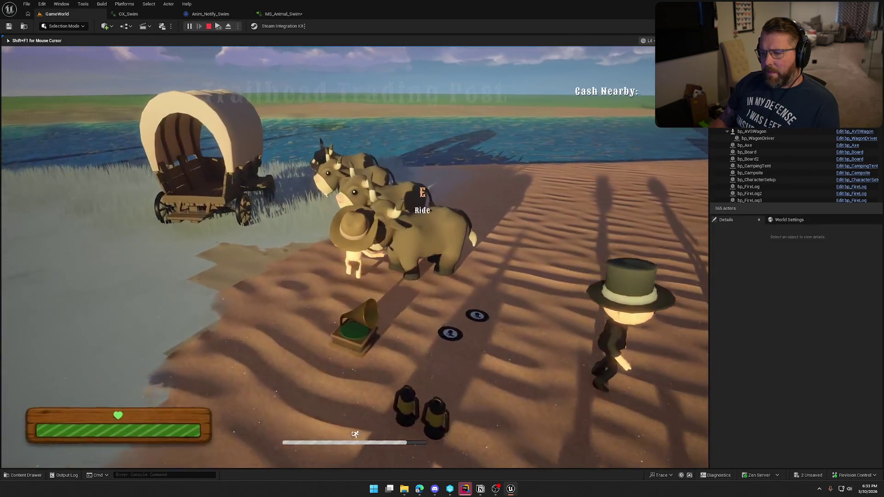
pyautogui.press('w')
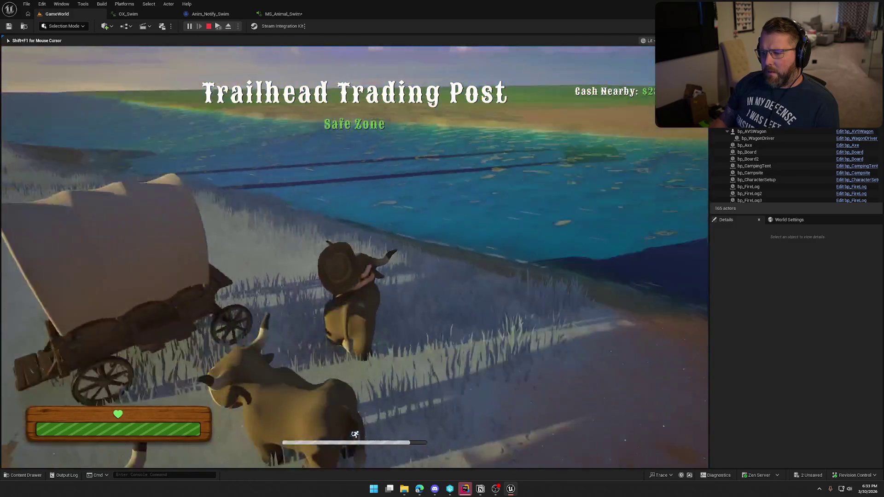
pyautogui.press('w')
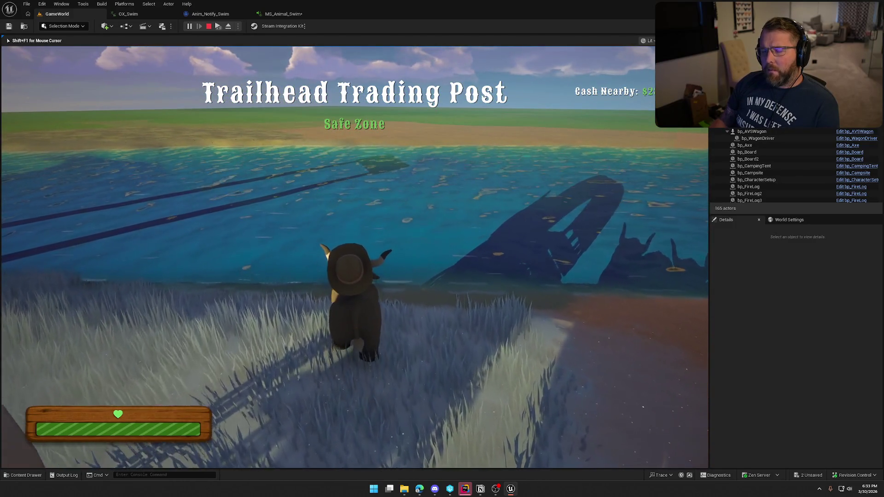
pyautogui.press('w')
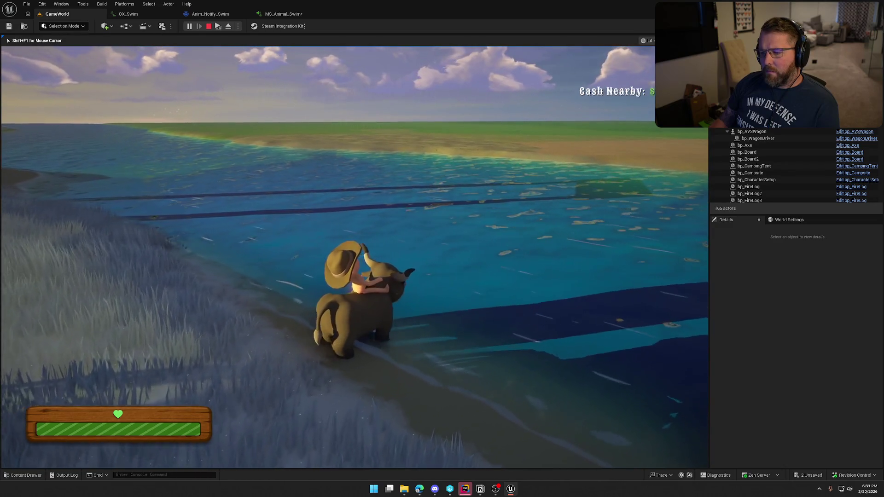
pyautogui.press('w')
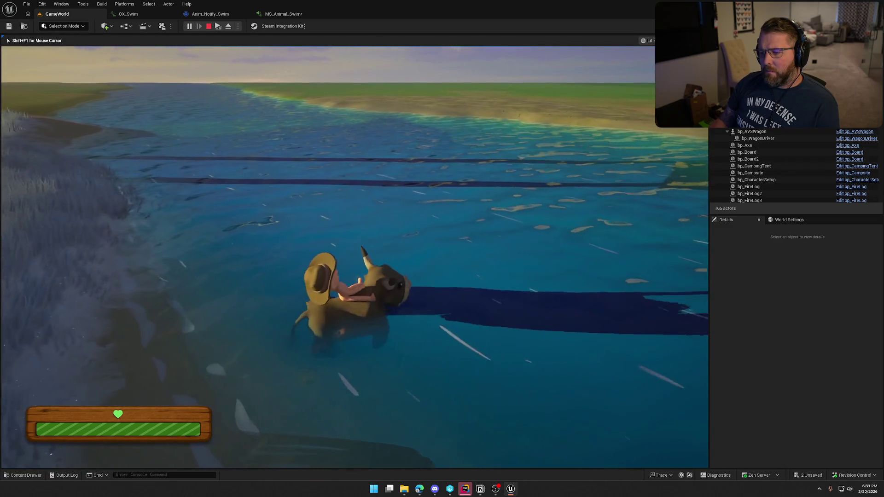
pyautogui.press('w')
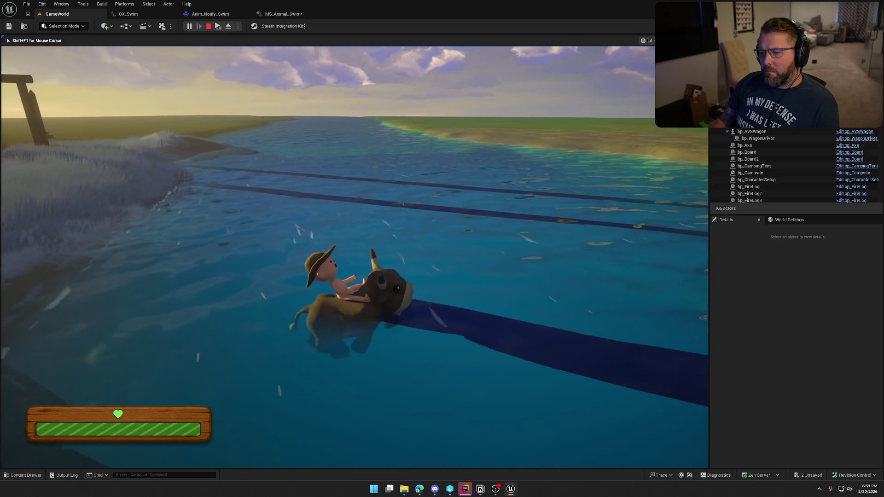
pyautogui.press('w')
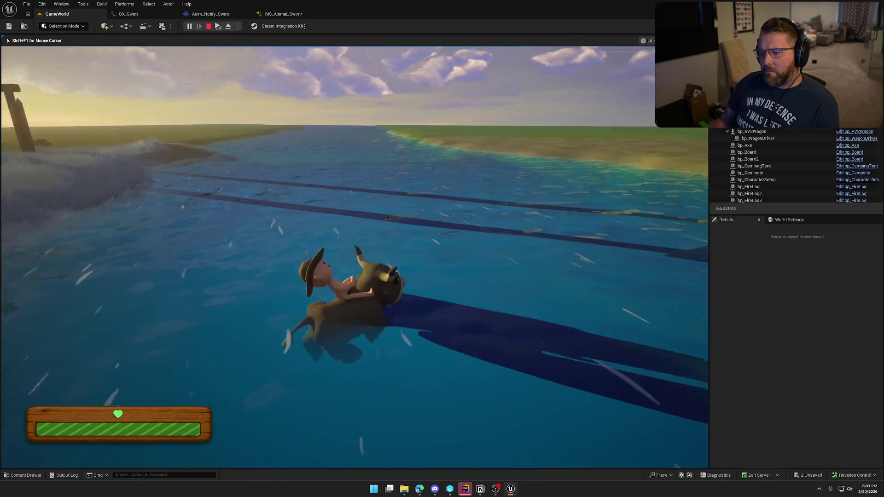
pyautogui.press('w')
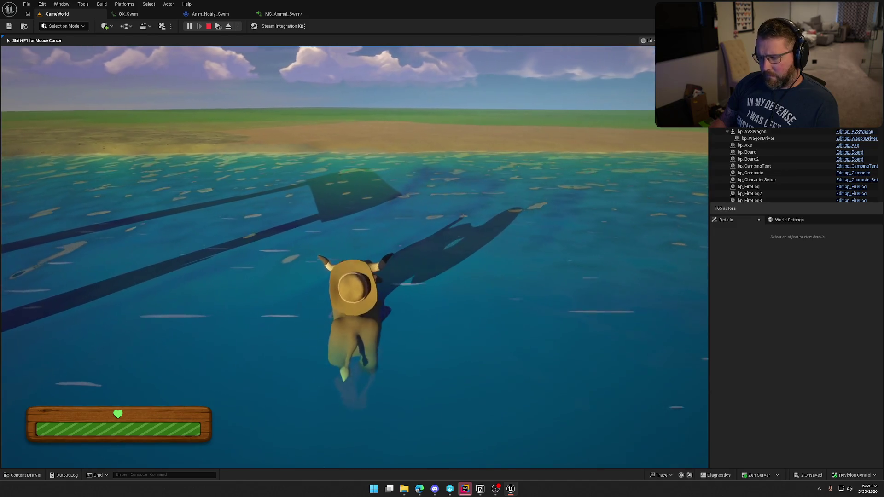
pyautogui.press('a')
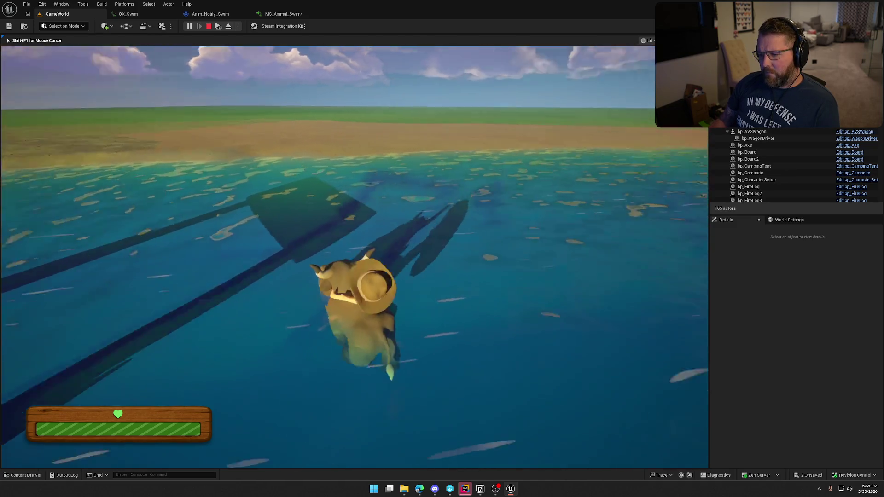
pyautogui.press('d')
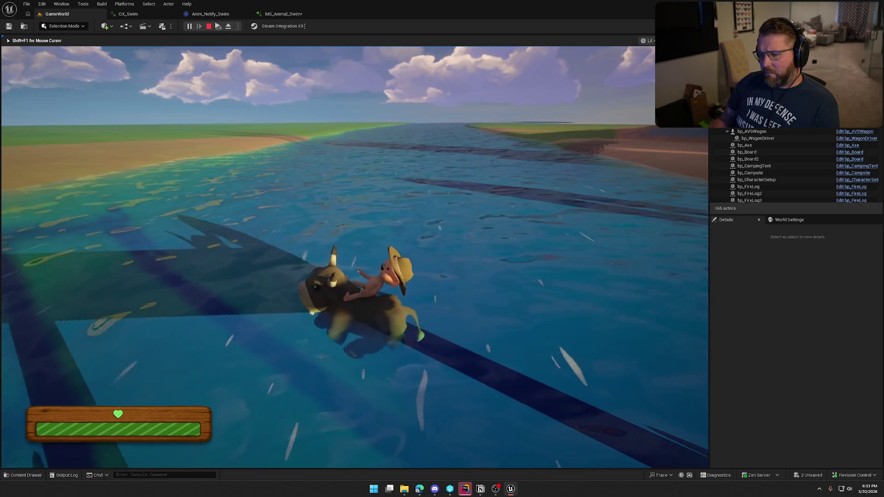
pyautogui.press('Escape')
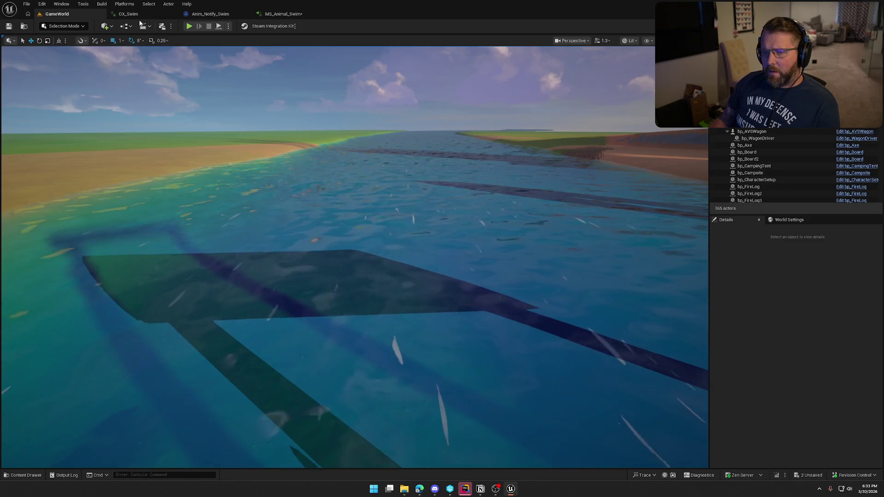
# Restore the deleted swim notify in OX_Swim and scrub the animation to check back-foot strokes
pyautogui.click(132, 14)
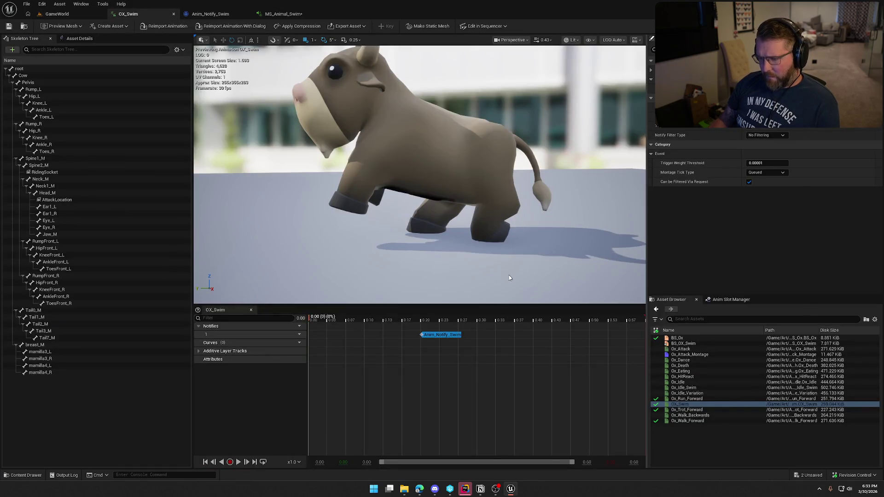
pyautogui.hotkey('ctrl', 'z')
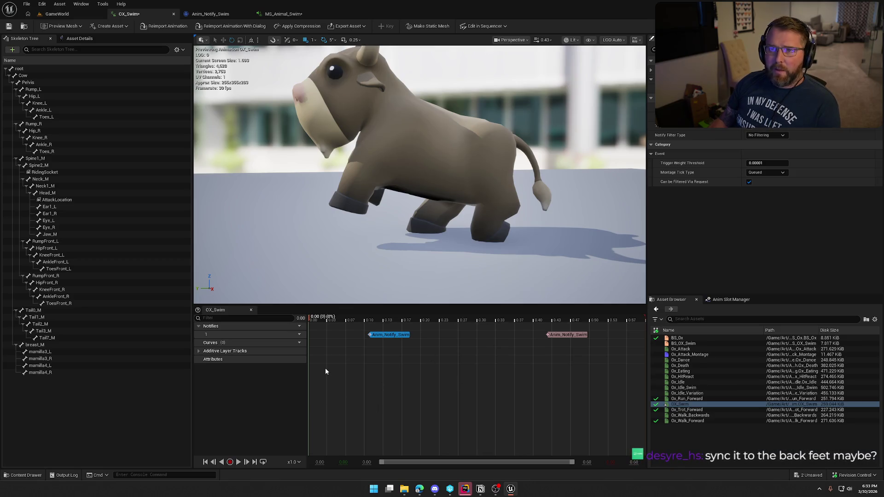
pyautogui.moveTo(357, 321); pyautogui.dragTo(580, 332)
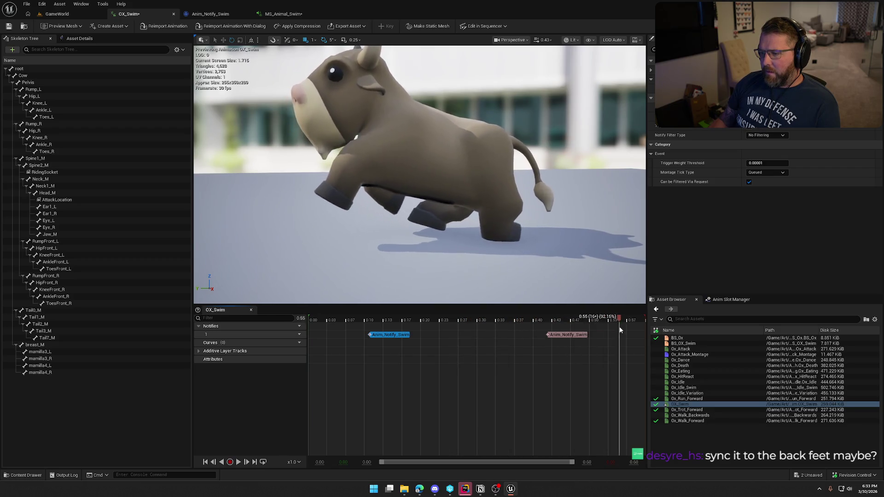
pyautogui.moveTo(656, 328)
pyautogui.mouseDown()
pyautogui.moveTo(363, 323)
pyautogui.moveTo(565, 340)
pyautogui.mouseUp()
pyautogui.moveTo(622, 346)
pyautogui.mouseDown()
pyautogui.moveTo(422, 333)
pyautogui.moveTo(545, 331)
pyautogui.moveTo(333, 326)
pyautogui.moveTo(412, 335)
pyautogui.mouseUp()
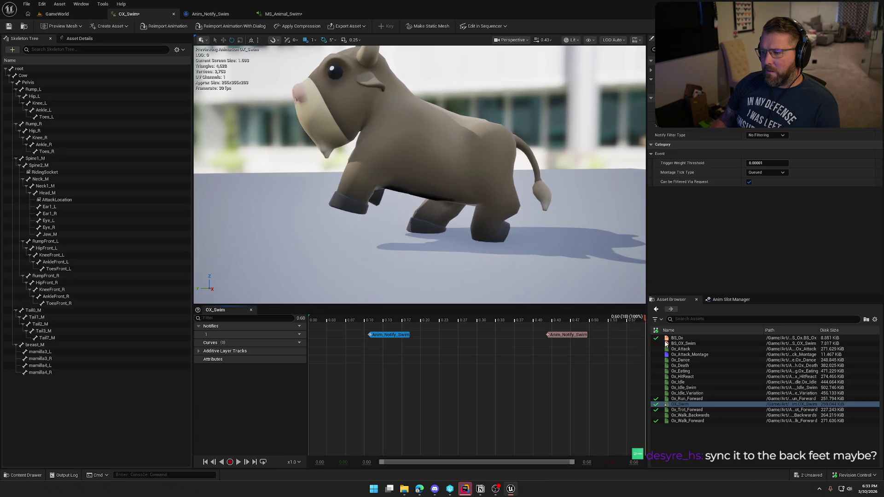
# Paste Anim_Notify_Swim copies at 0.37 and 0.00, giving four swim triggers
pyautogui.moveTo(466, 337)
pyautogui.mouseDown()
pyautogui.moveTo(529, 342)
pyautogui.moveTo(517, 342)
pyautogui.mouseUp()
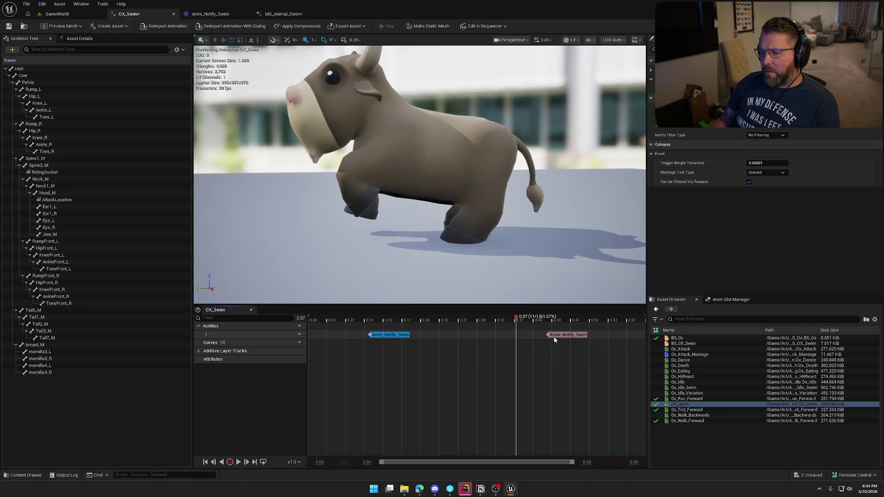
pyautogui.click(554, 336)
pyautogui.click(518, 335)
pyautogui.hotkey('ctrl', 'v')
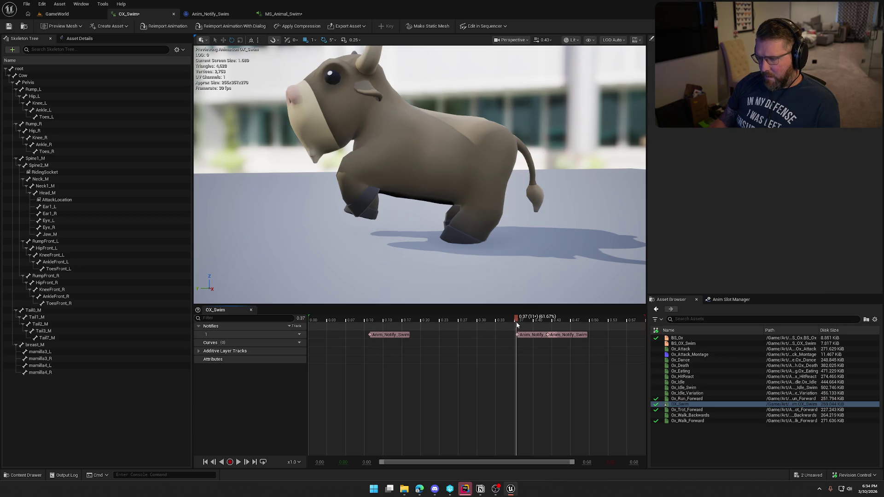
pyautogui.moveTo(516, 336)
pyautogui.mouseDown()
pyautogui.moveTo(645, 339)
pyautogui.moveTo(285, 322)
pyautogui.moveTo(365, 333)
pyautogui.moveTo(297, 325)
pyautogui.moveTo(310, 336)
pyautogui.mouseUp()
pyautogui.hotkey('ctrl', 'v')
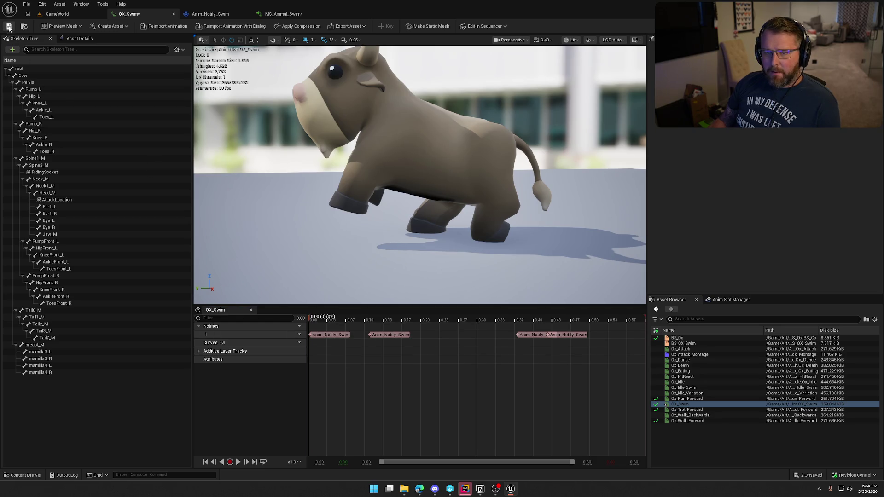
pyautogui.click(79, 14)
# Play-test the four swim notifies by riding an ox into the river, then return to MS_Animal_Swim
pyautogui.click(188, 26)
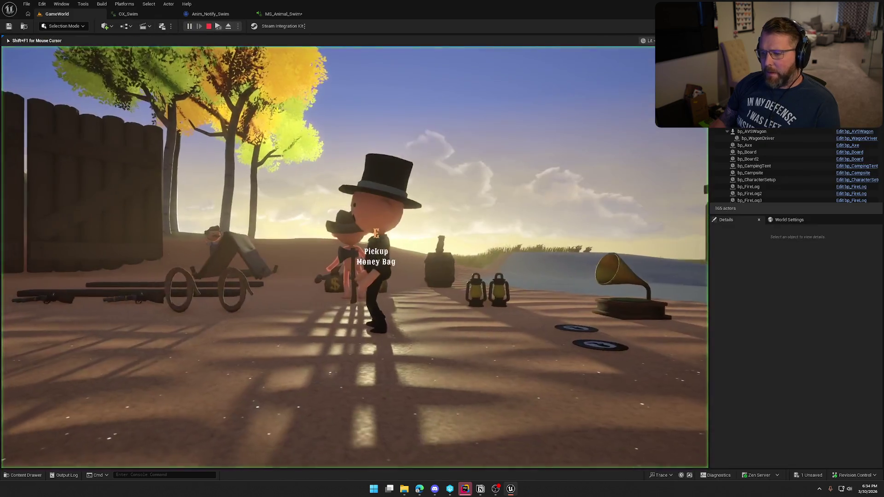
pyautogui.press('w')
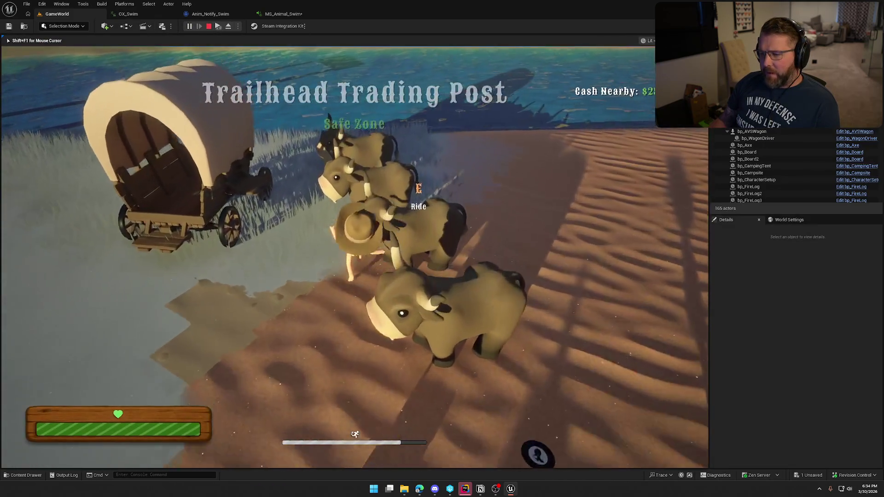
pyautogui.press('w')
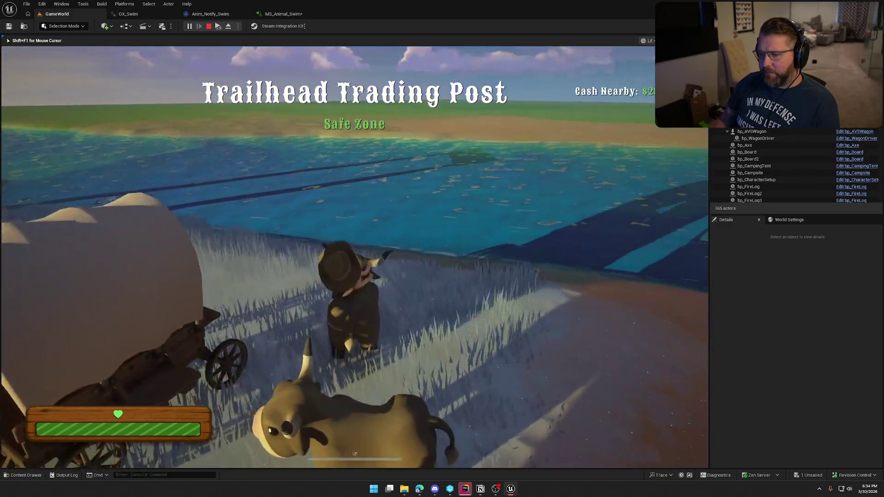
pyautogui.press('w')
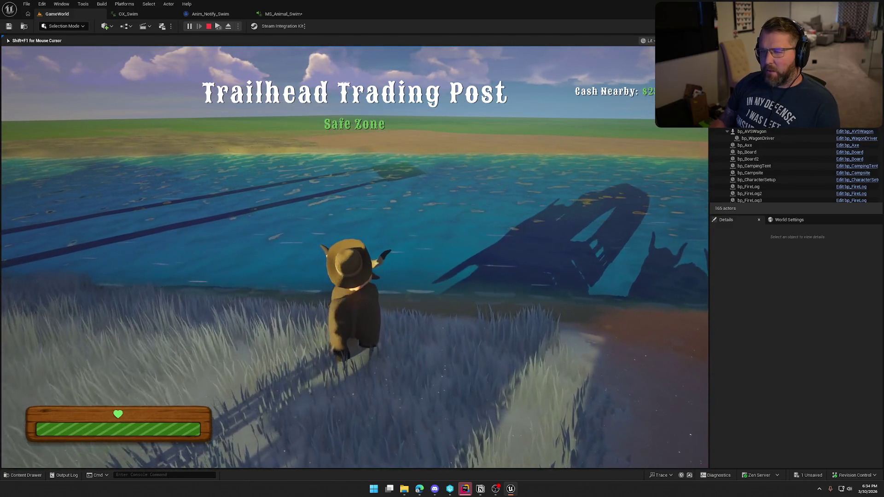
pyautogui.press('w')
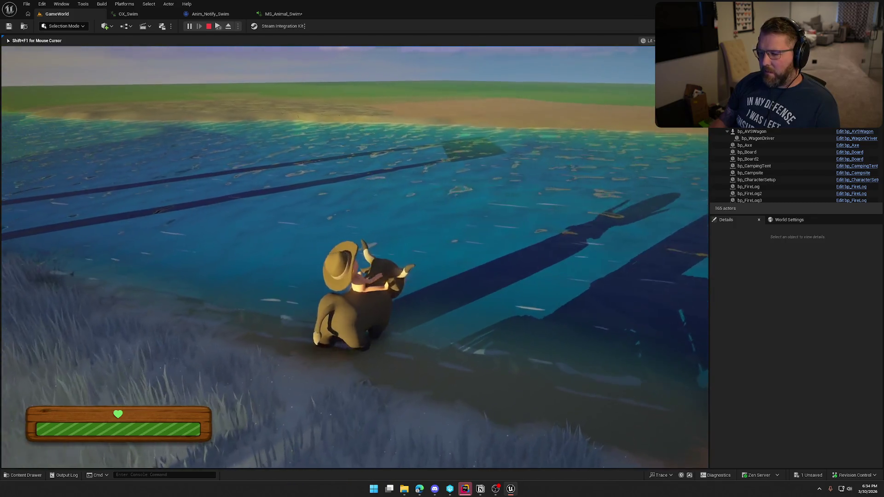
pyautogui.press('w')
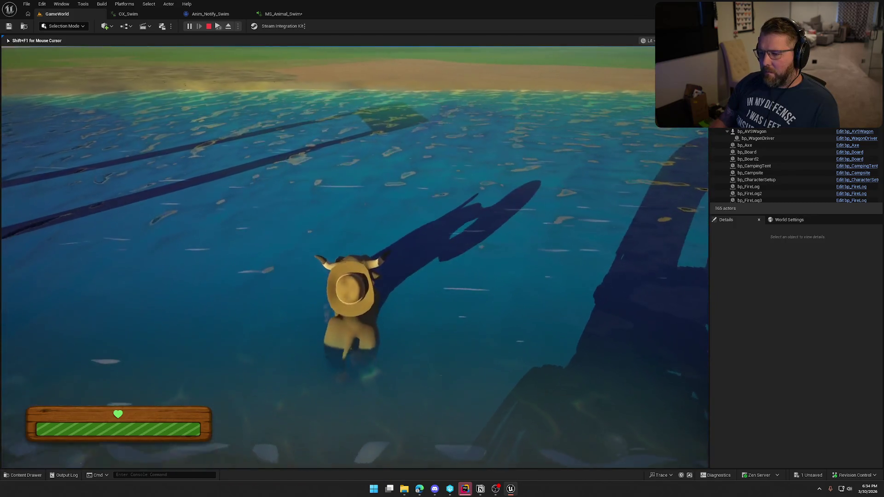
pyautogui.press('w')
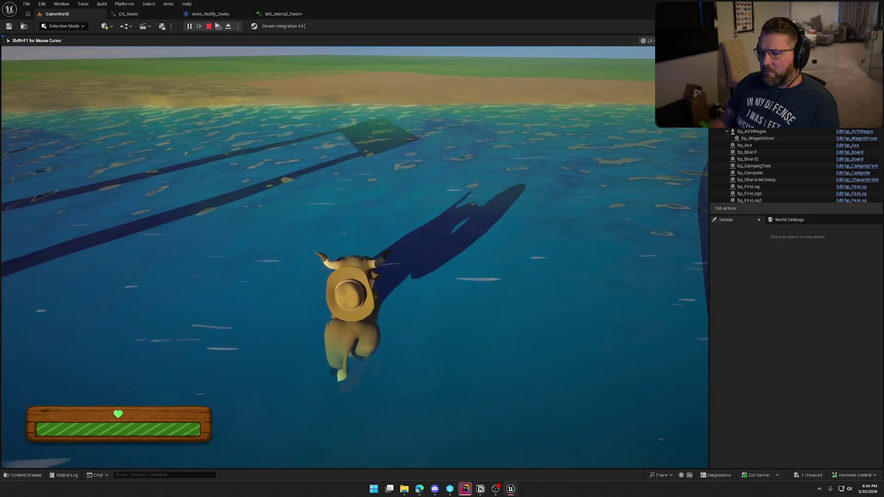
pyautogui.press('w')
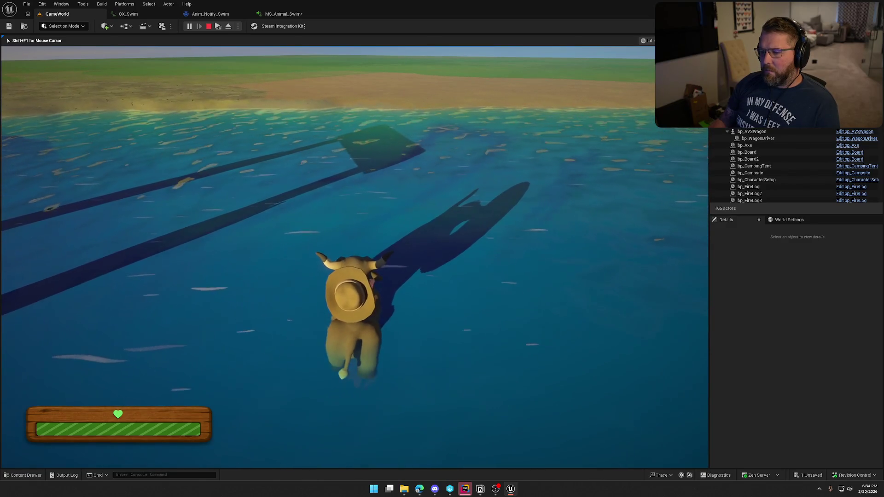
pyautogui.hotkey('shift', 'F1')
pyautogui.click(284, 14)
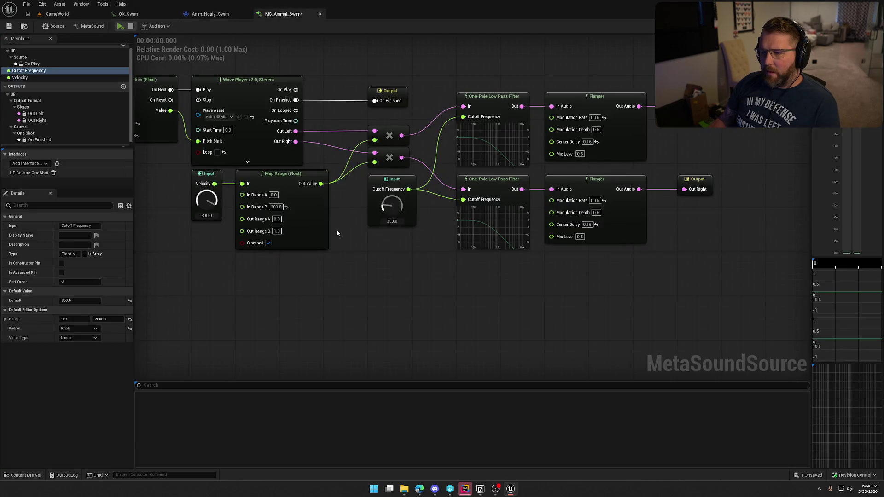
# Set Spawn Sound at Location's Volume Multiplier to 0.15 in the Anim_Notify_Swim blueprint
pyautogui.moveTo(282, 269); pyautogui.dragTo(369, 289)
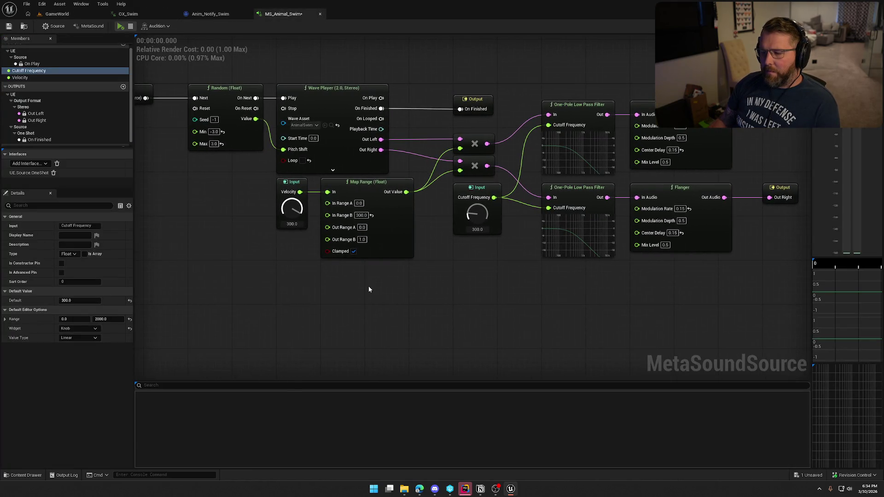
pyautogui.click(131, 14)
pyautogui.click(205, 15)
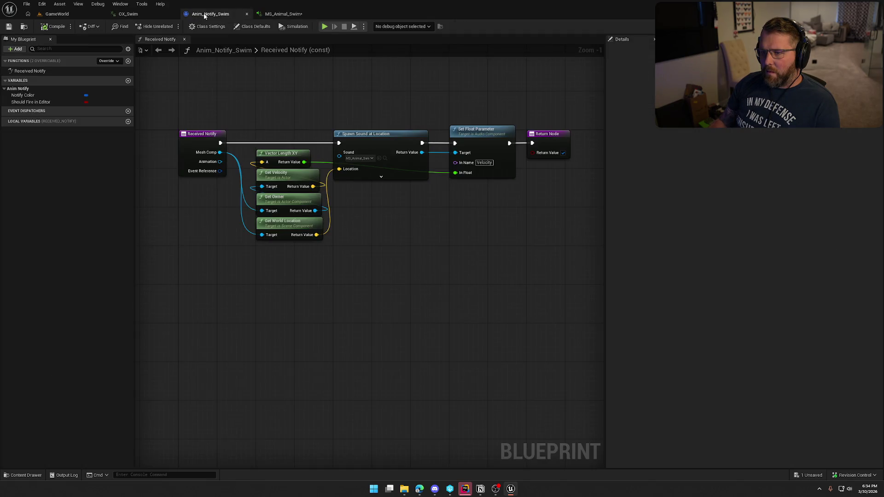
pyautogui.click(405, 178)
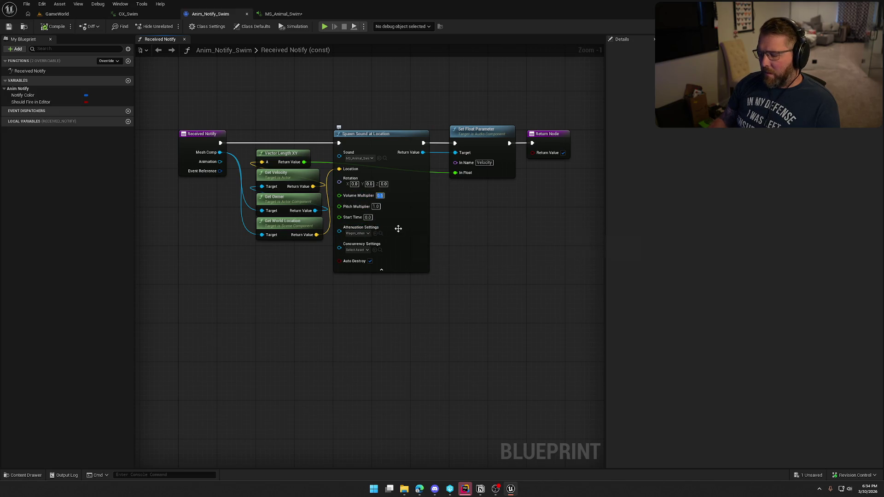
pyautogui.press('BackSpace')
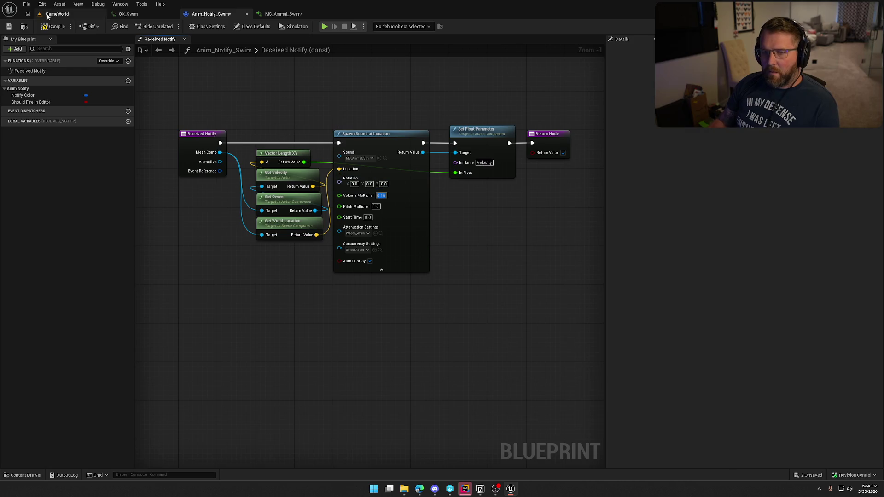
pyautogui.click(57, 14)
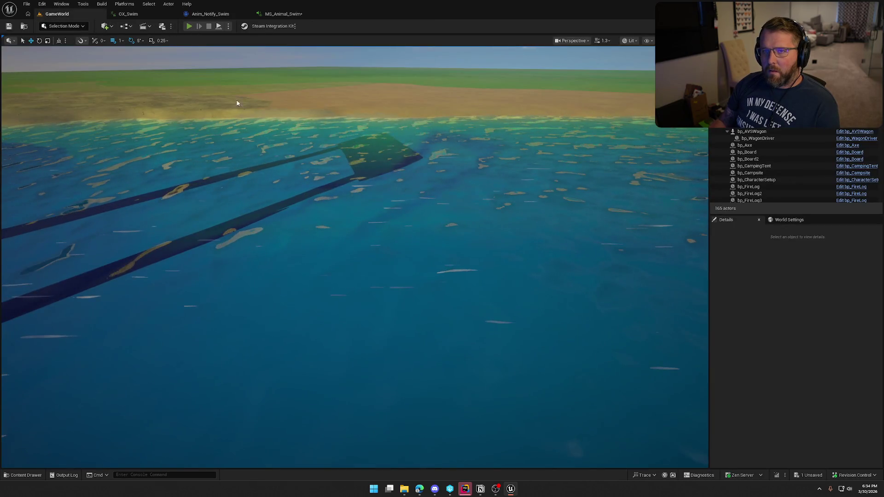
# Start a GameWorld play test, mount an ox, and swim it into deeper river water
pyautogui.click(230, 93)
pyautogui.press('w')
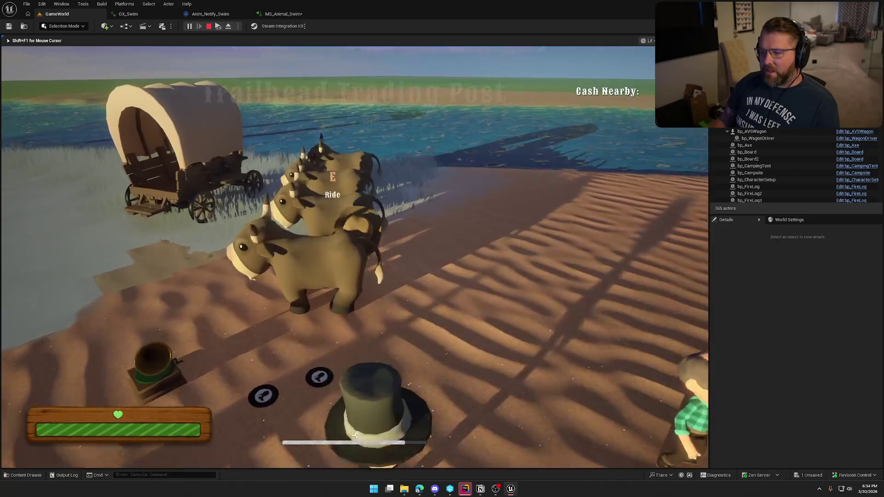
pyautogui.press('w')
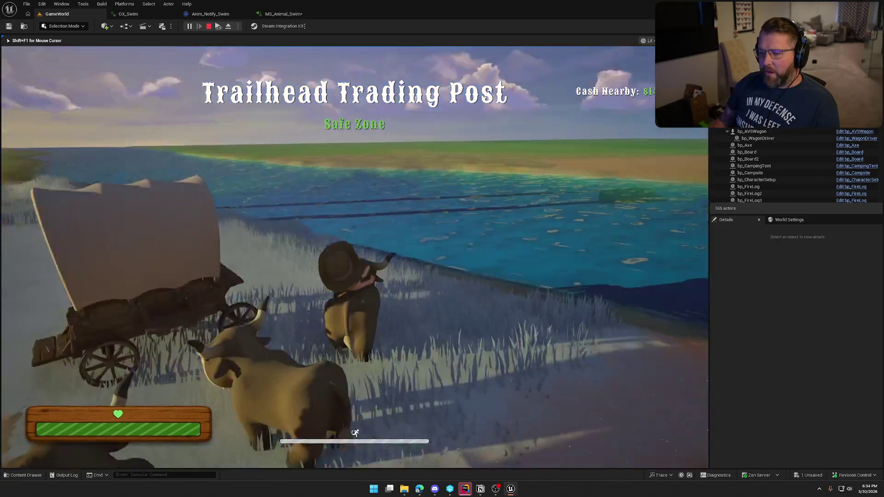
pyautogui.press('w')
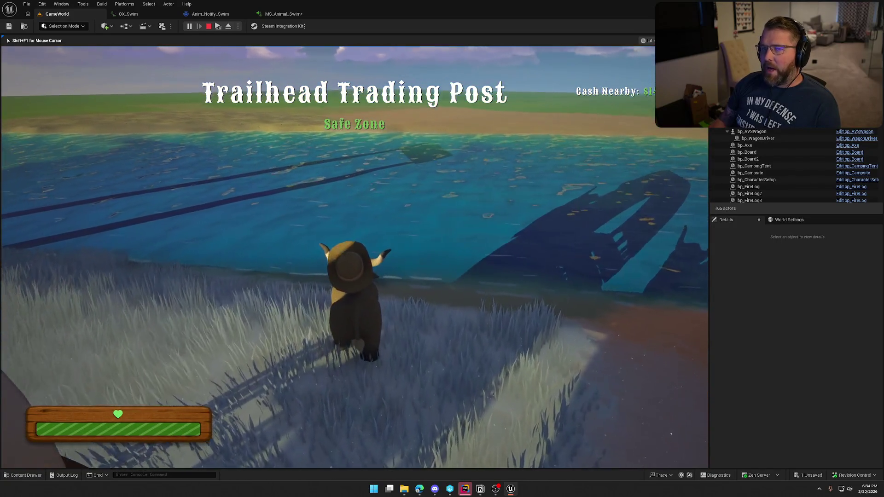
pyautogui.press('w')
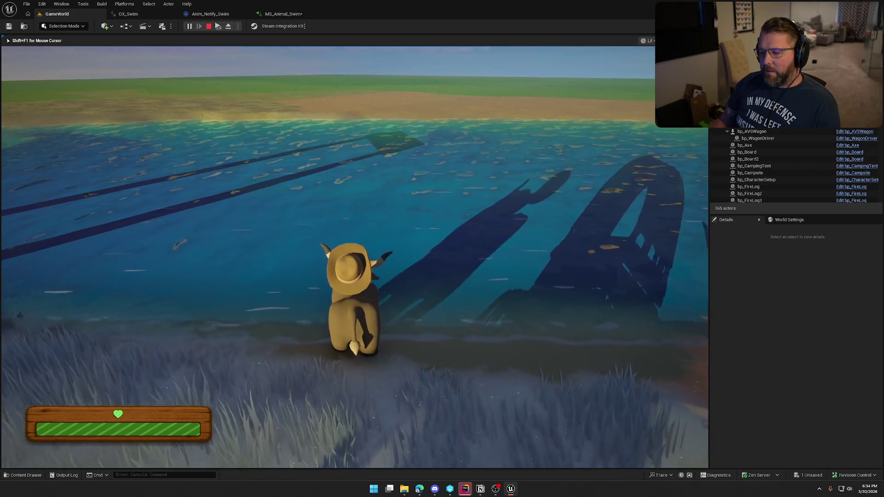
pyautogui.press('w')
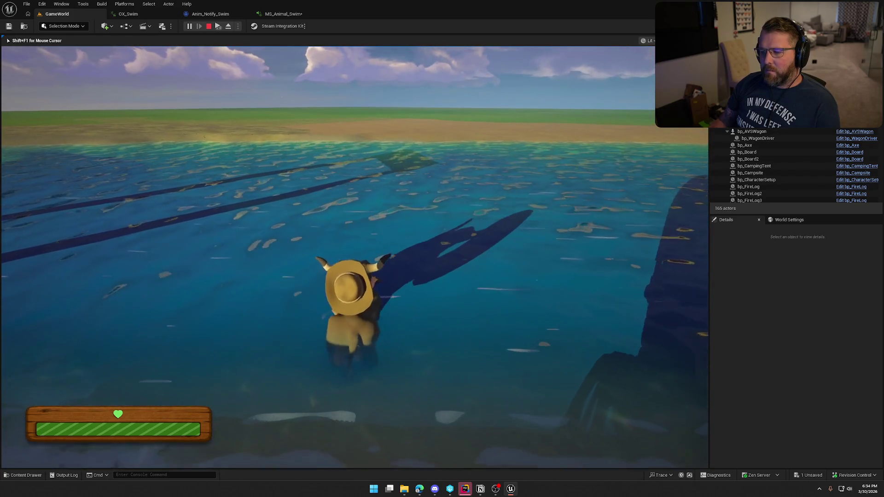
pyautogui.press('w')
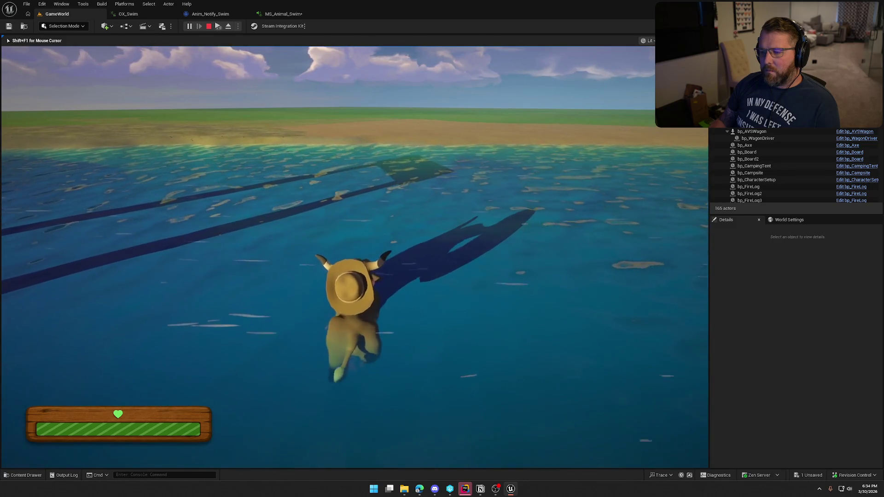
pyautogui.press('d')
pyautogui.press('w')
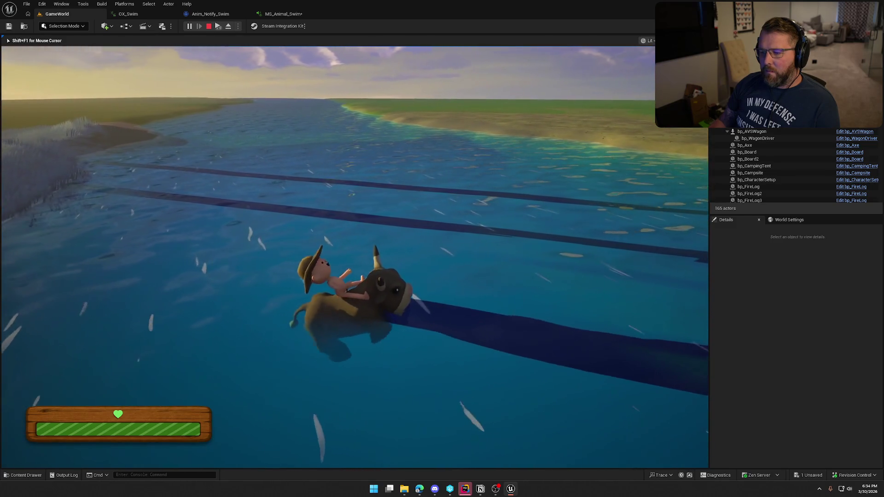
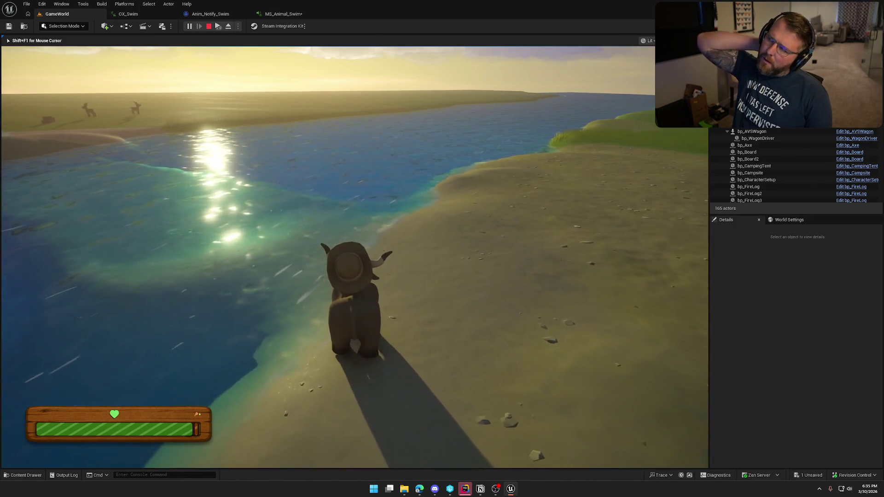
# Walk the ox along the shore, then go back to editing the GameWorld level
pyautogui.press('w')
pyautogui.press('w')
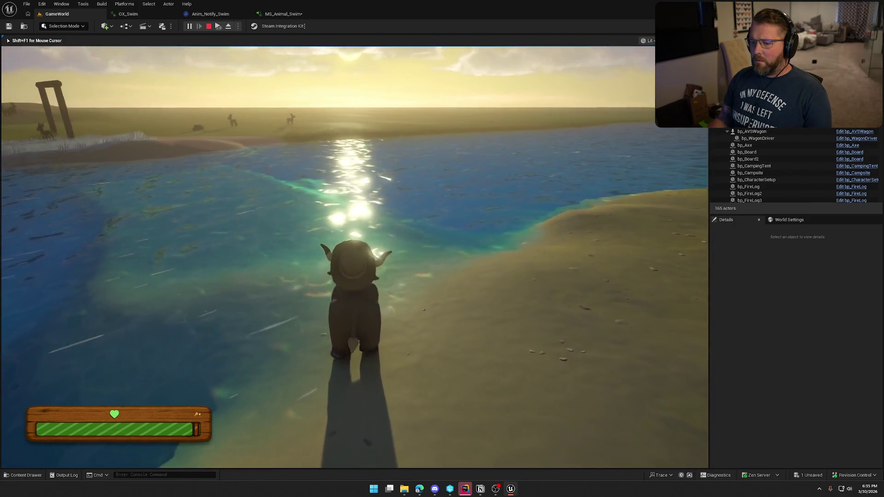
pyautogui.press('a')
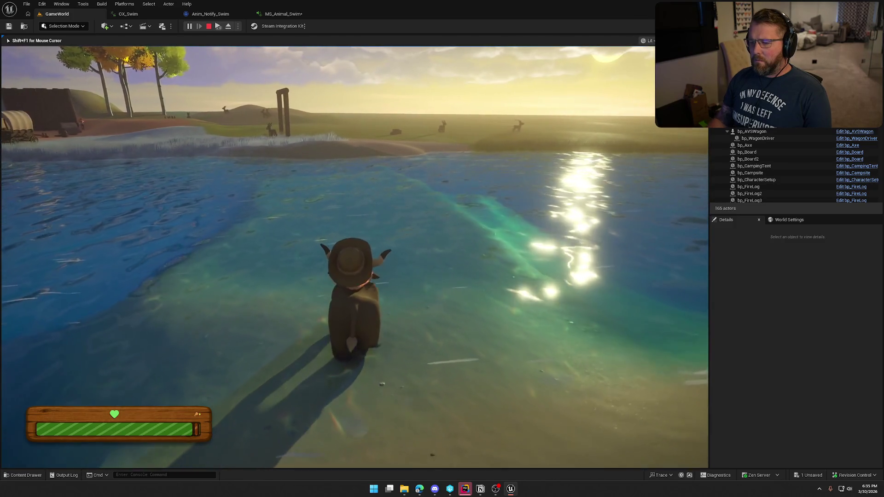
pyautogui.press('w')
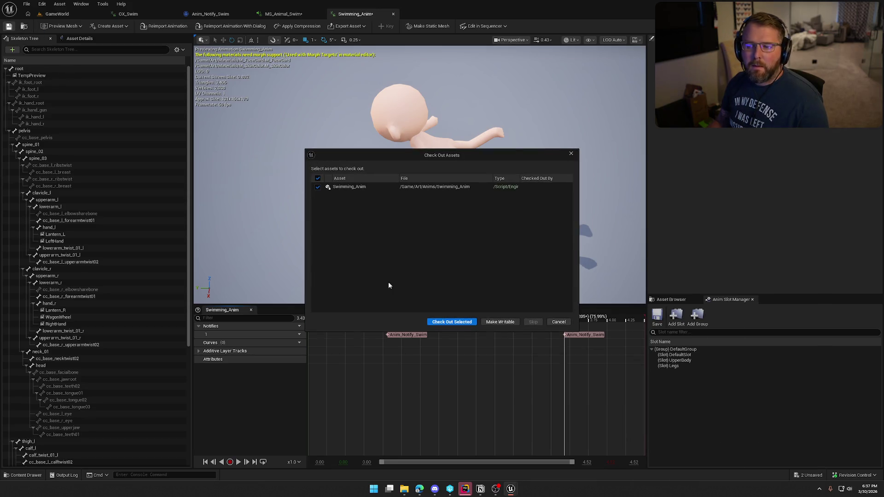
pyautogui.click(58, 14)
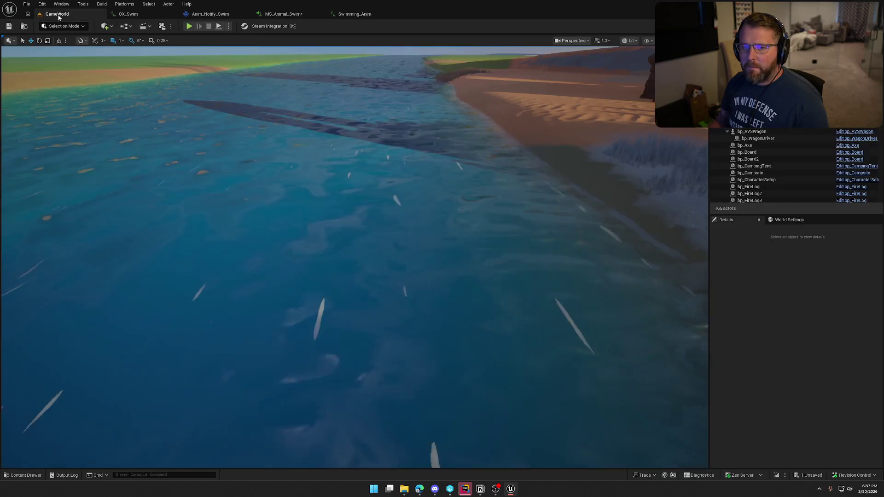
pyautogui.hotkey('alt', 'p')
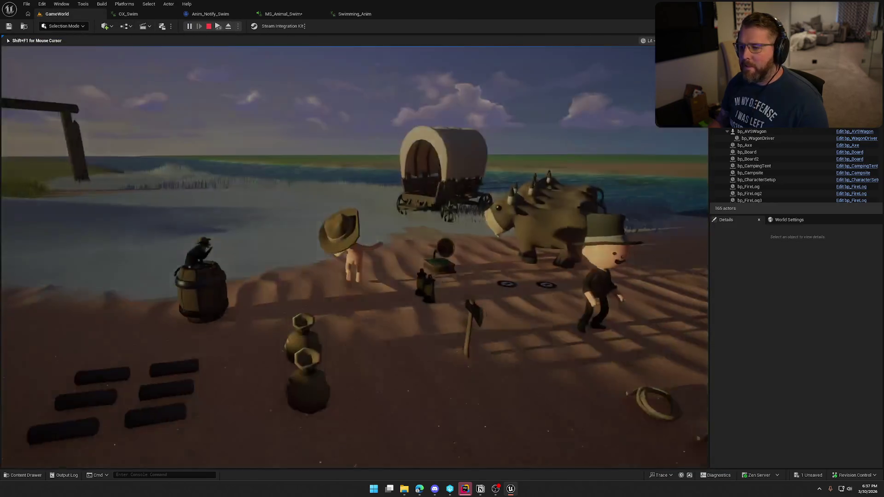
pyautogui.press('w')
pyautogui.press('w')
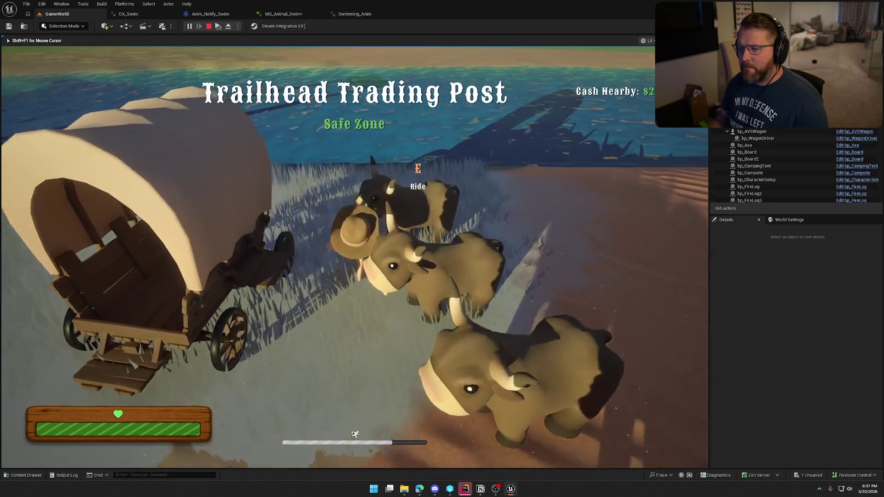
pyautogui.press('w')
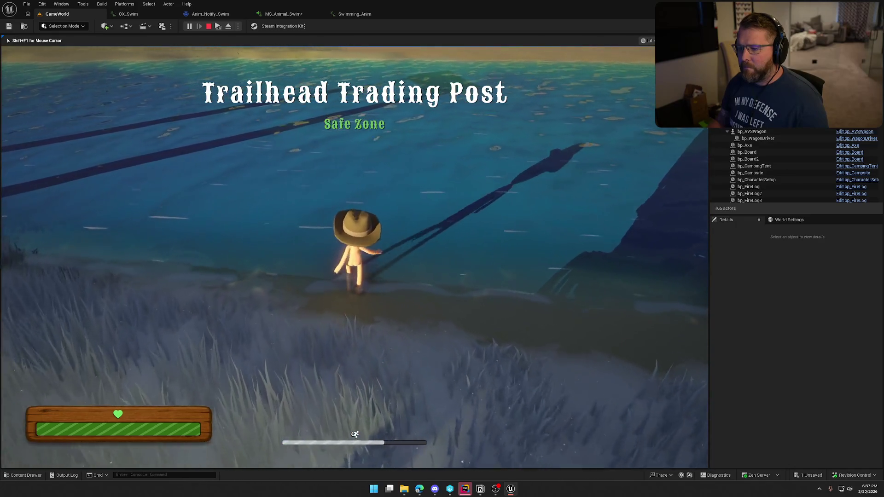
pyautogui.press('w')
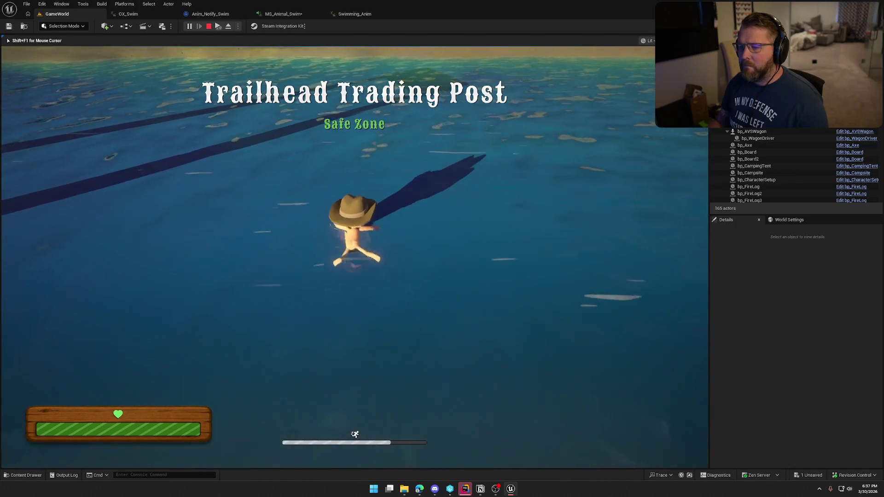
pyautogui.press('w')
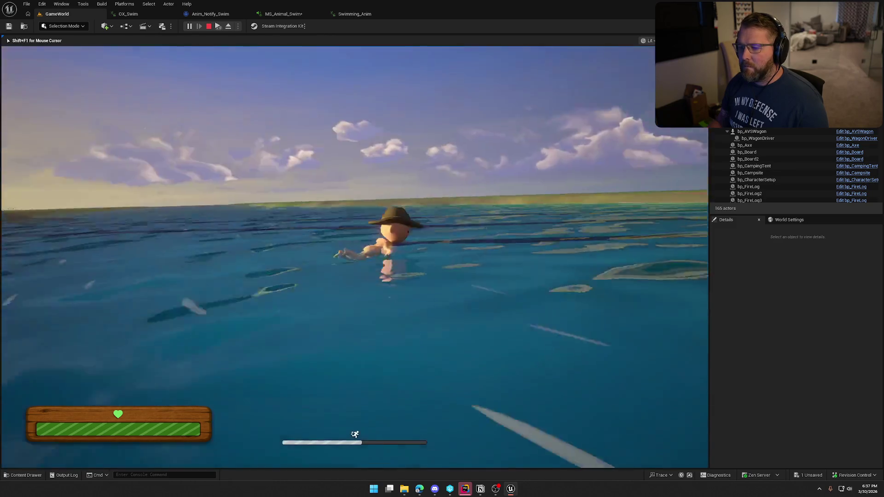
pyautogui.press('w')
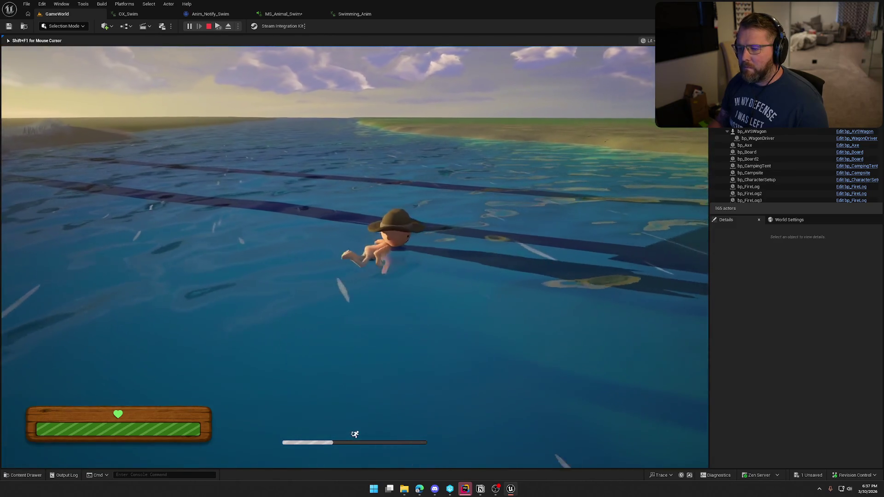
pyautogui.press('w')
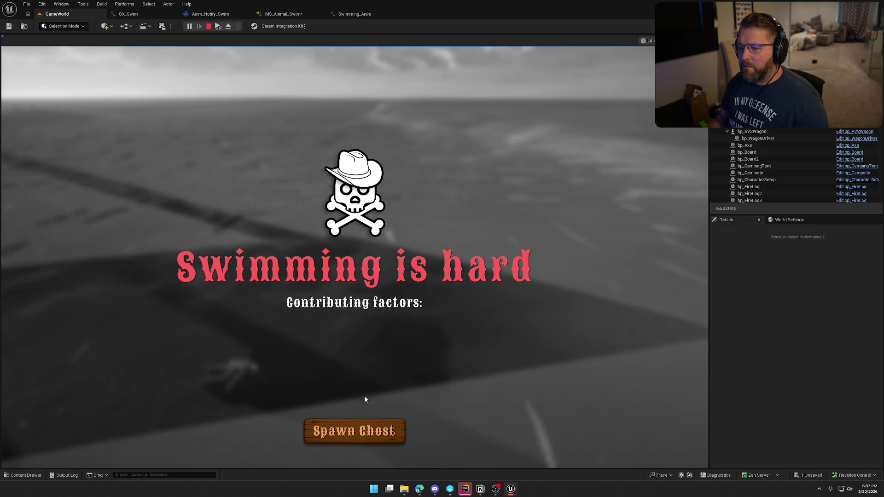
pyautogui.click(362, 430)
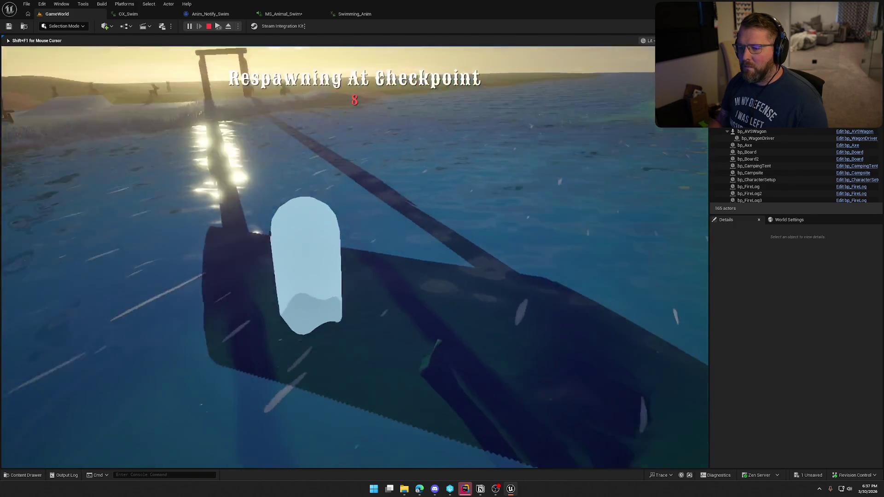
pyautogui.press('Escape')
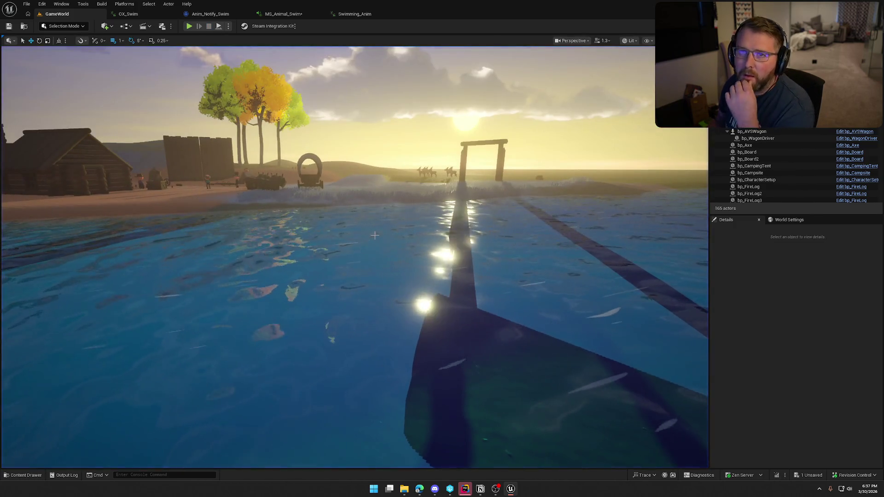
# Start a new play test and sprint, wade and swim back and forth between beach and water
pyautogui.click(188, 28)
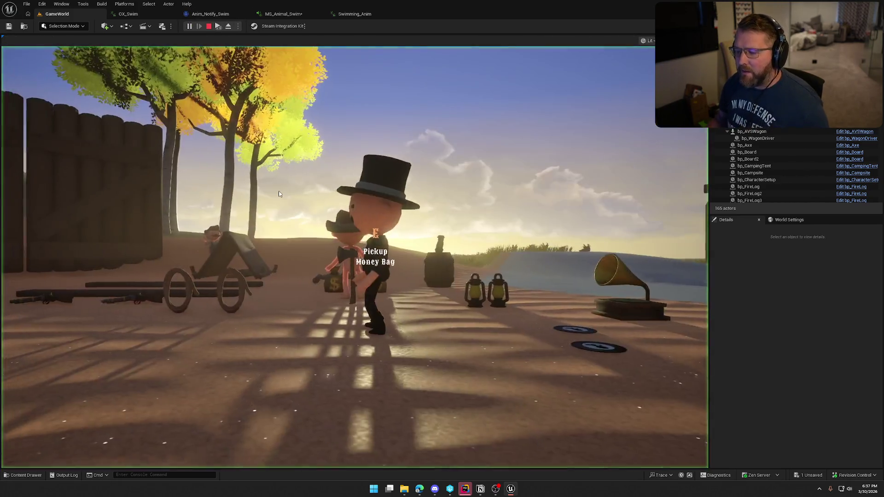
pyautogui.hotkey('shift', 'w')
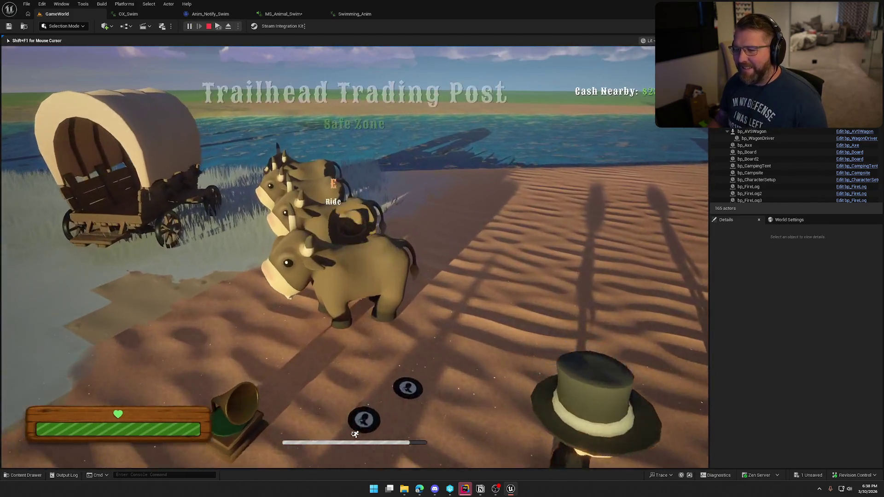
pyautogui.press('w')
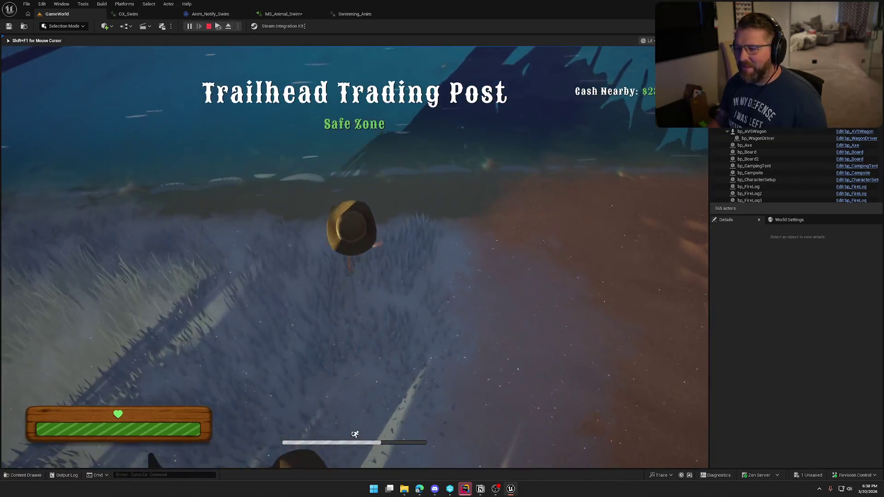
pyautogui.hotkey('shift', 'w')
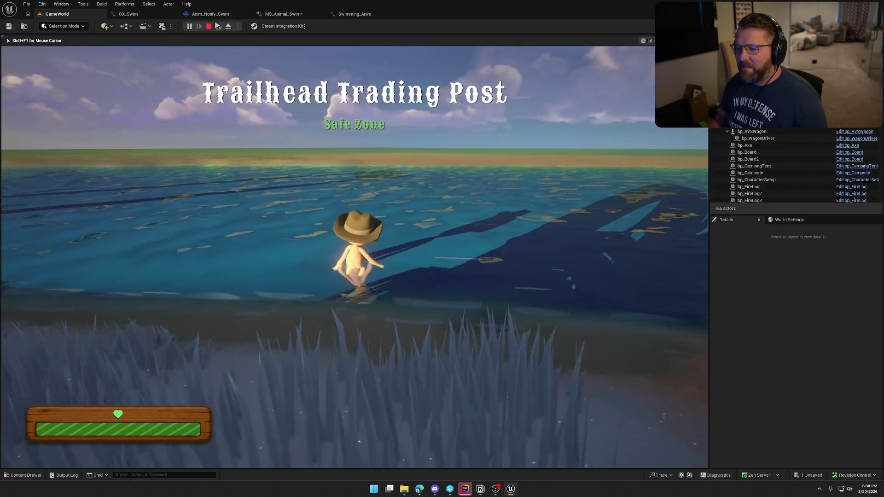
pyautogui.hotkey('shift', 'w')
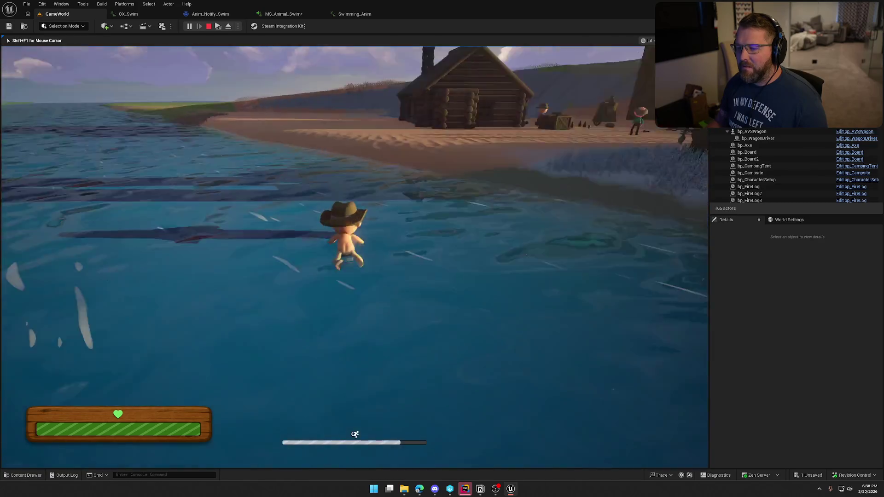
pyautogui.press('w')
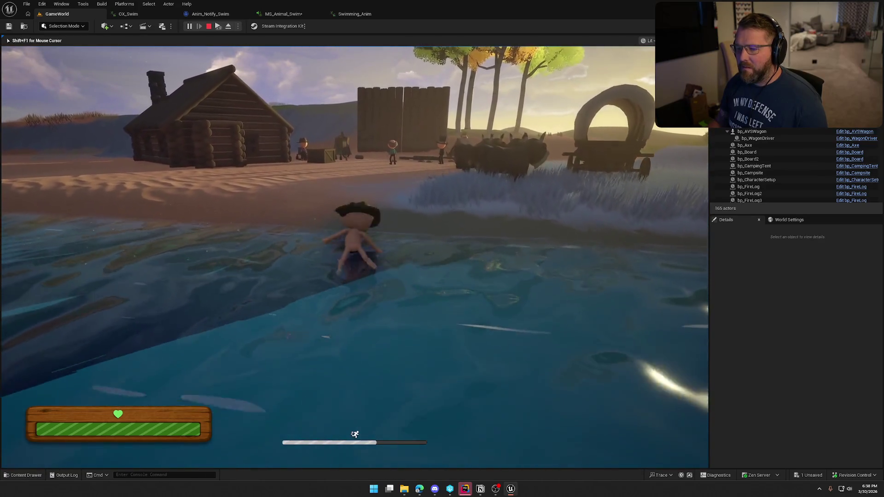
pyautogui.hotkey('shift', 'w')
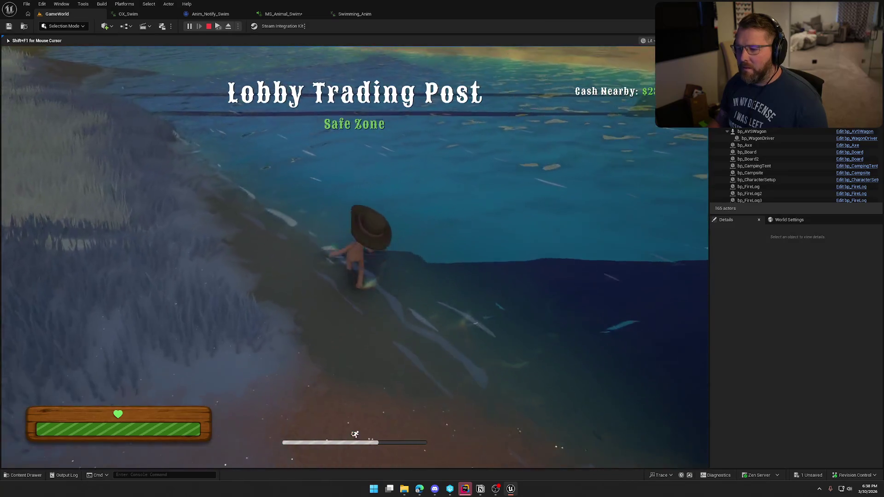
pyautogui.press('w')
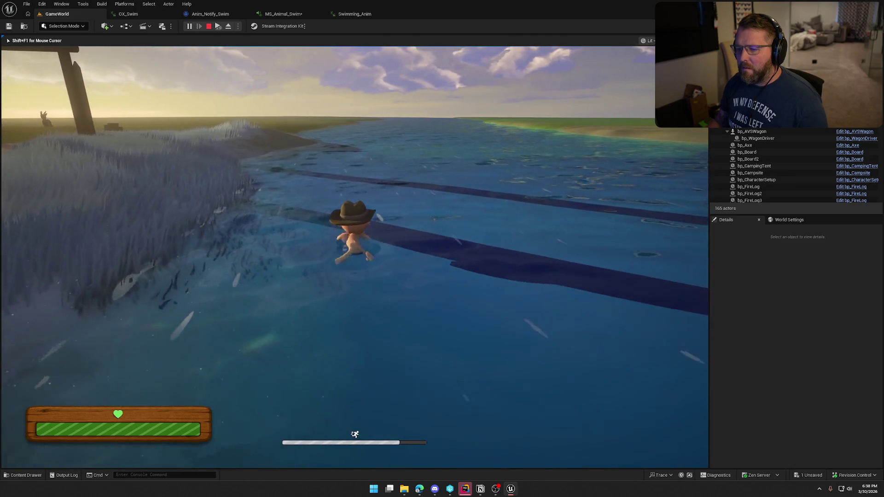
pyautogui.hotkey('shift', 'w')
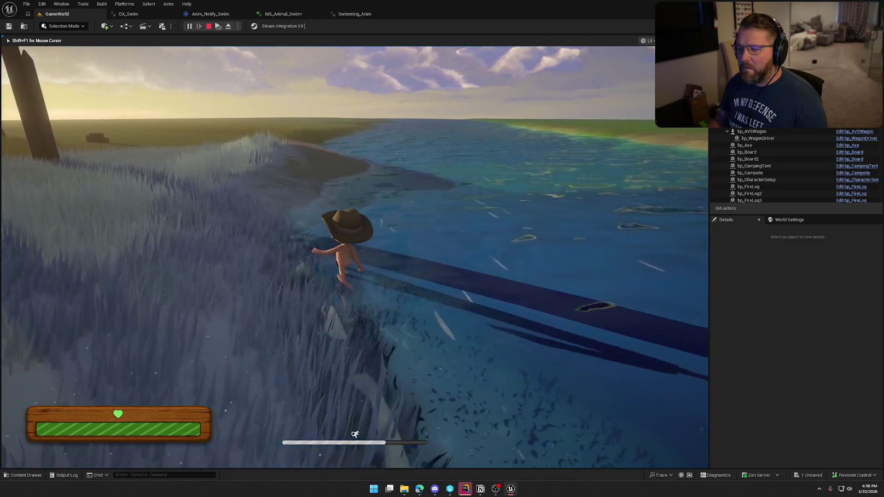
pyautogui.press('w')
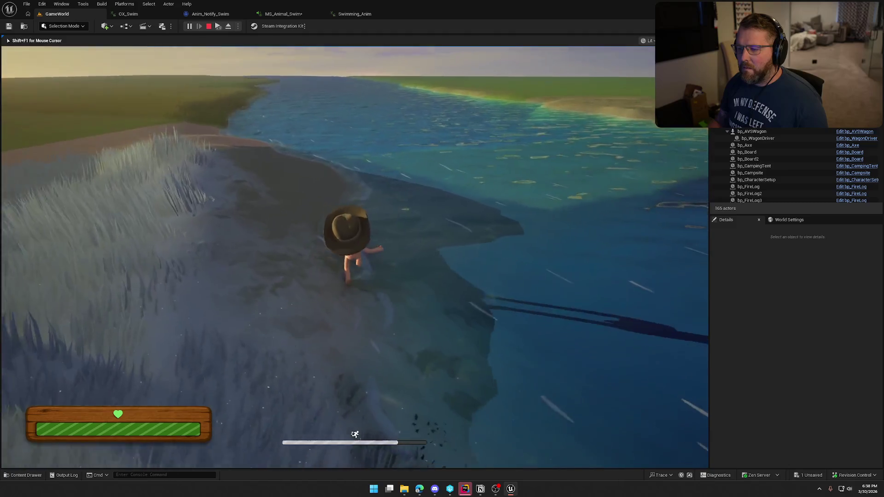
pyautogui.hotkey('shift', 'w')
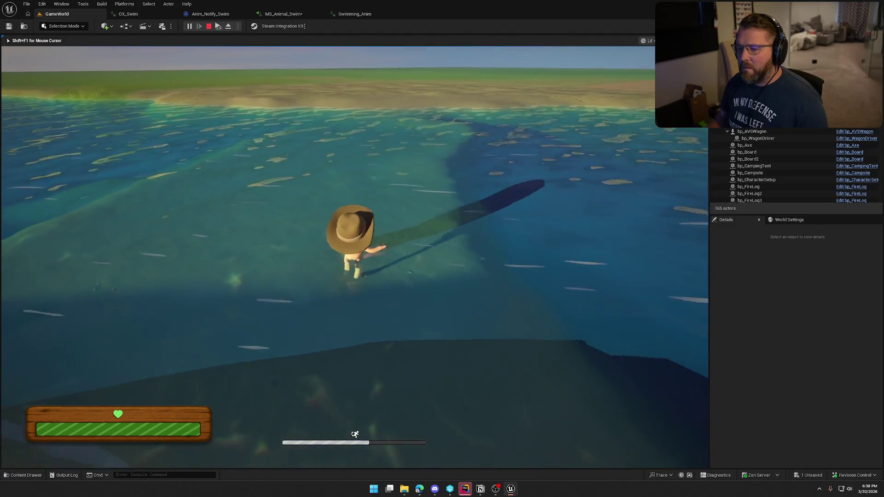
pyautogui.press('w')
pyautogui.press('w')
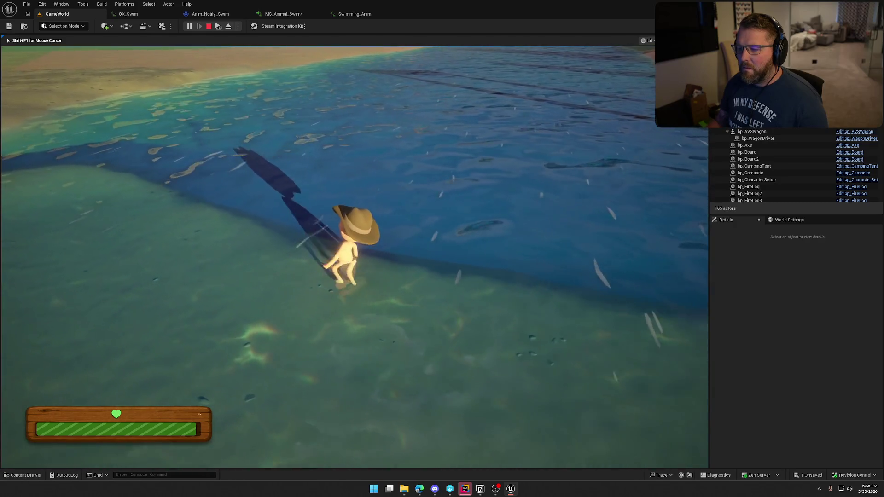
# Swim onto the shallow shore, run across the sand and stop facing the water
pyautogui.press('w')
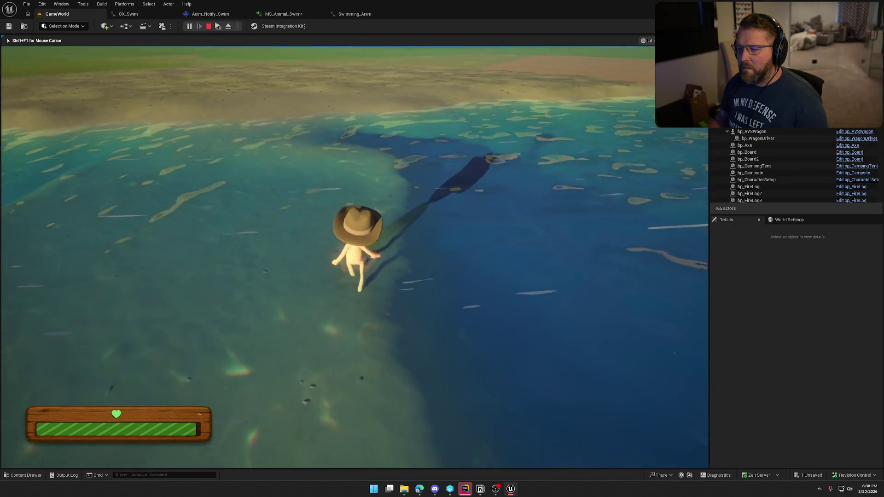
pyautogui.press('w')
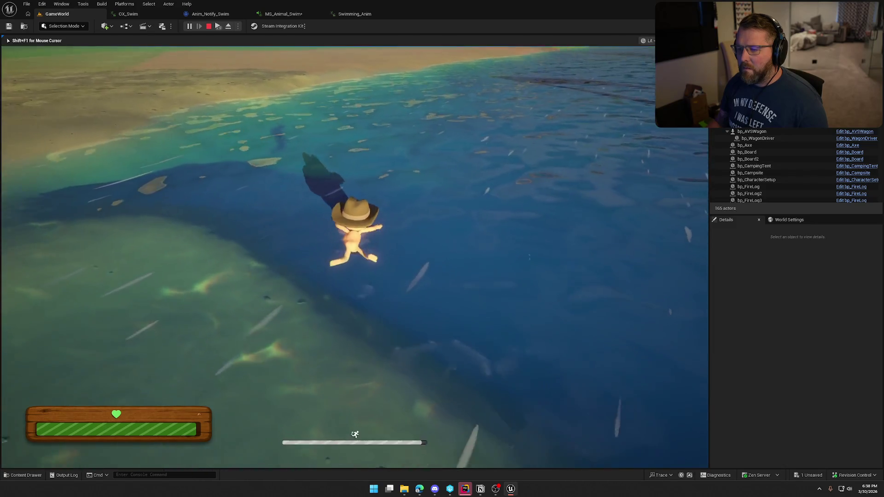
pyautogui.press('w')
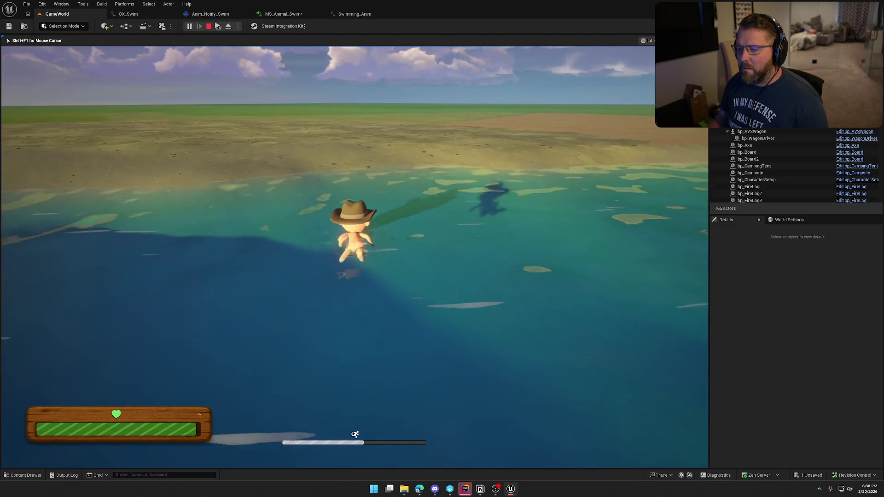
pyautogui.press('w')
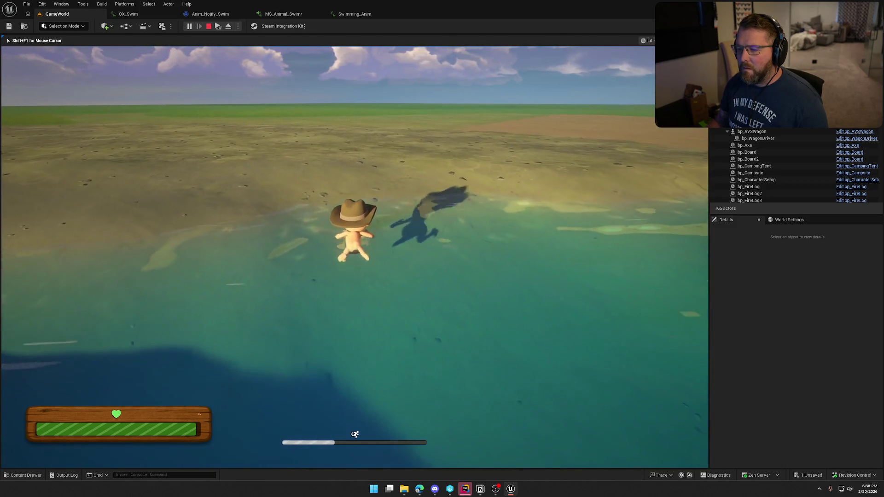
pyautogui.press('w')
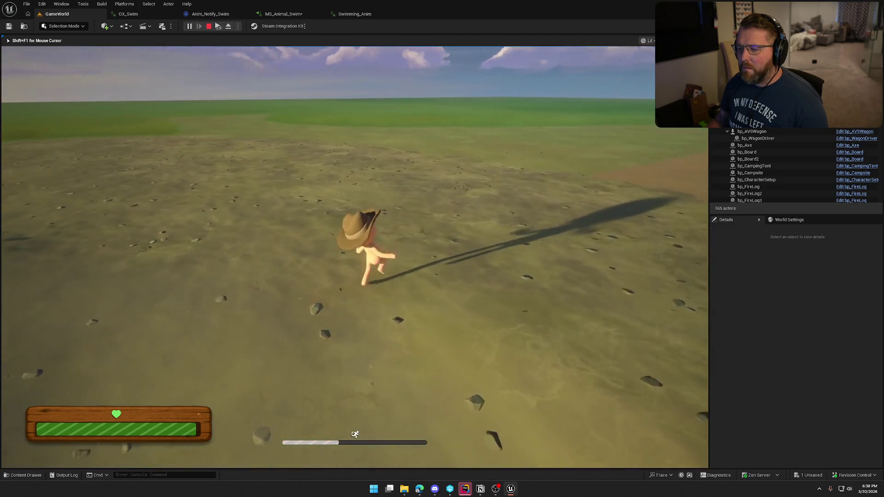
pyautogui.press('w')
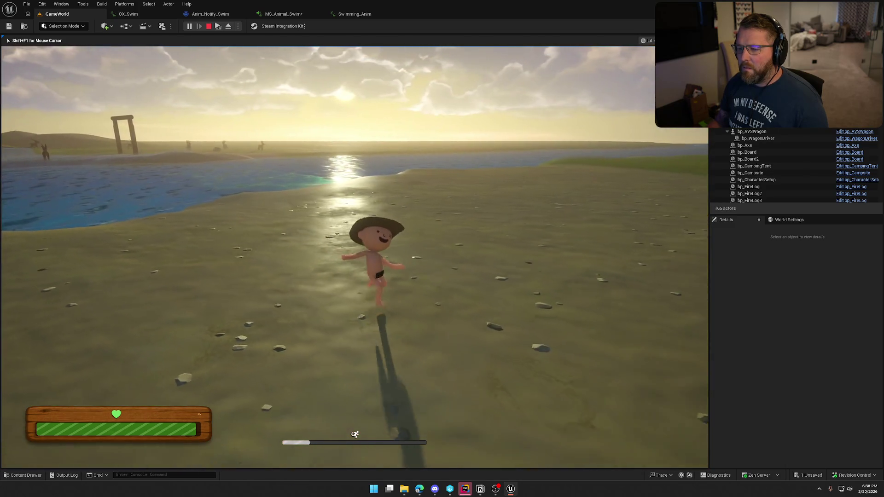
pyautogui.press('w')
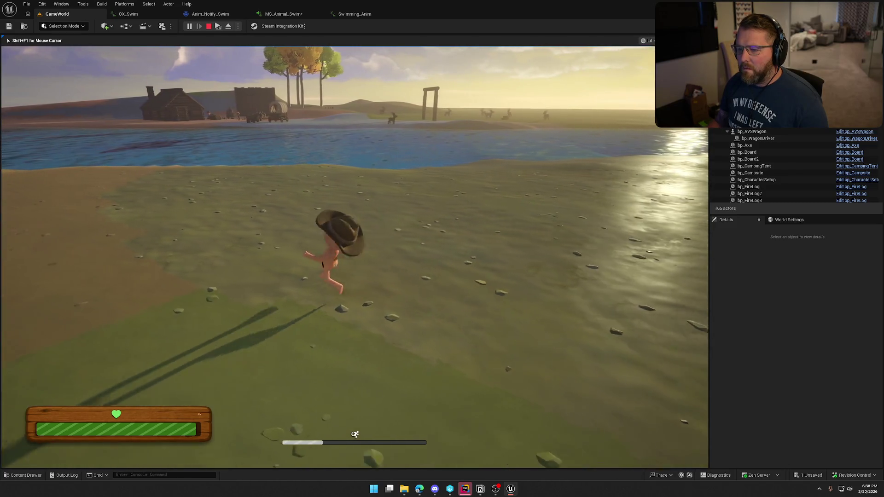
pyautogui.press('w')
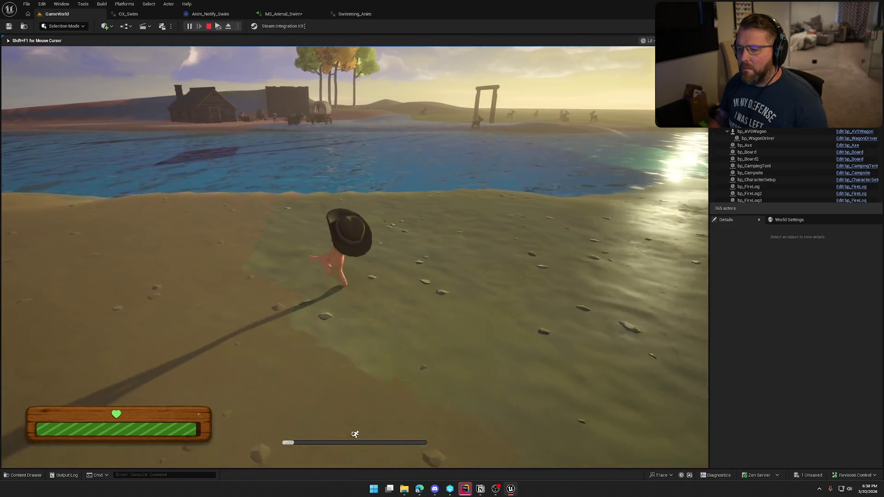
pyautogui.press('w')
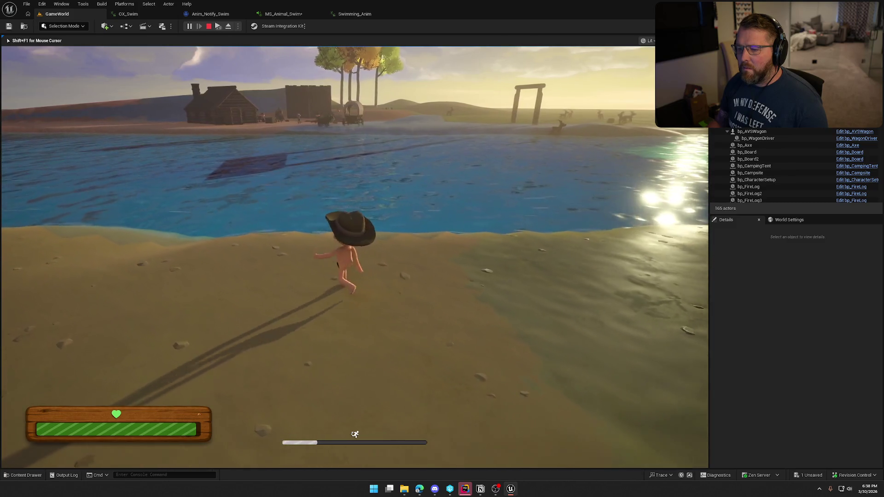
pyautogui.press('w')
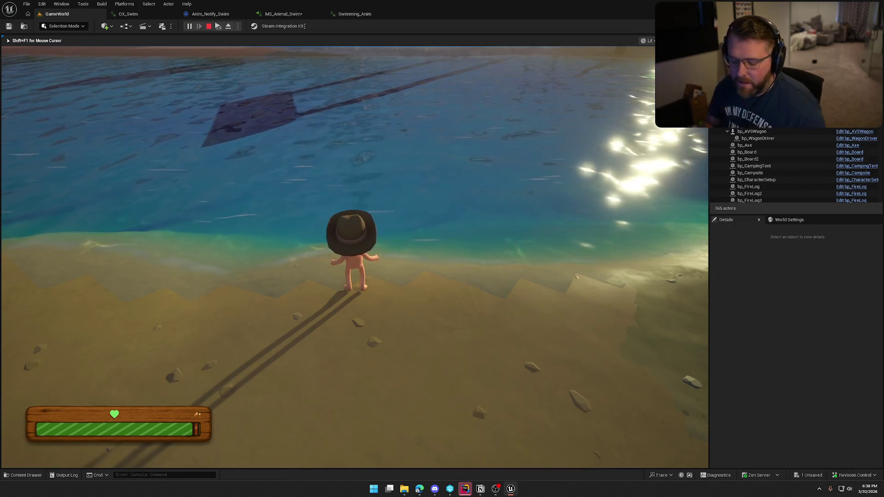
# Walk off the beach into deep water and swim back ashore, repeating the transition
pyautogui.press('w')
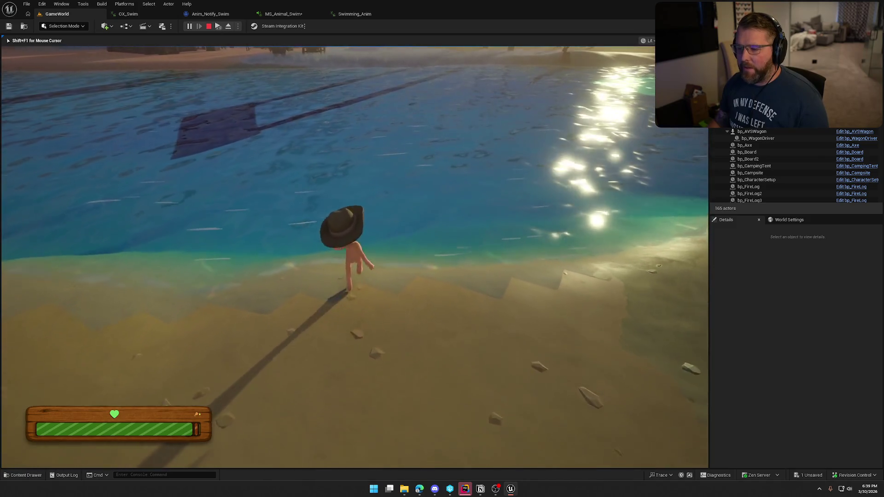
pyautogui.press('w')
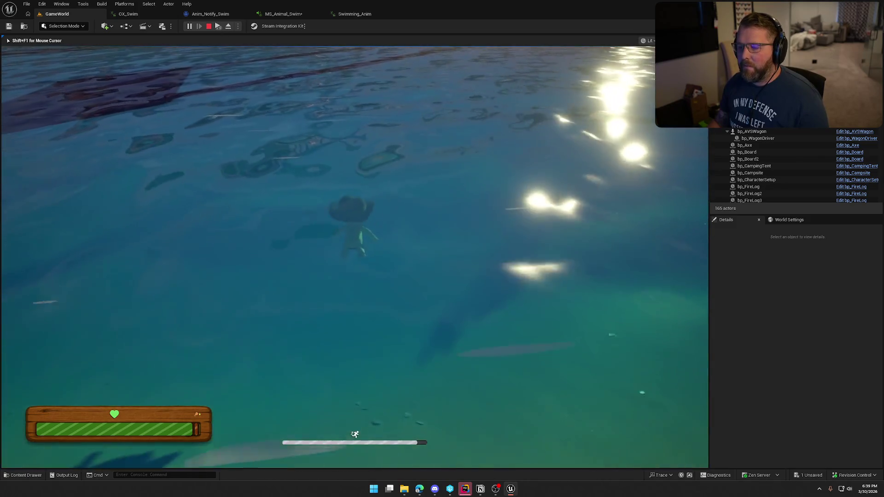
pyautogui.press('w')
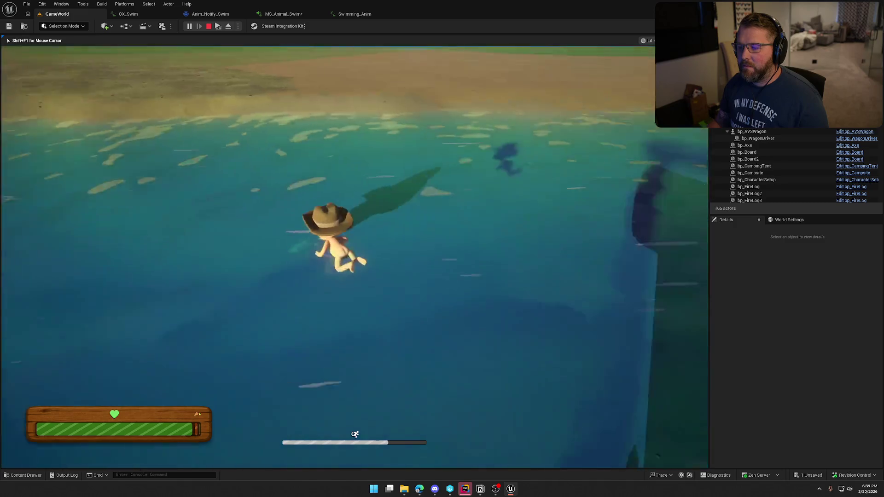
pyautogui.press('w')
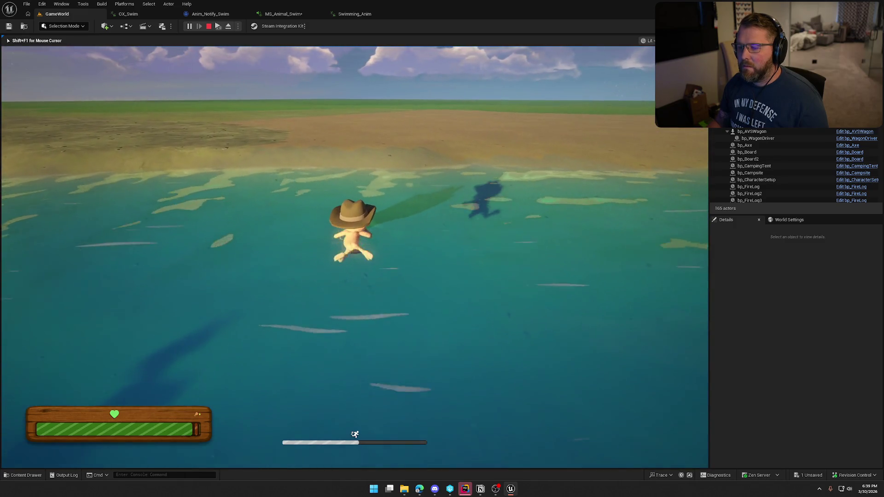
pyautogui.press('w')
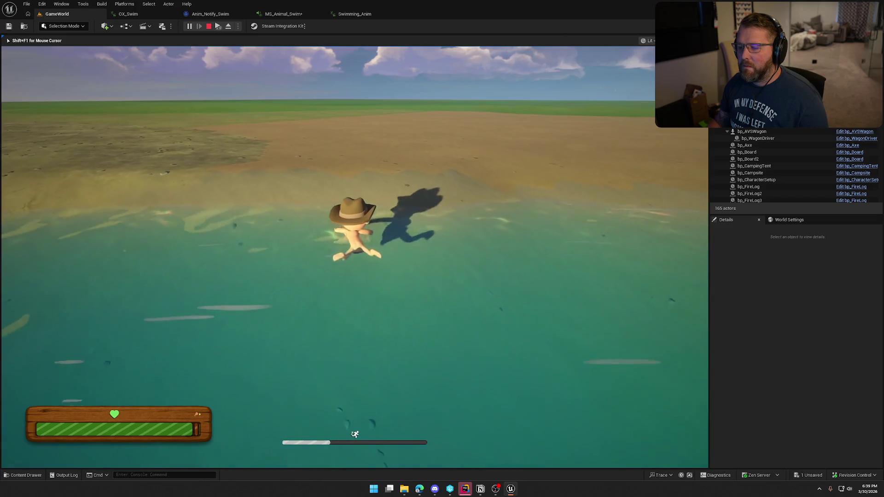
pyautogui.press('w')
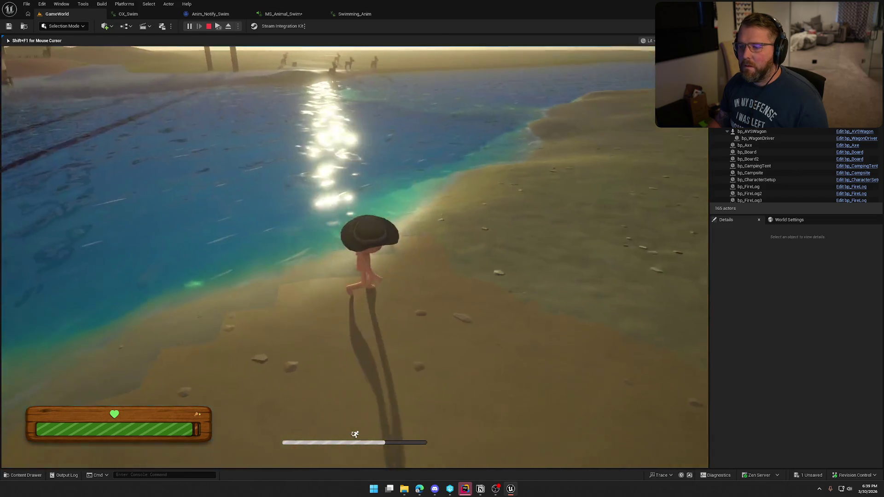
pyautogui.press('w')
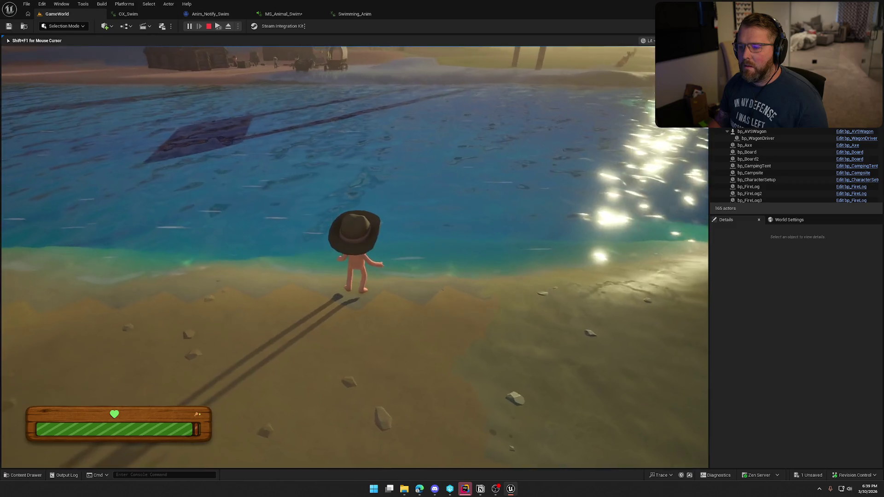
pyautogui.press('w')
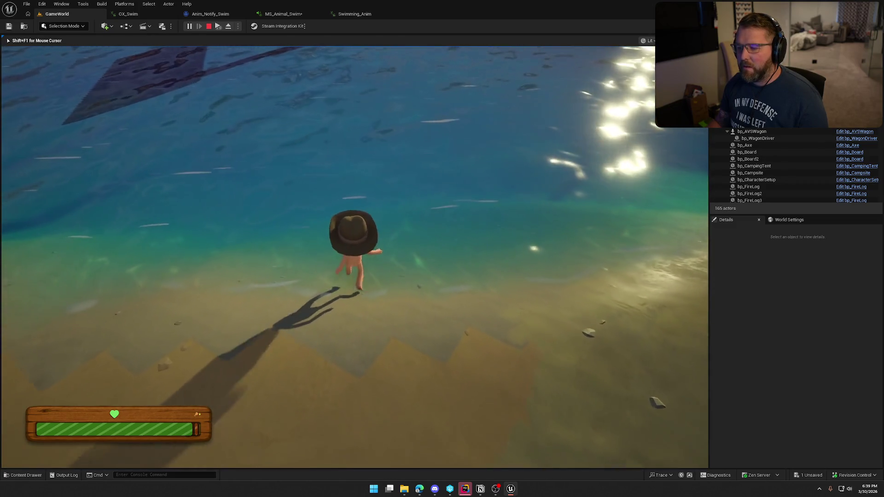
pyautogui.press('w')
pyautogui.press('w')
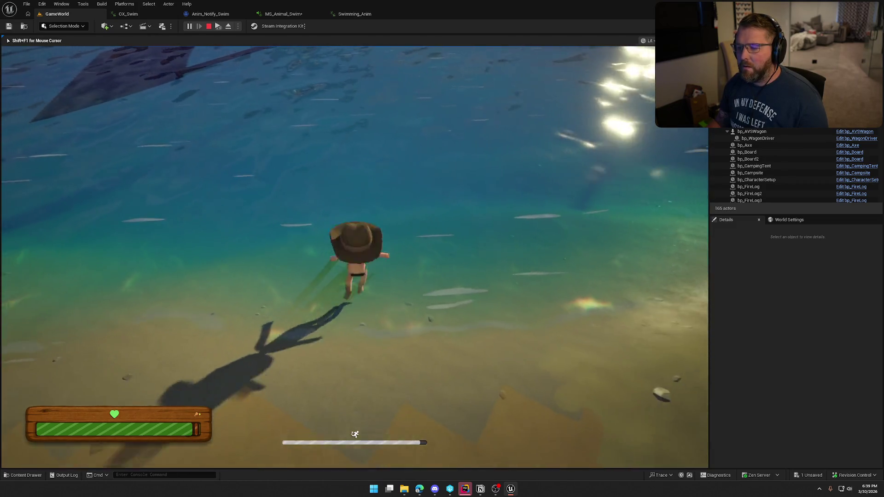
pyautogui.press('w')
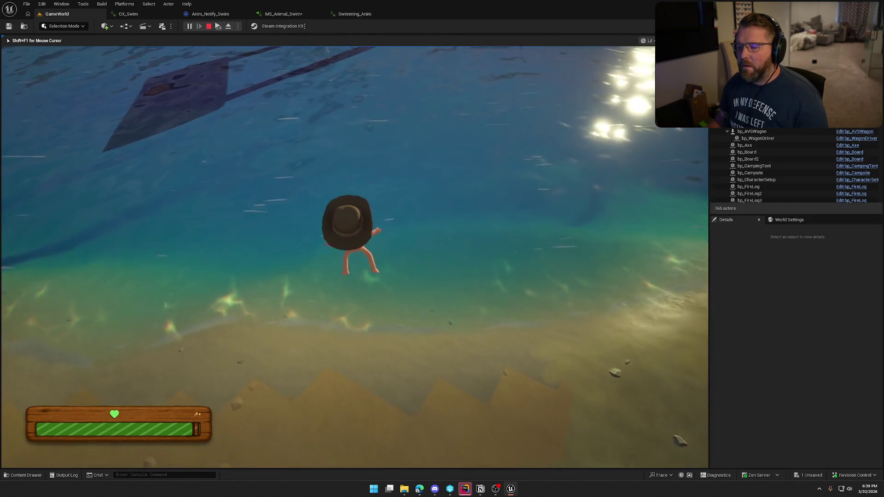
pyautogui.press('w')
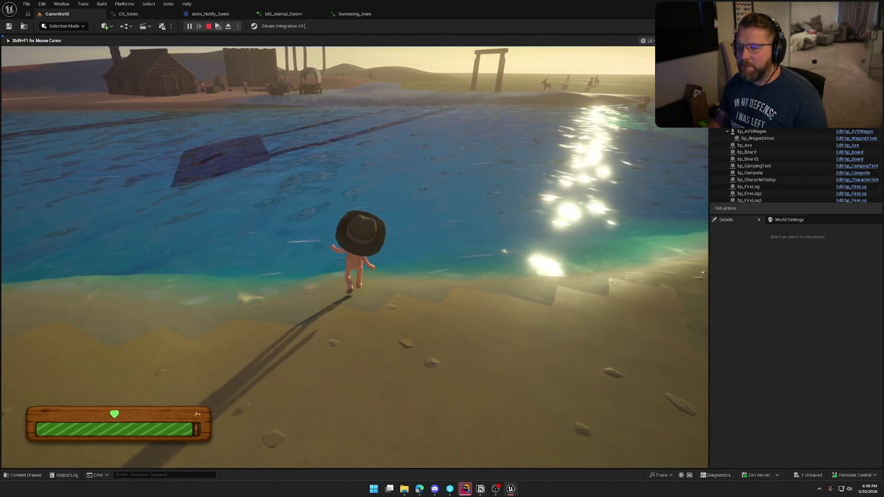
# Wade in once more, walk back onto the sand and stop the play test
pyautogui.press('w')
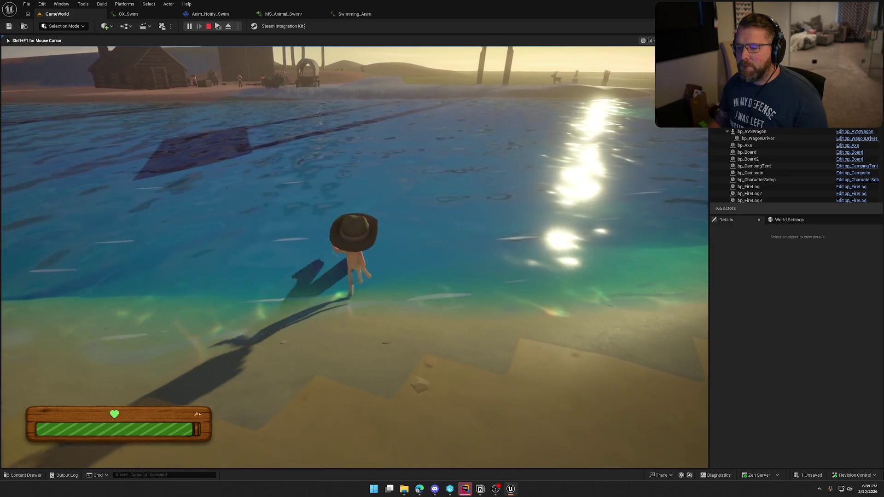
pyautogui.press('s')
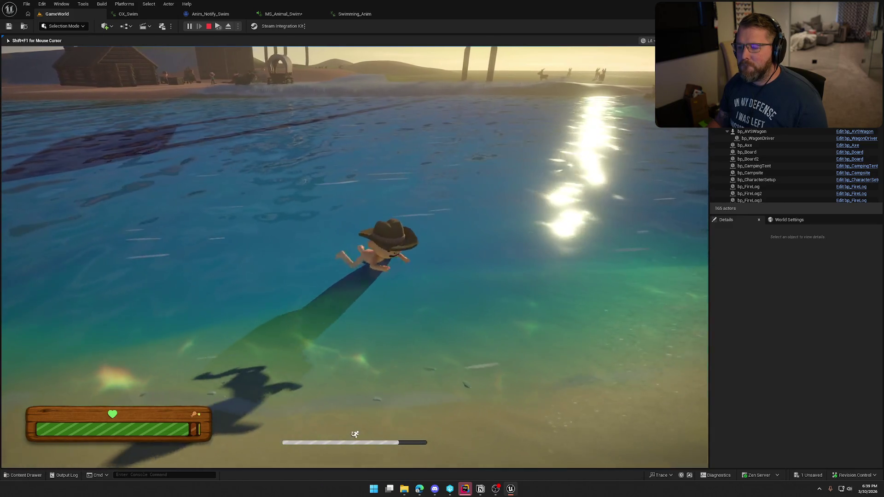
pyautogui.press('s')
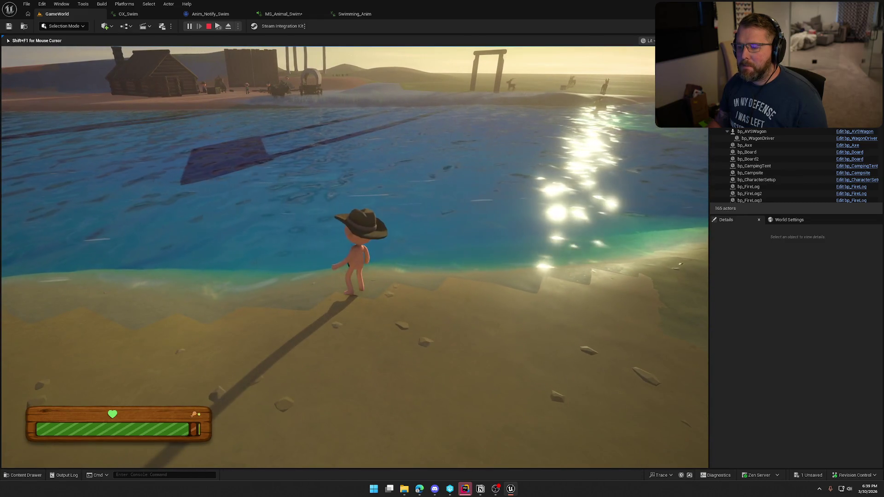
pyautogui.press('Escape')
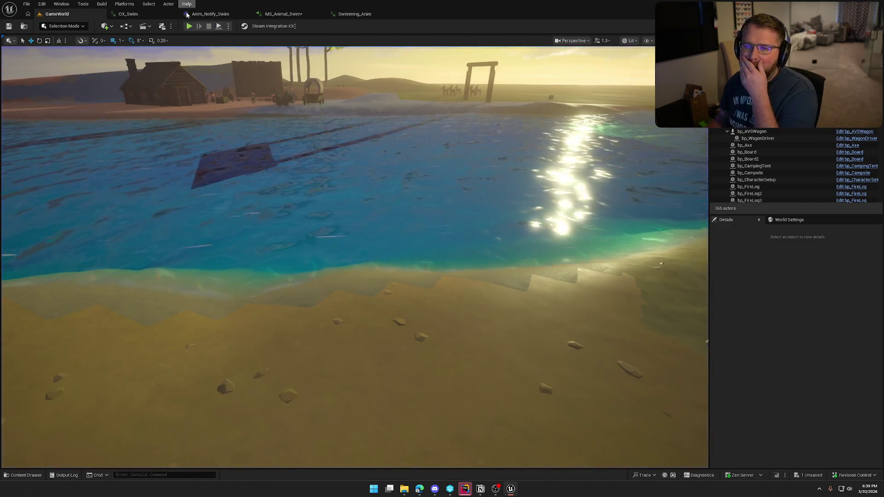
# Close the OX_Swim, Anim_Notify_Swim, MS_Animal_Swim and Swimming_Anim editor tabs
pyautogui.click(152, 14)
pyautogui.middleClick(150, 18)
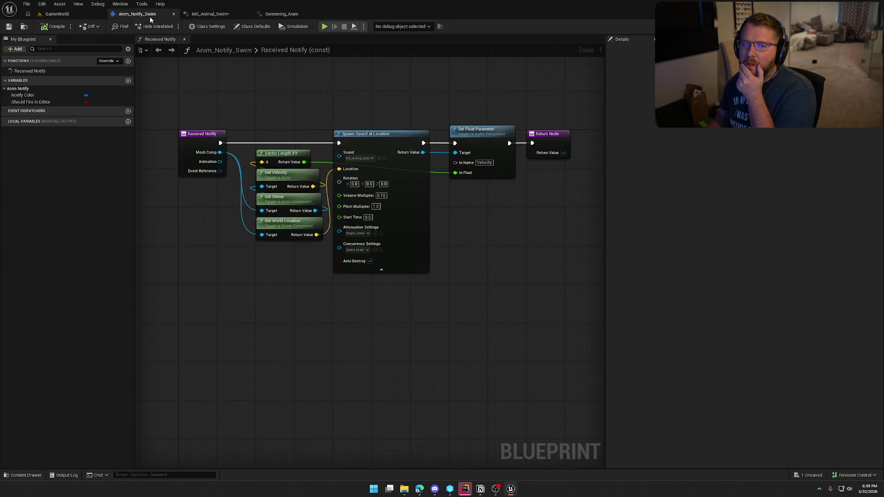
pyautogui.middleClick(150, 19)
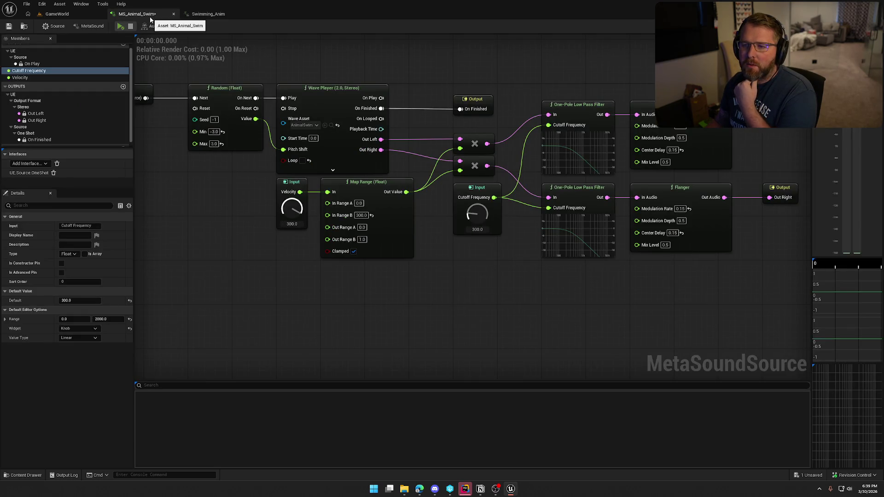
pyautogui.middleClick(150, 19)
pyautogui.middleClick(150, 18)
# Pull the viewport camera back for a wider beach view, then move to the browser
pyautogui.moveTo(580, 285); pyautogui.dragTo(540, 272)
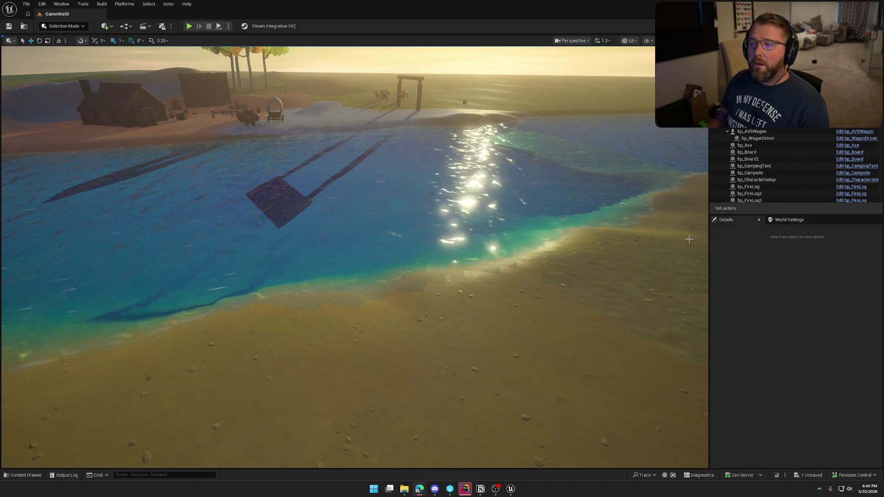
pyautogui.click(801, 289)
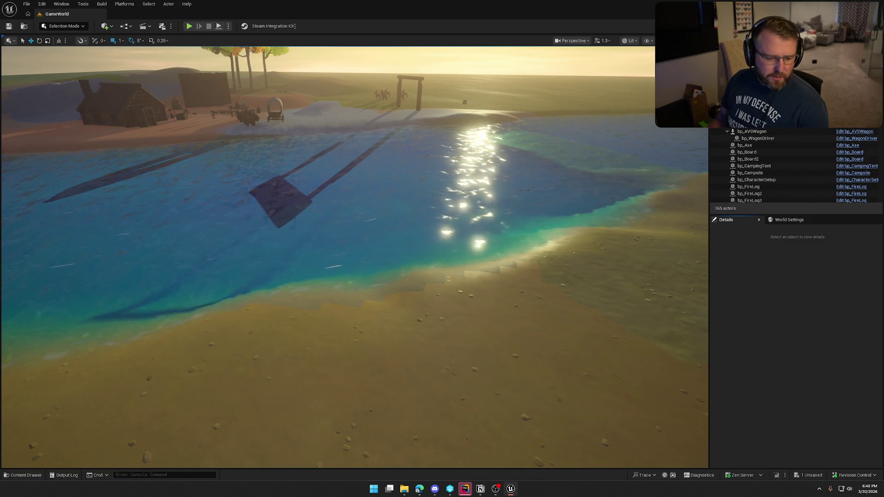
pyautogui.hotkey('alt', 'Tab')
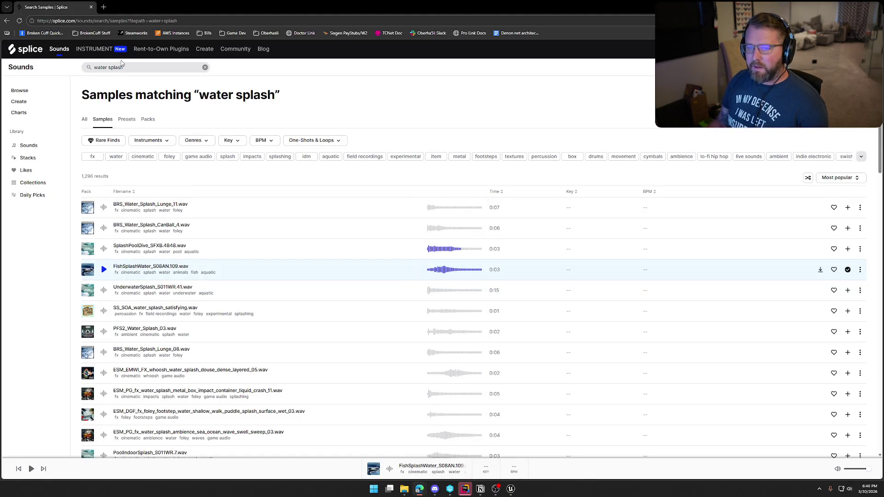
# Search Splice for 'ox dying', then change the query to 'animal dying'
pyautogui.click(127, 68)
pyautogui.write('ox')
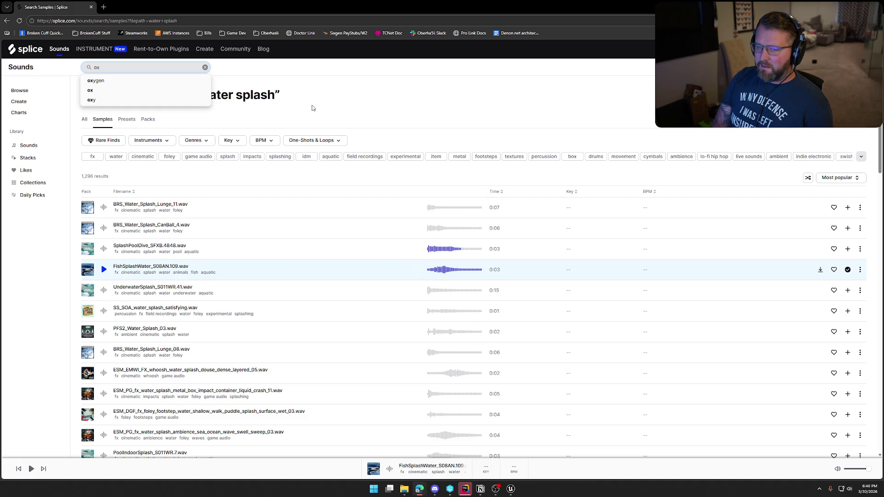
pyautogui.write(' dying')
pyautogui.press('Return')
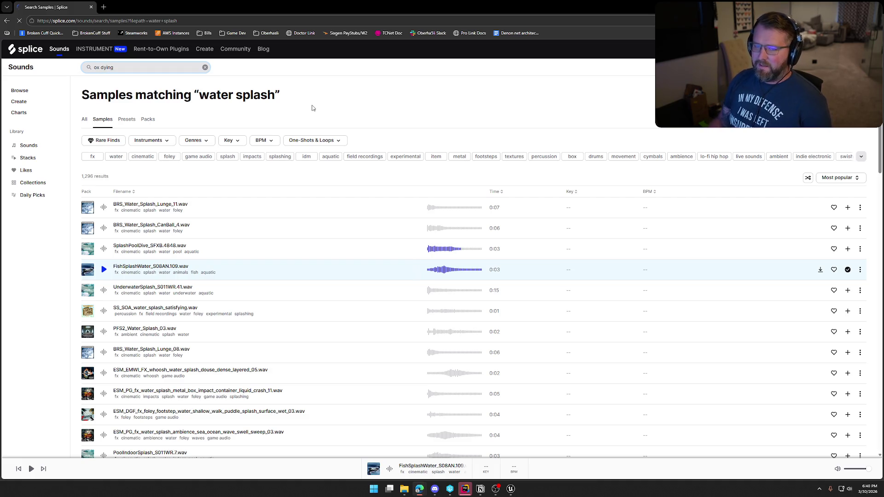
pyautogui.click(88, 74)
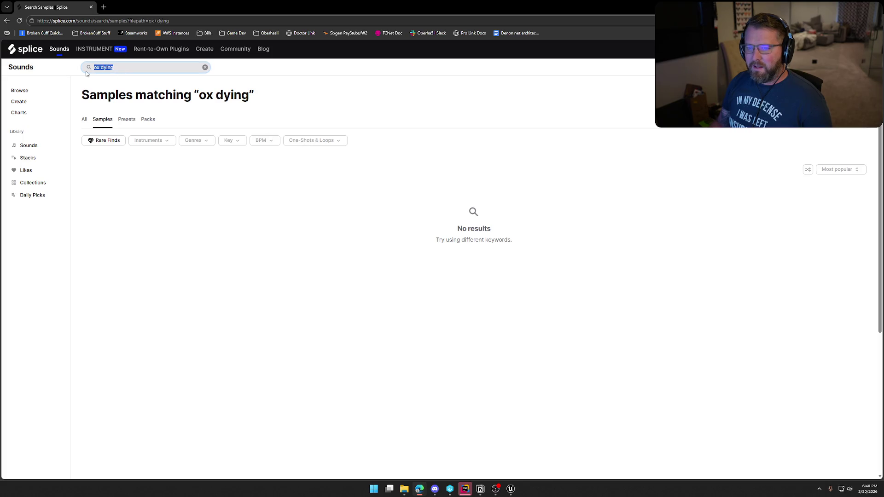
pyautogui.write('animal dying')
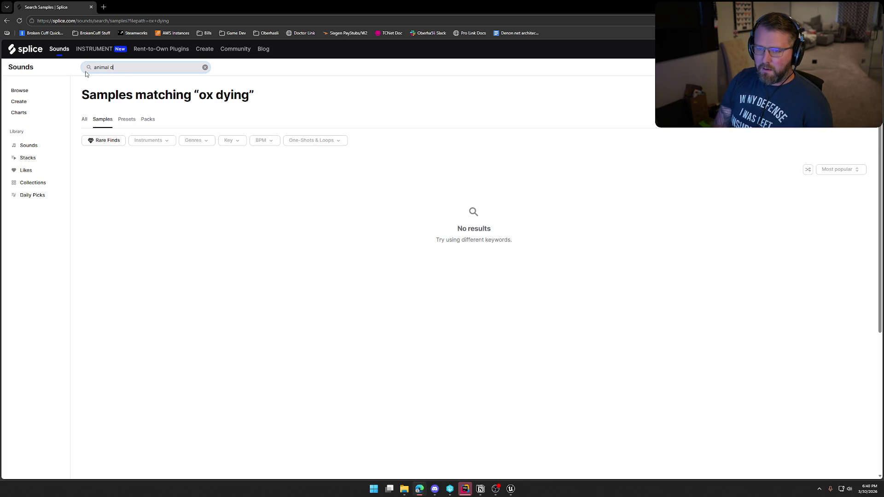
pyautogui.press('Return')
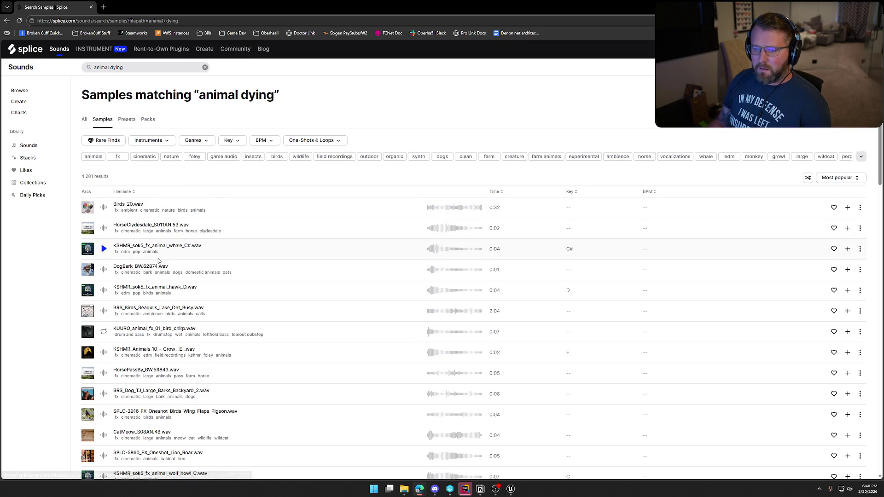
# Preview the HorseClydesdale, KSHMR whale, DogBark, hawk and seagulls samples
pyautogui.click(105, 229)
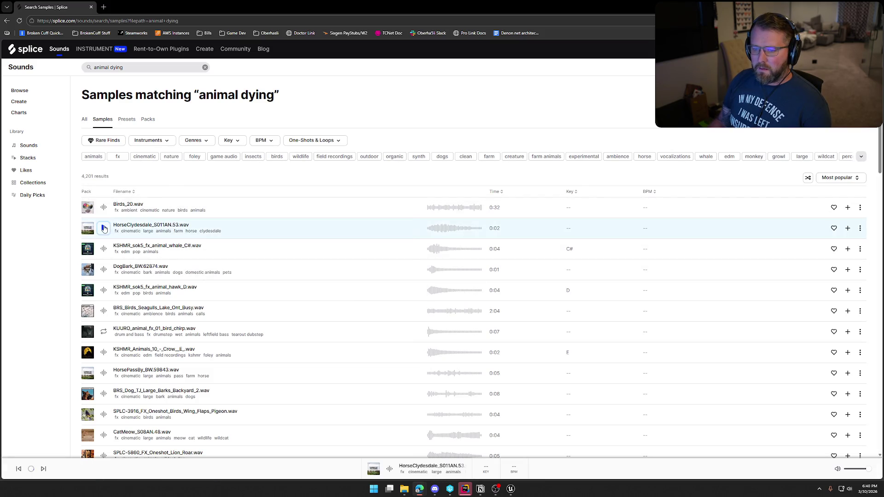
pyautogui.scroll(-2, 104, 228)
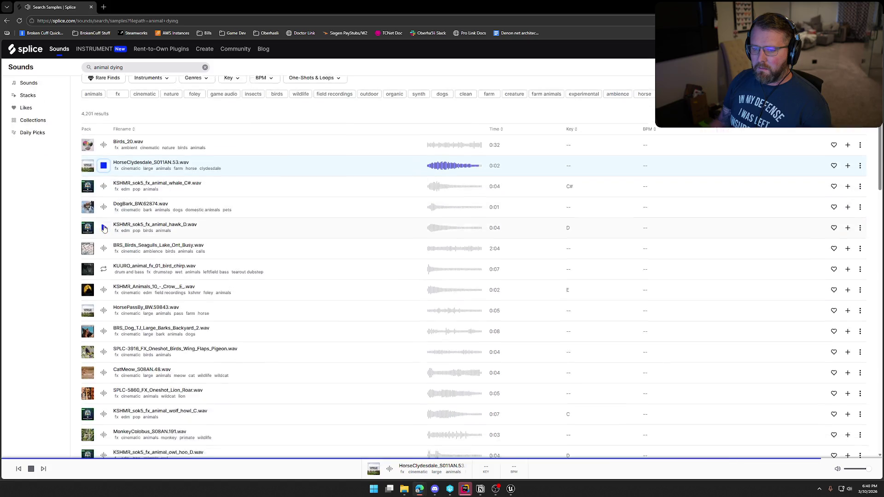
pyautogui.click(104, 181)
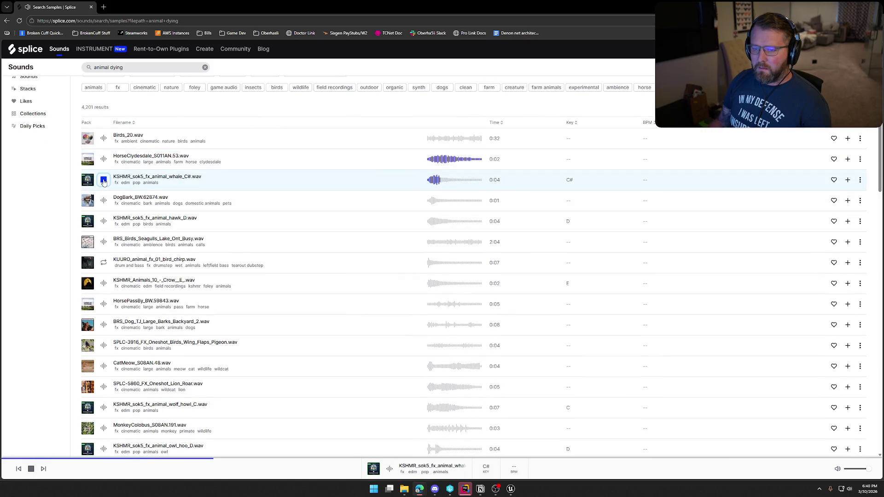
pyautogui.click(104, 201)
pyautogui.click(104, 203)
pyautogui.click(104, 223)
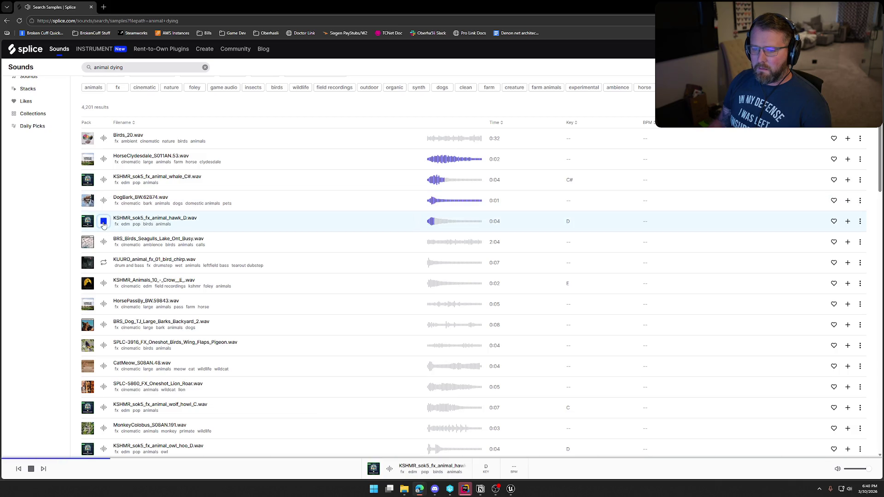
pyautogui.click(104, 243)
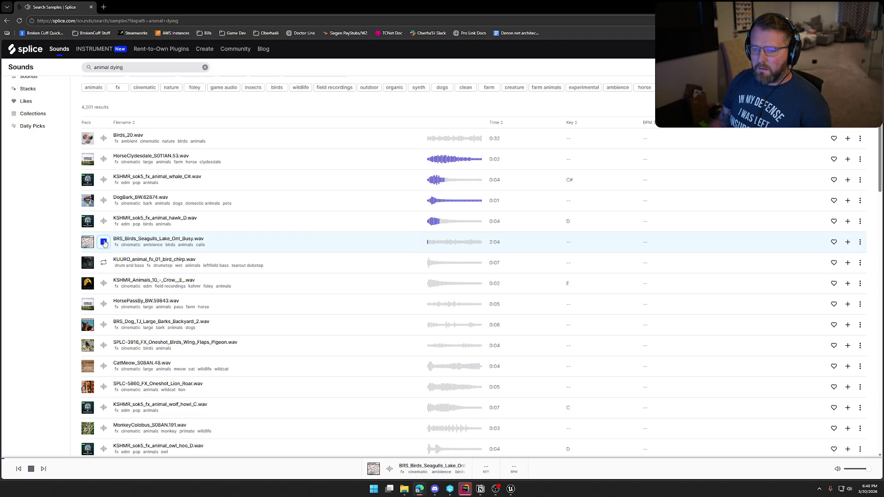
pyautogui.scroll(-2, 104, 242)
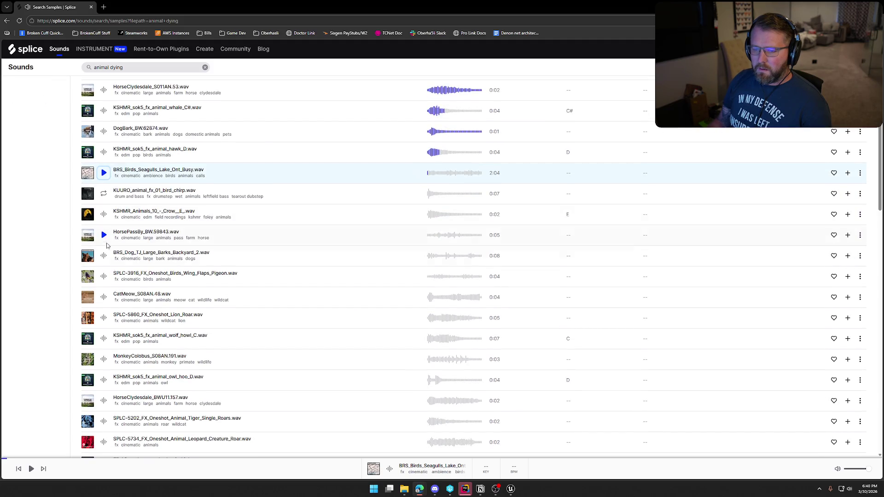
pyautogui.scroll(-2, 104, 208)
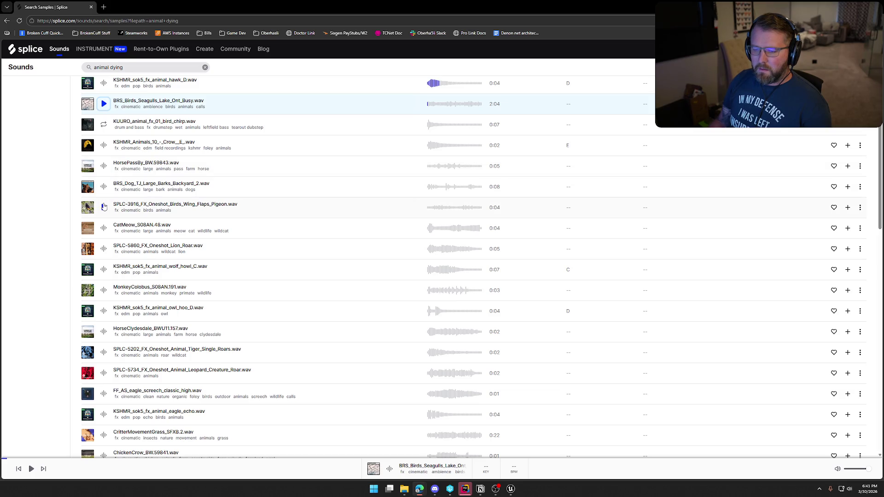
# Preview the CatMeow, wolf howl, owl hoo and tiger roars samples
pyautogui.click(104, 229)
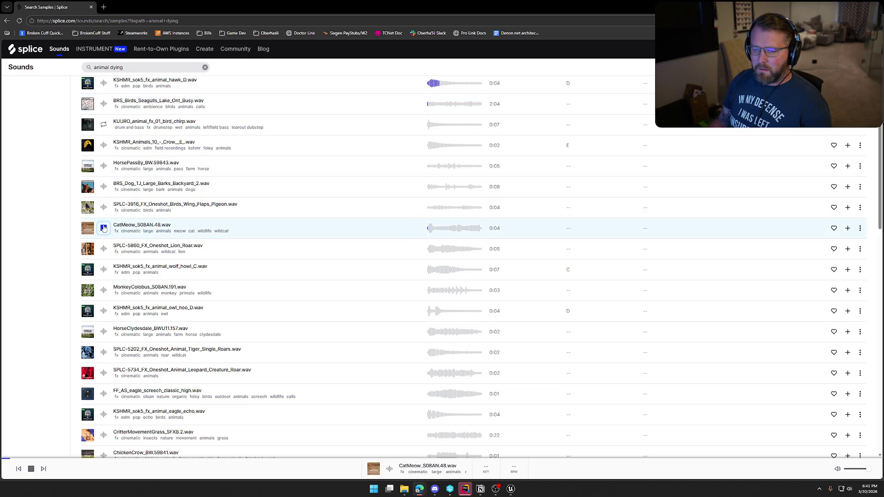
pyautogui.scroll(-2, 106, 228)
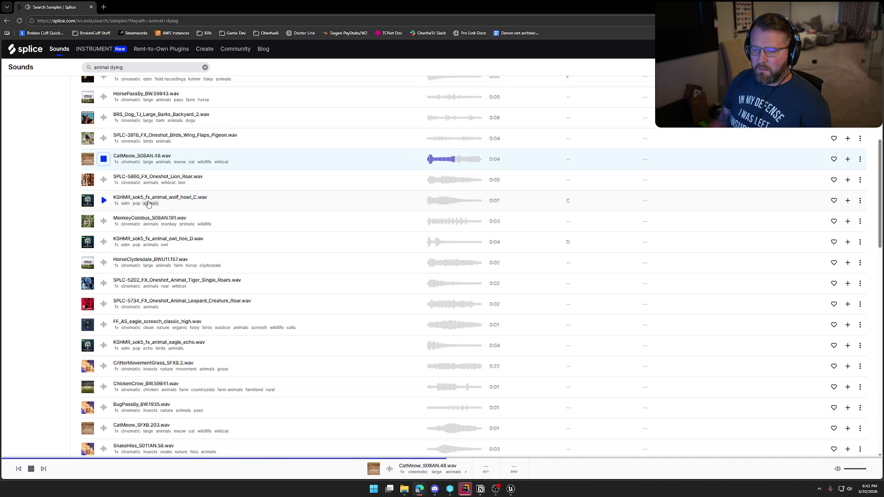
pyautogui.click(104, 201)
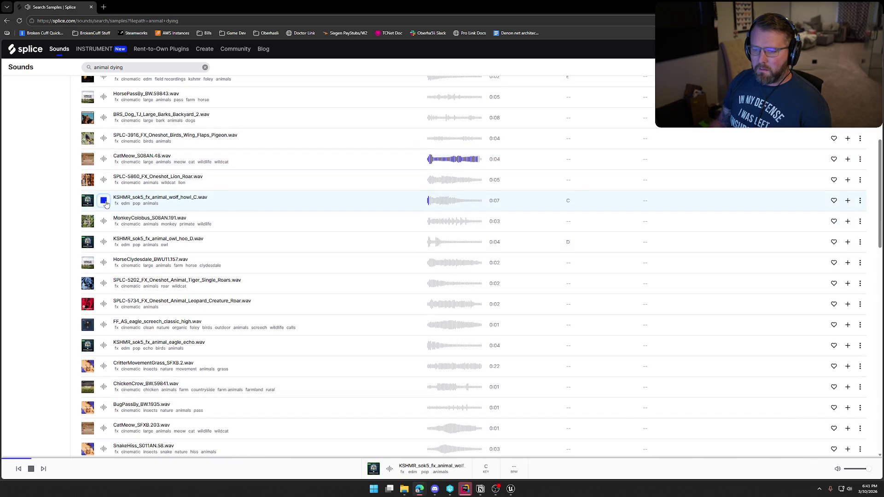
pyautogui.scroll(-2, 106, 205)
pyautogui.click(104, 172)
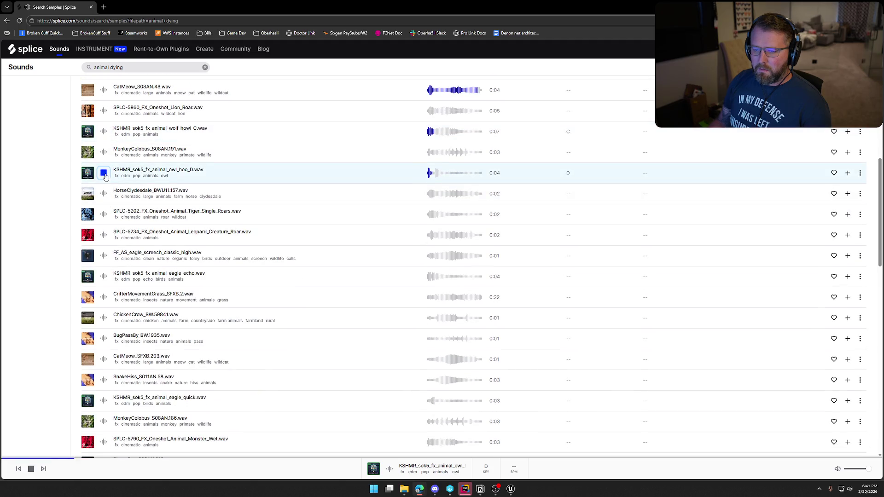
pyautogui.click(103, 214)
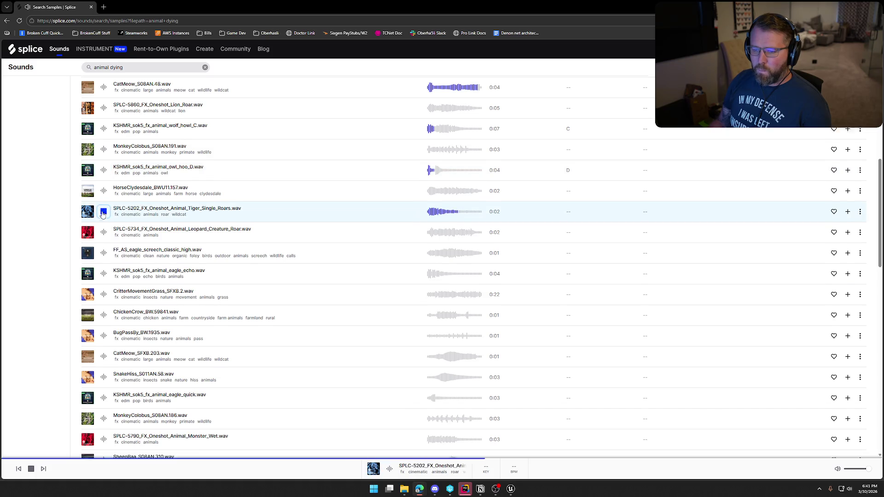
# Preview the ChickenCrow and BRS_Cow_TJ_Moo_Distant_9 samples while scrolling further through results
pyautogui.scroll(-1, 155, 251)
pyautogui.scroll(-2, 152, 257)
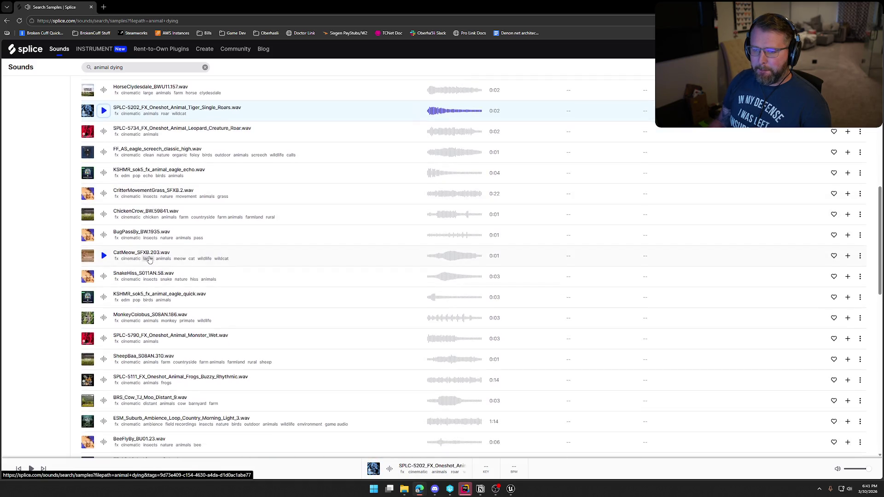
pyautogui.click(105, 215)
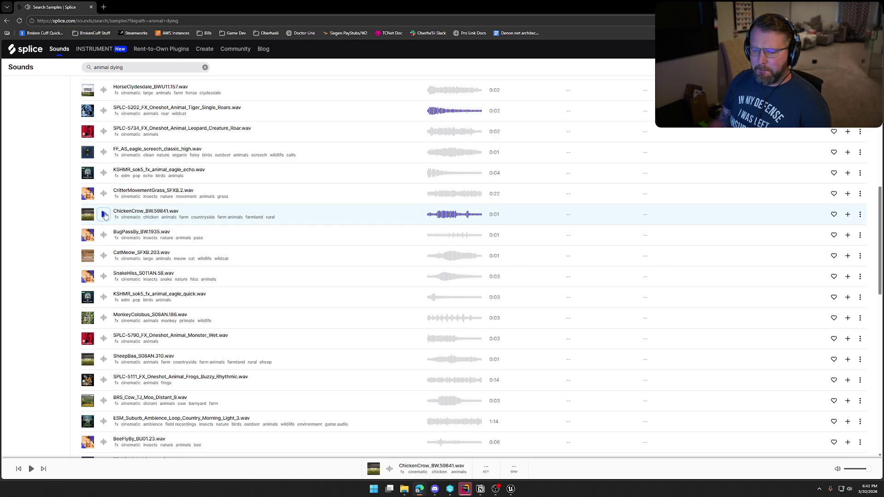
pyautogui.scroll(-1, 162, 234)
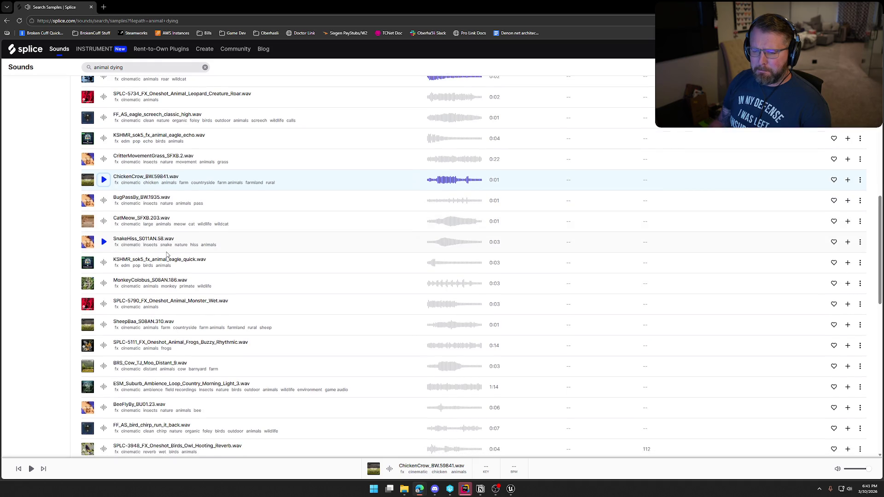
pyautogui.scroll(-3, 167, 255)
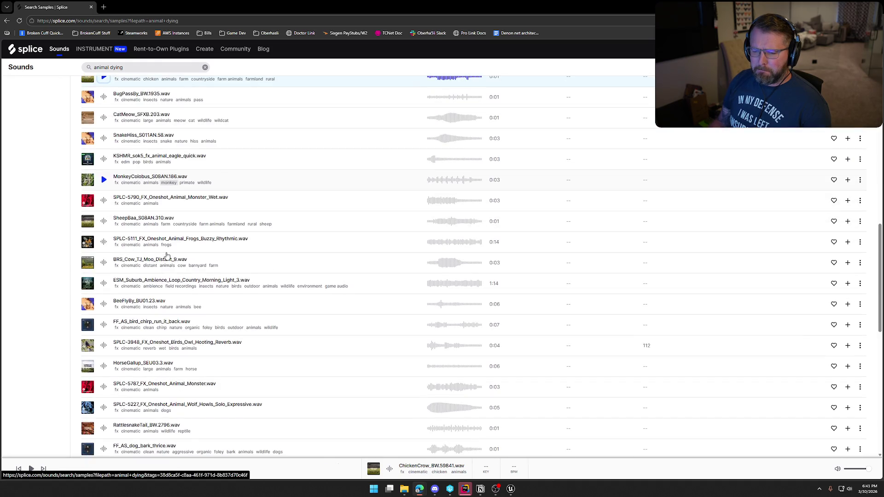
pyautogui.click(105, 263)
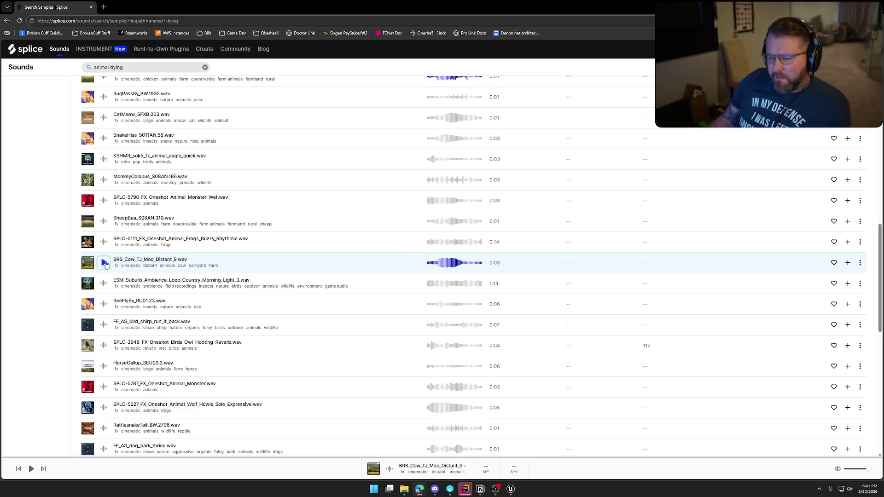
pyautogui.scroll(-2, 221, 308)
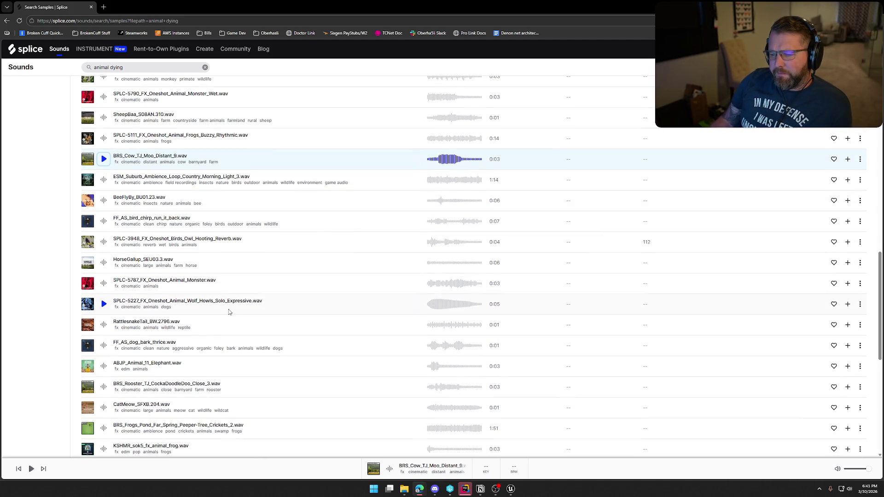
pyautogui.scroll(-2, 229, 312)
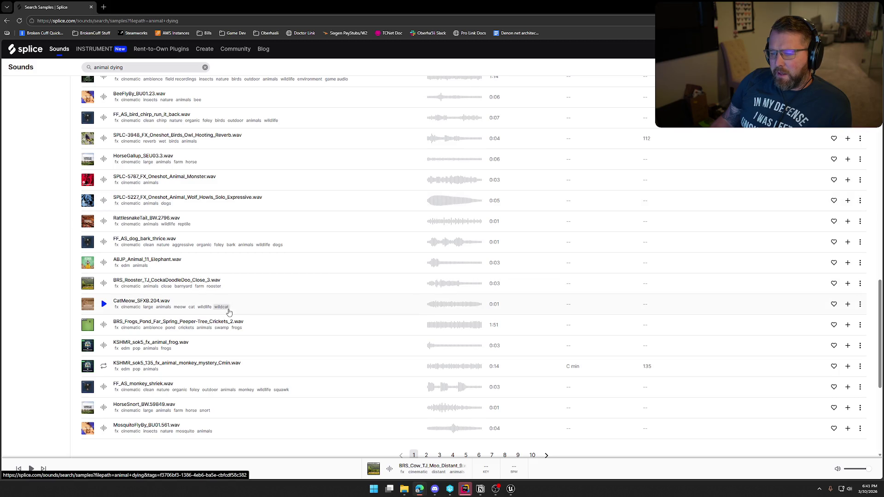
pyautogui.scroll(-2, 229, 313)
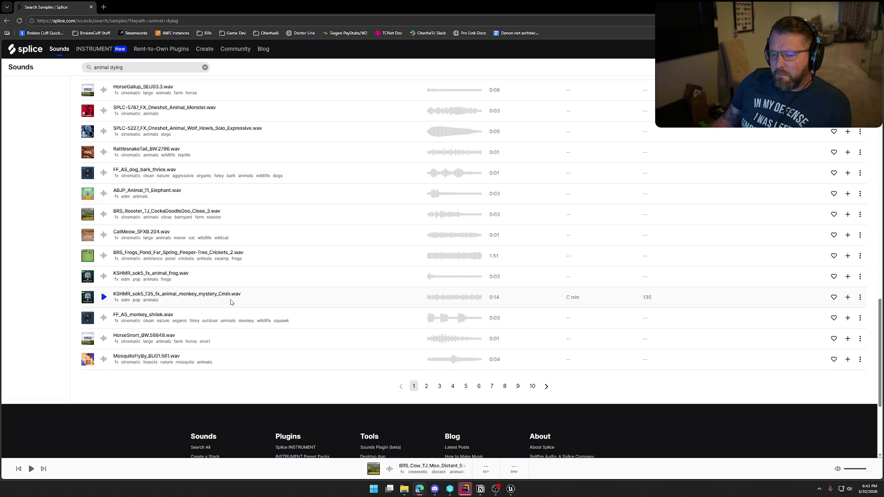
pyautogui.scroll(15, 232, 302)
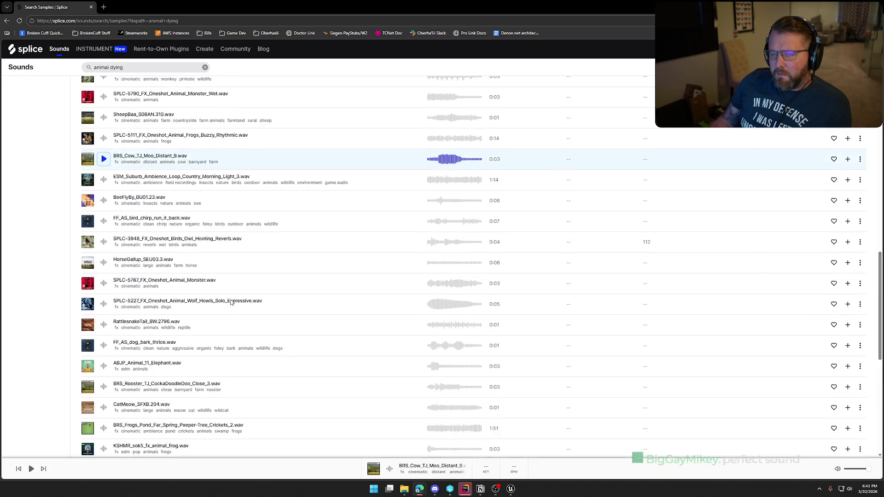
pyautogui.click(127, 68)
# Search for 'cow' and preview Moo_Distant_9, Moo_Distant_7, CowFairGrounds_S08AN.56 and CowMoo_S08AN.59
pyautogui.hotkey('ctrl', 'a')
pyautogui.write('co')
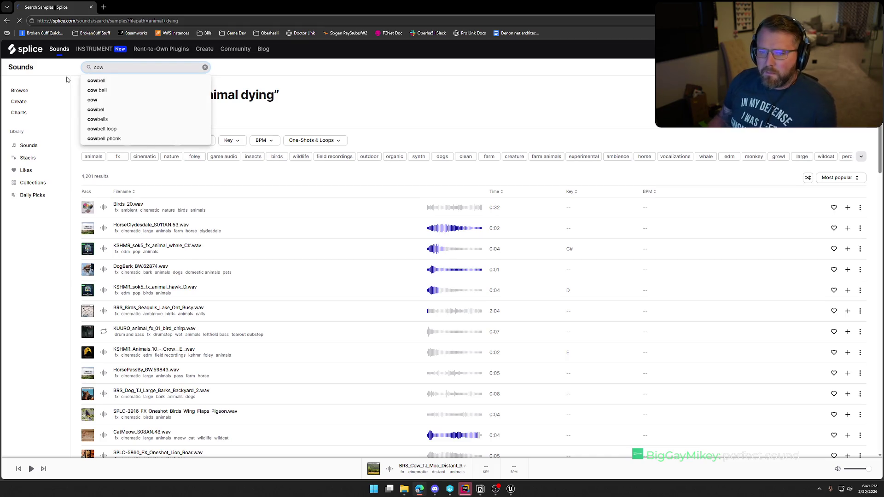
pyautogui.press('Return')
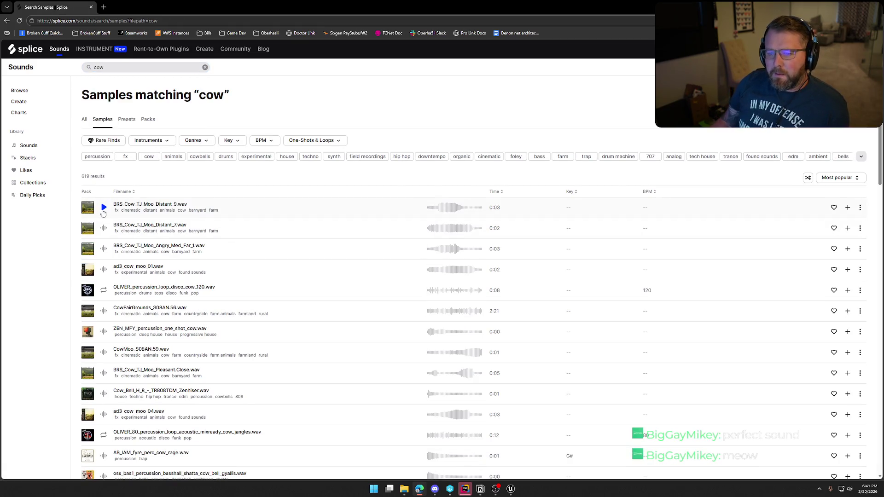
pyautogui.click(103, 209)
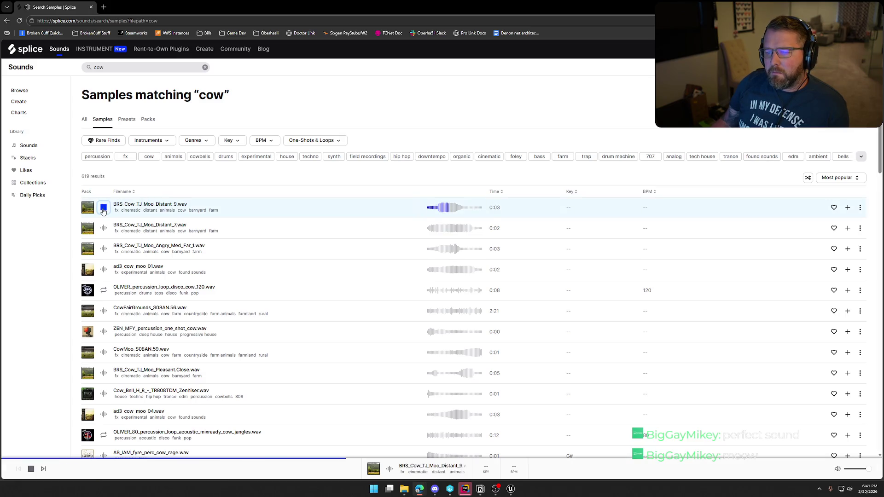
pyautogui.click(104, 229)
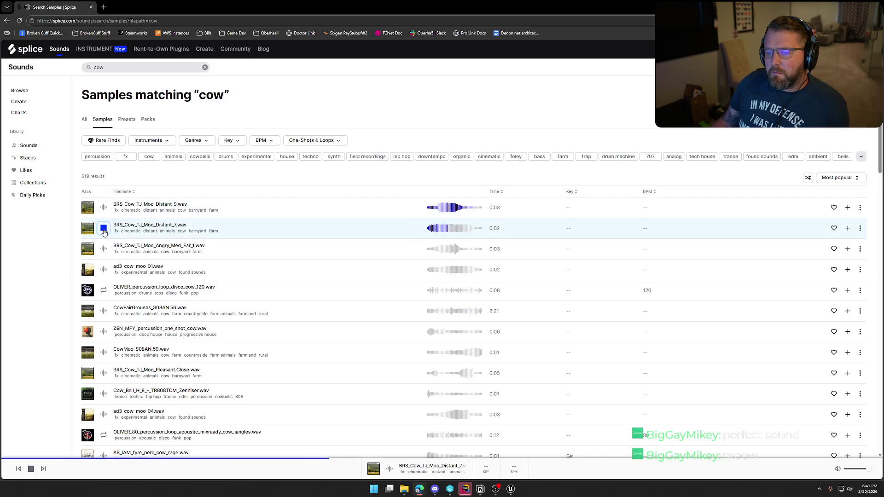
pyautogui.scroll(-1, 202, 244)
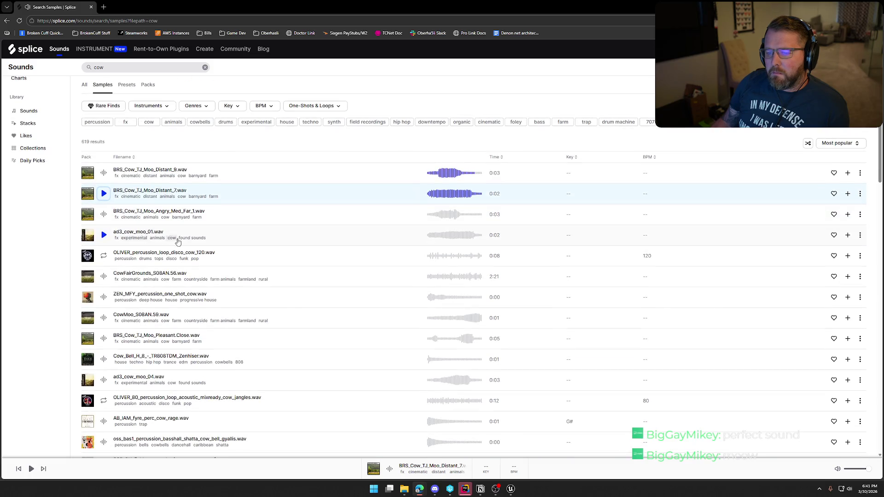
pyautogui.scroll(-2, 202, 244)
pyautogui.click(104, 173)
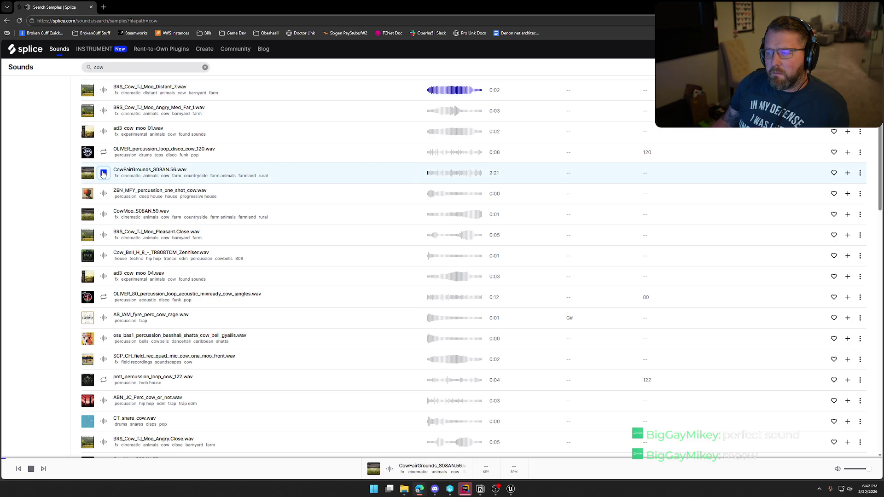
pyautogui.click(104, 214)
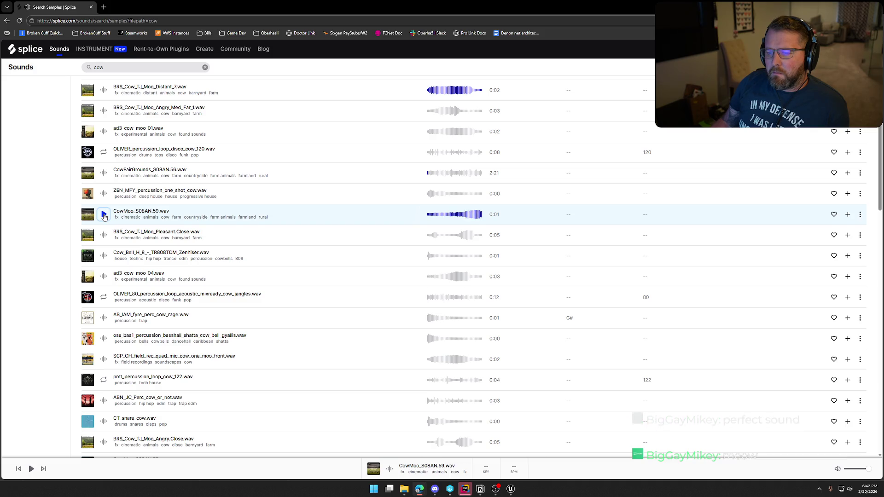
# Preview Moo_Pleasant.Close, ad3_cow_moo_04, ABN_JC_Perc_cow_or_not and Moo_Angry.Close samples
pyautogui.scroll(-2, 104, 214)
pyautogui.click(104, 166)
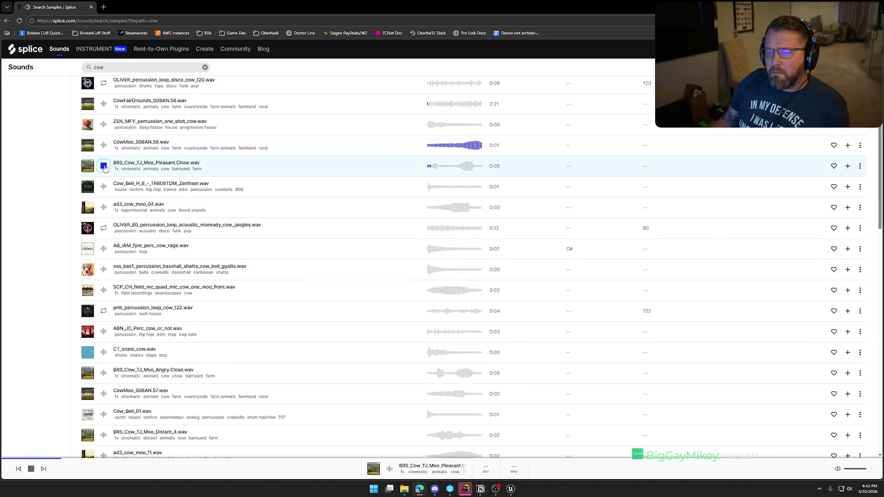
pyautogui.click(104, 207)
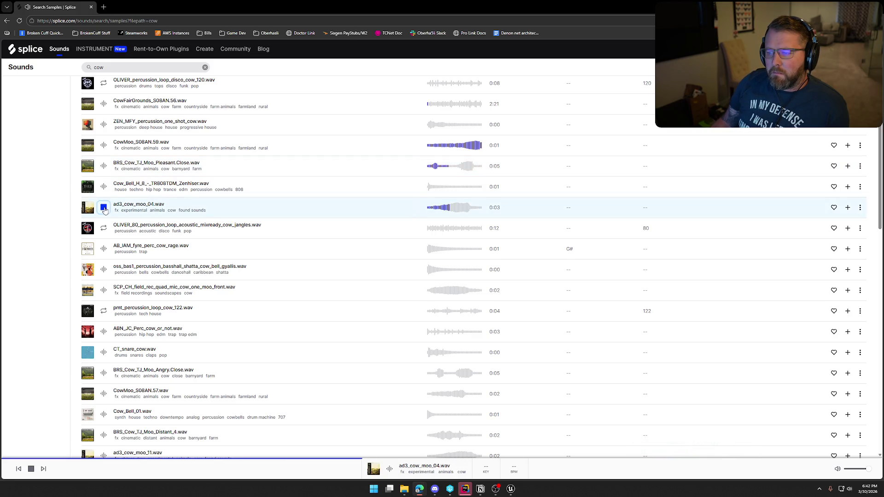
pyautogui.click(104, 208)
pyautogui.scroll(-2, 250, 253)
pyautogui.scroll(-3, 250, 253)
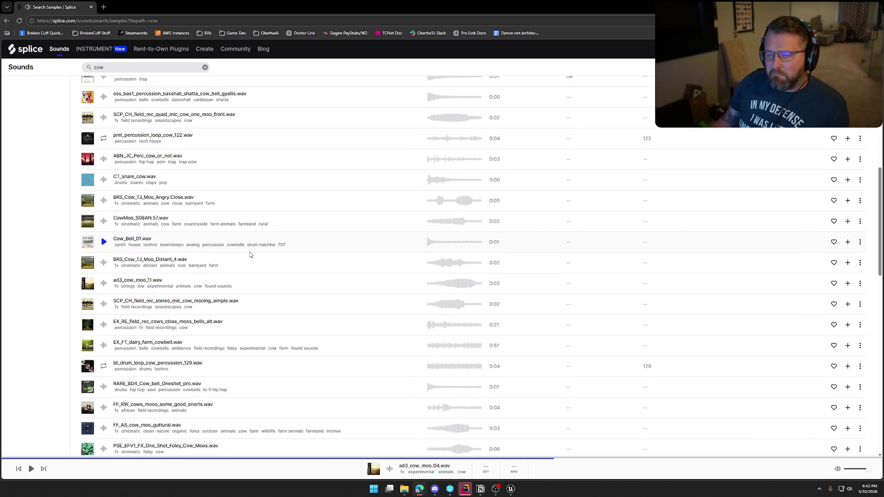
pyautogui.click(104, 160)
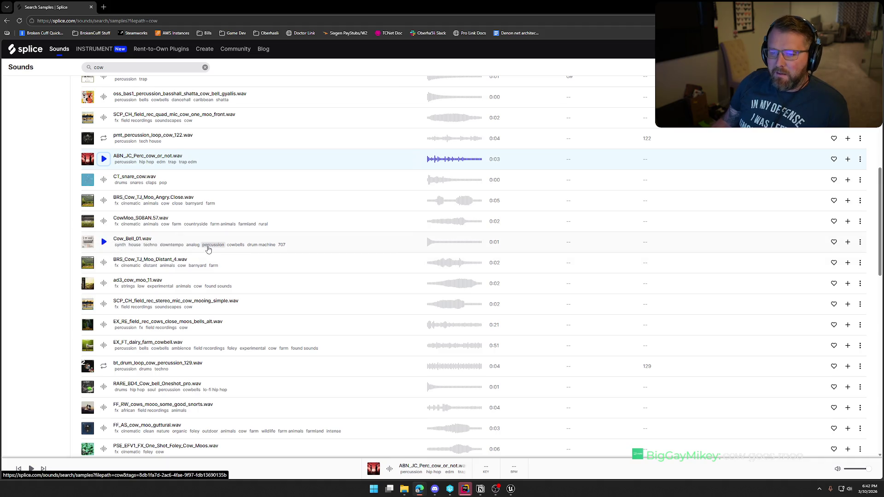
pyautogui.click(104, 201)
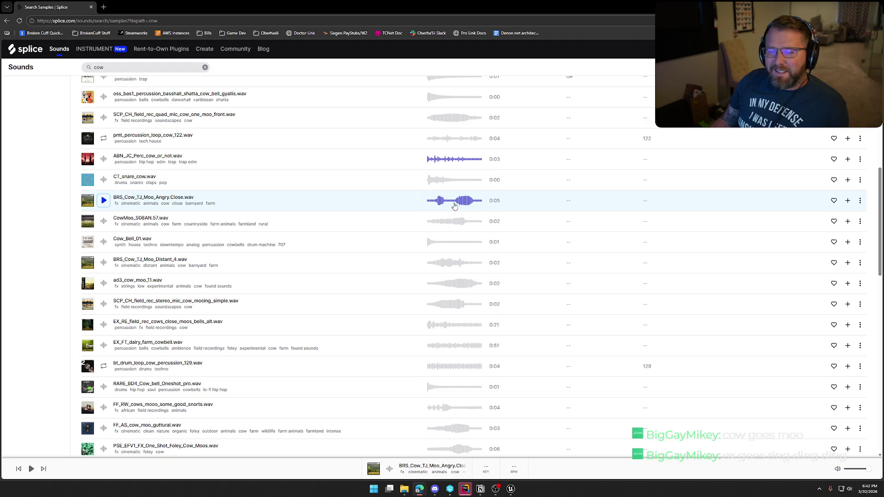
# Compare CowMoo_S08AN.57, Moo_Distant_4 and Moo_Angry.Close, then add CowMoo_S08AN.57.wav to the library
pyautogui.click(104, 222)
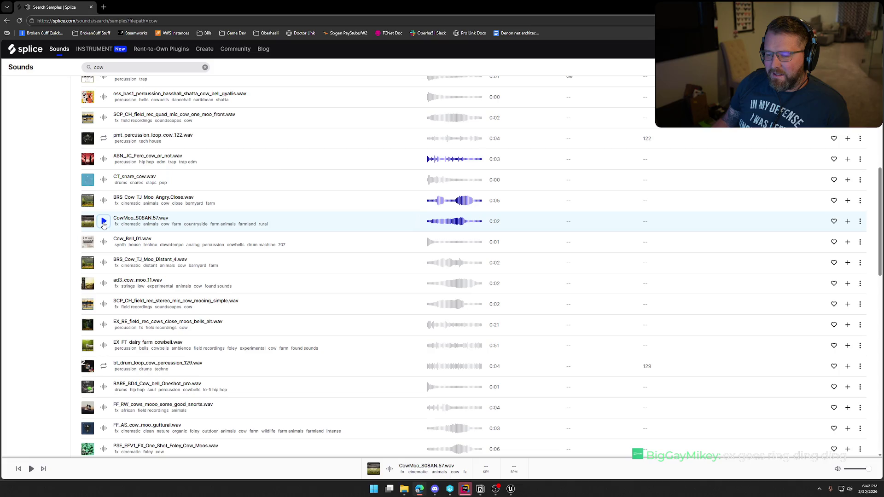
pyautogui.click(104, 263)
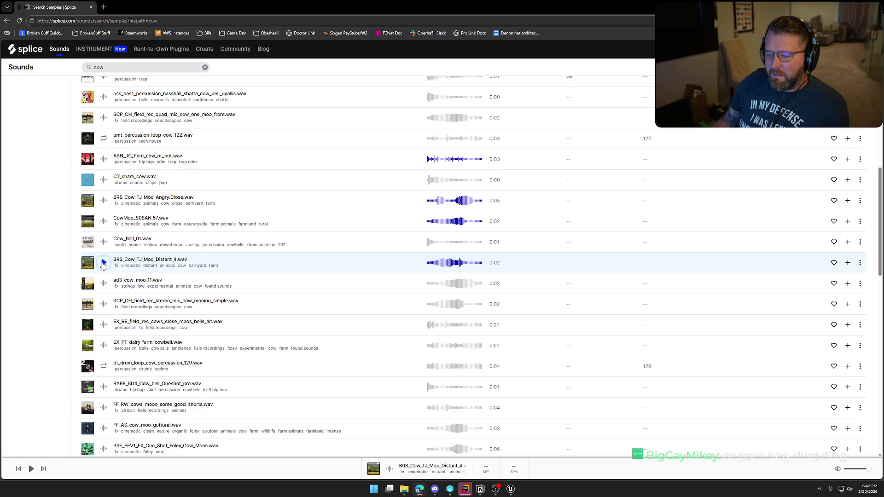
pyautogui.click(104, 200)
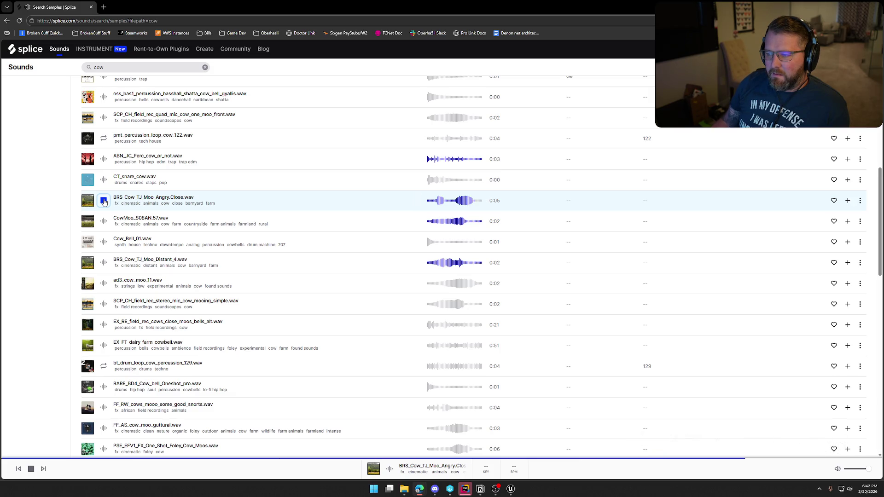
pyautogui.click(104, 221)
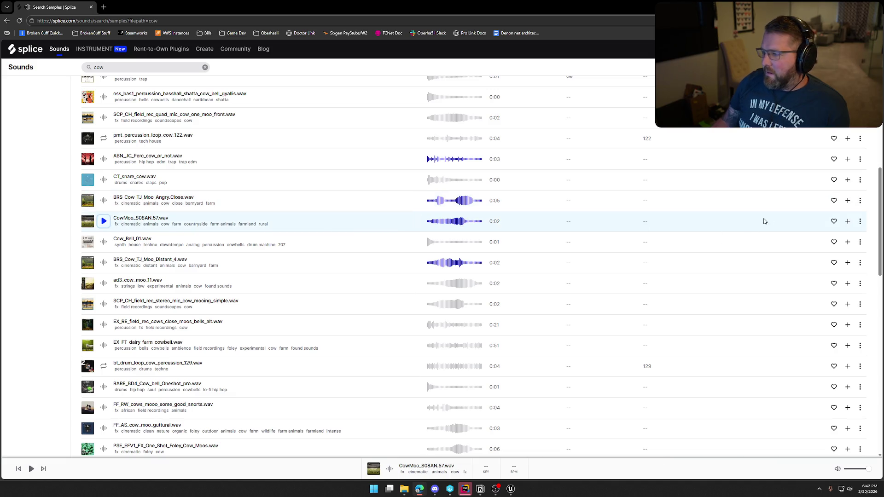
pyautogui.click(846, 226)
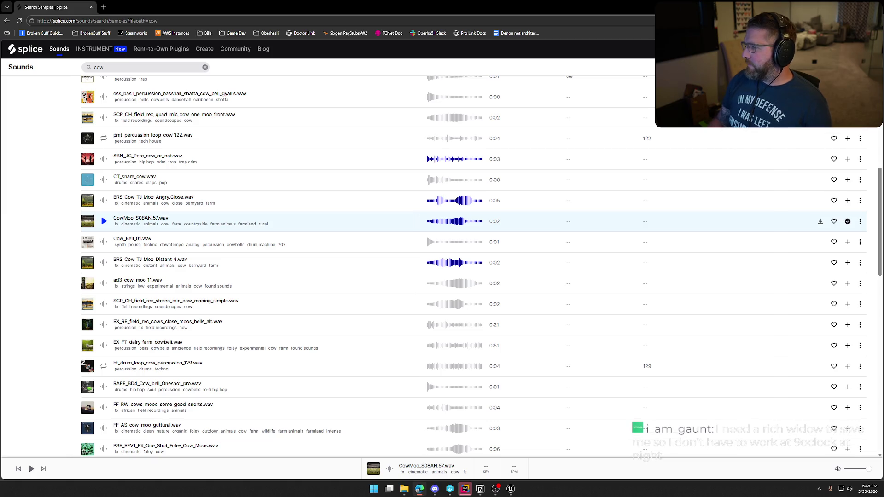
pyautogui.click(511, 489)
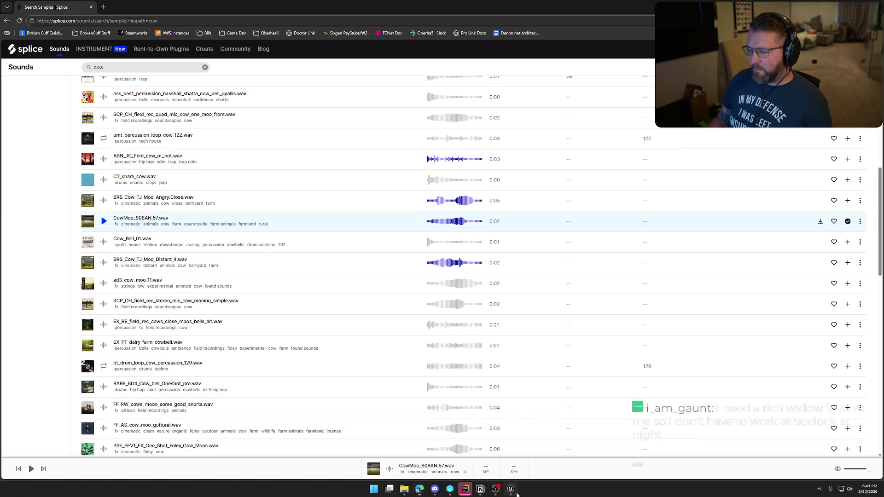
# Import the moo sound into Sounds/Animals as OxDied and open it
pyautogui.hotkey('ctrl', 'space')
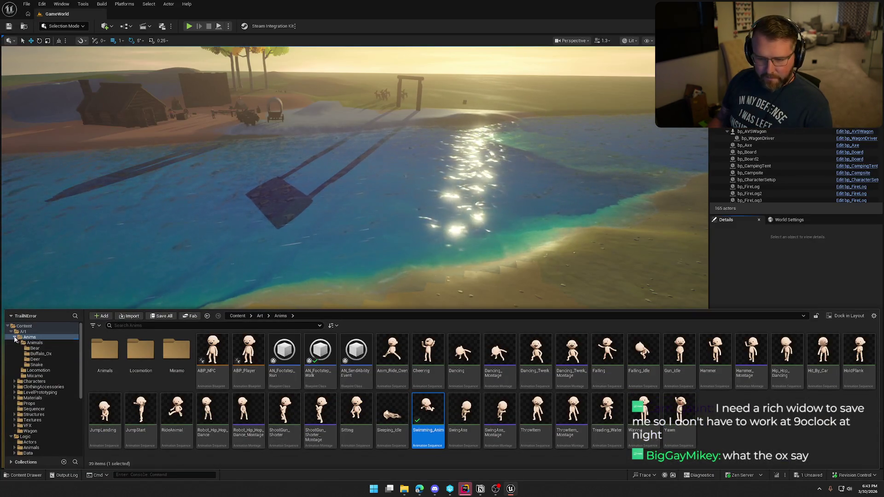
pyautogui.click(12, 332)
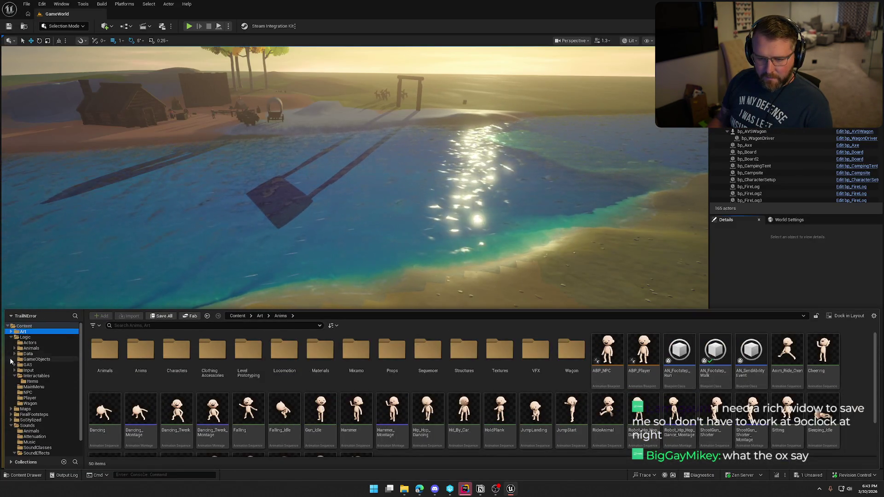
pyautogui.click(12, 338)
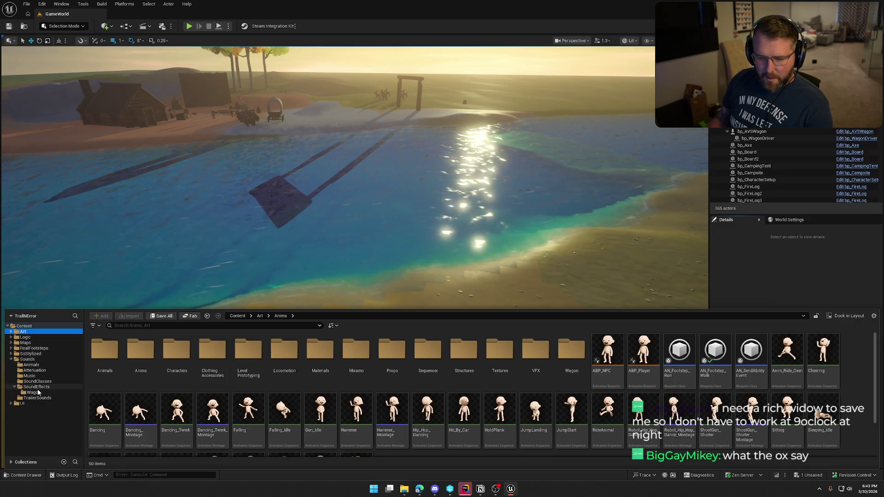
pyautogui.click(31, 365)
pyautogui.click(312, 389)
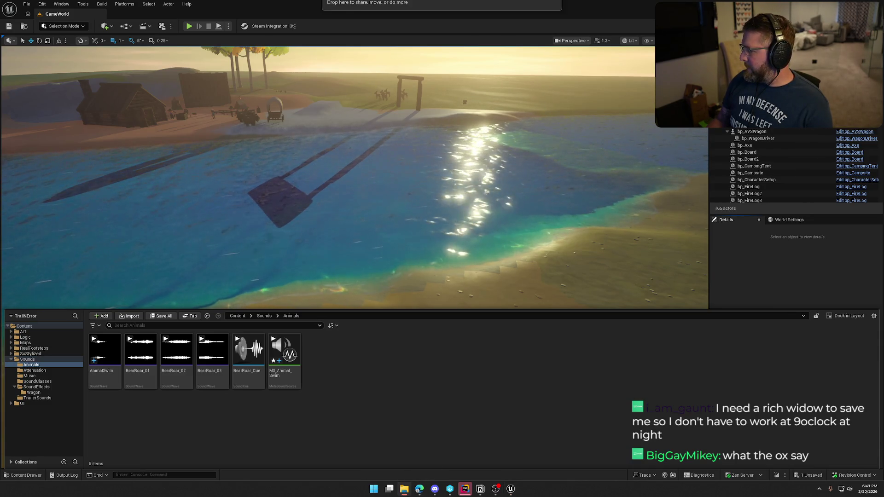
pyautogui.moveTo(521, 387); pyautogui.dragTo(525, 383)
pyautogui.doubleClick(320, 355)
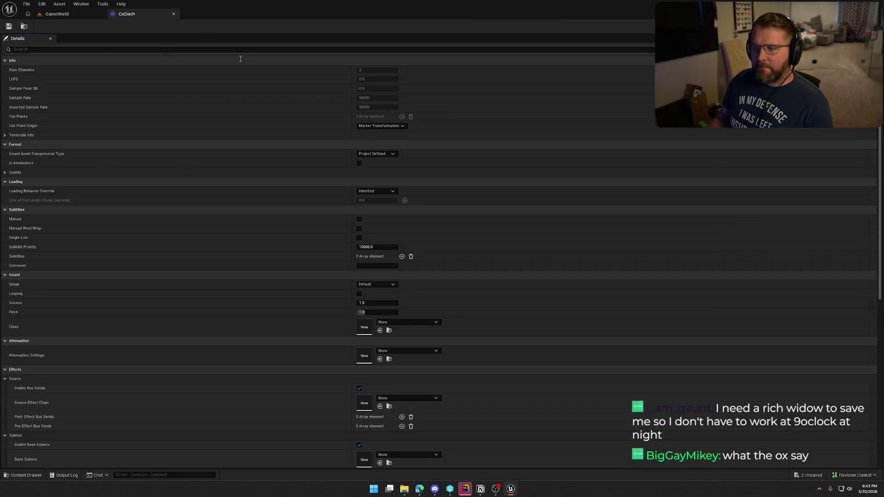
# Give OxDied the SFX sound class, Wagon_Atten attenuation and Play when Silent virtualization
pyautogui.click(386, 323)
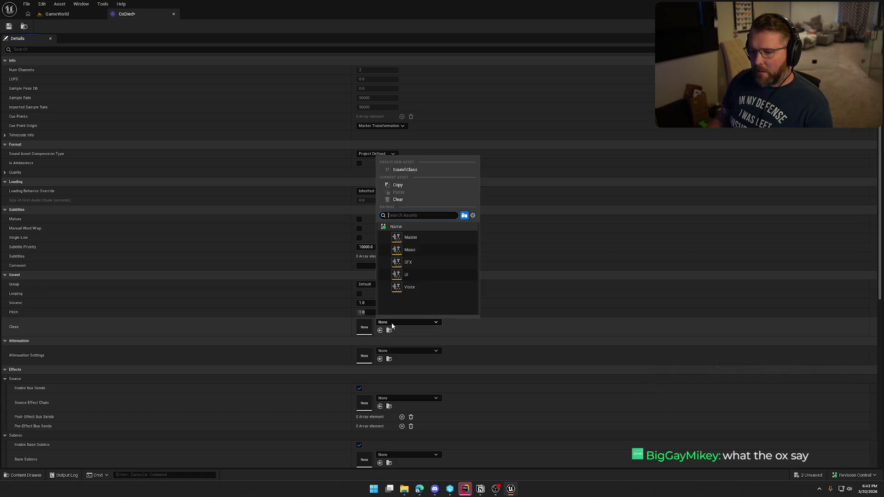
pyautogui.click(421, 264)
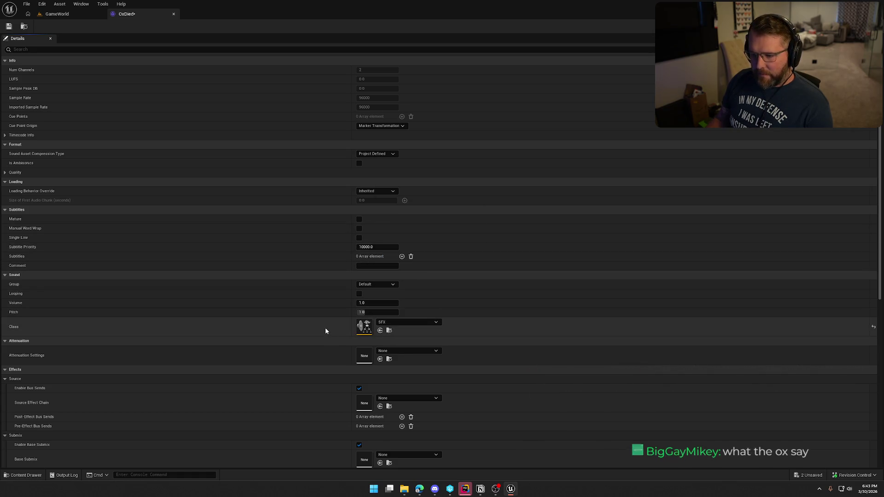
pyautogui.click(407, 351)
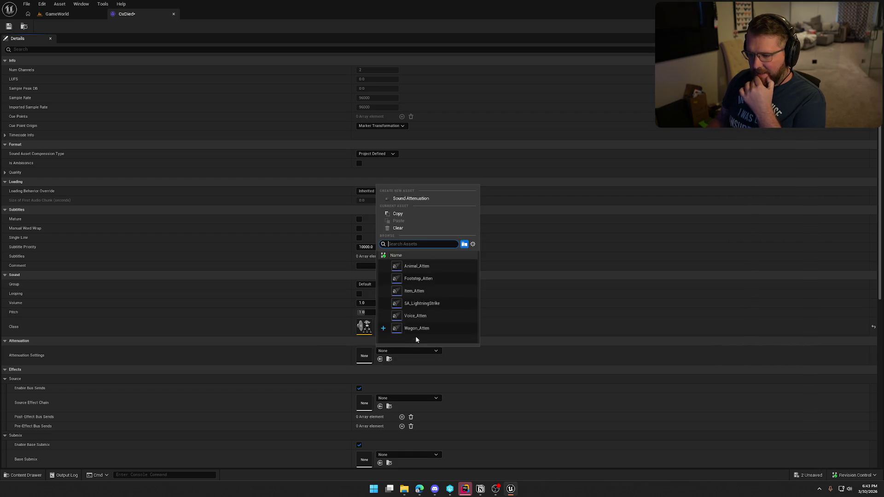
pyautogui.click(416, 328)
pyautogui.scroll(-2, 318, 354)
pyautogui.scroll(-4, 324, 338)
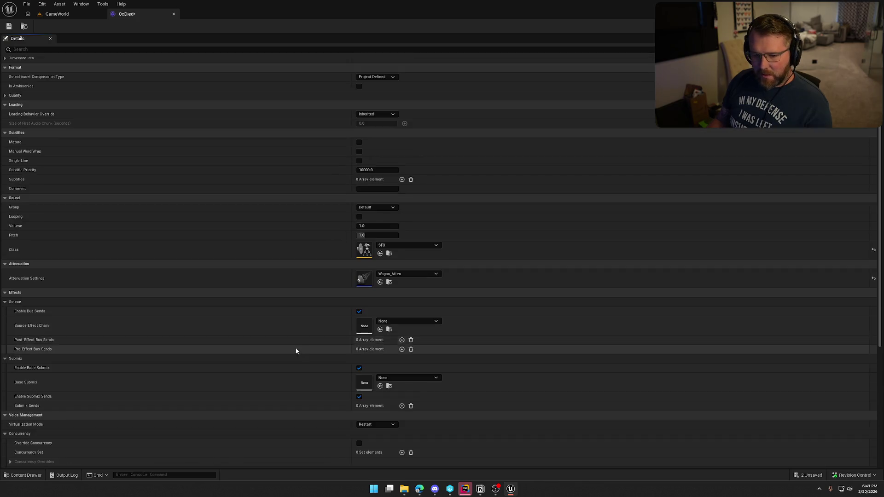
pyautogui.click(377, 381)
pyautogui.click(379, 394)
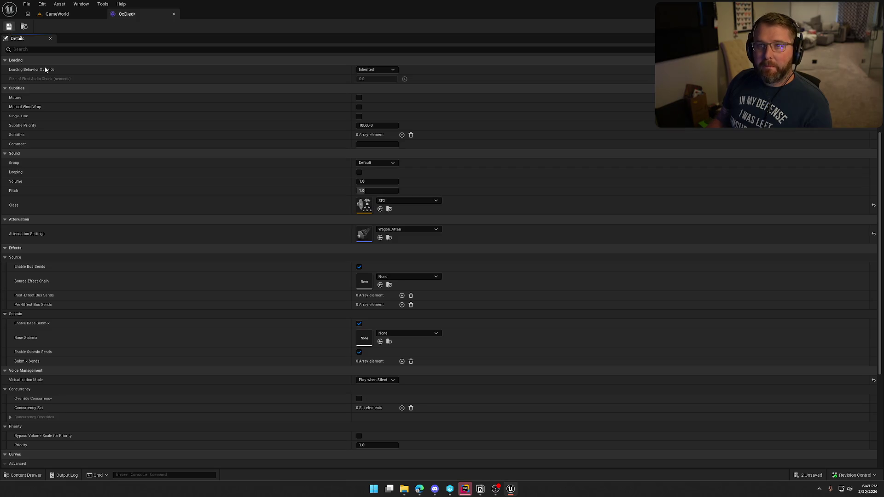
# Save the OxDied sound asset and close its editor
pyautogui.hotkey('ctrl', 's')
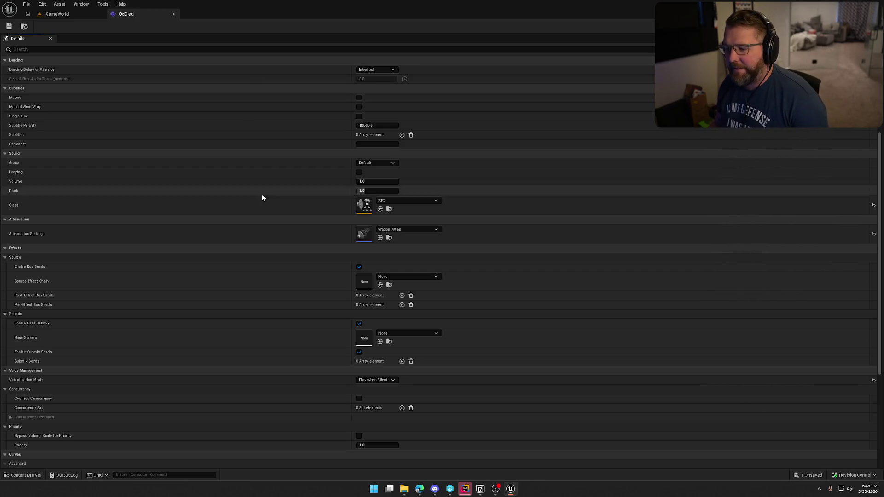
pyautogui.scroll(-5, 245, 249)
pyautogui.scroll(10, 248, 252)
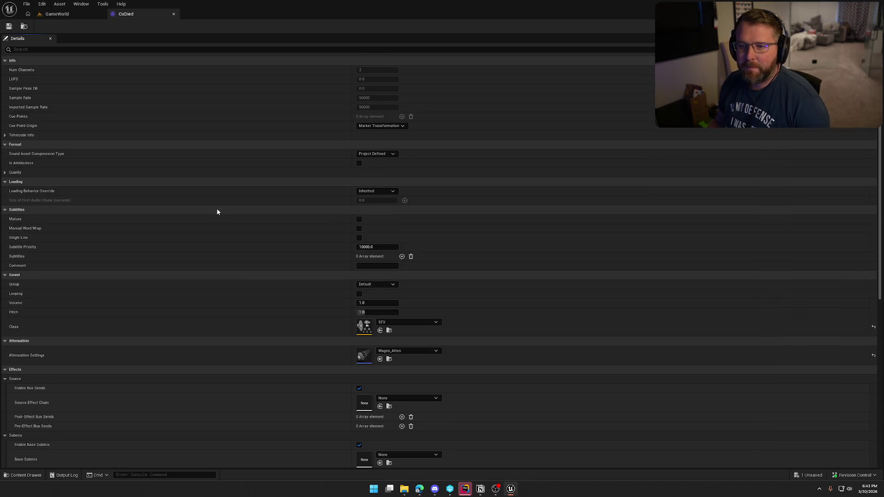
pyautogui.click(174, 14)
pyautogui.hotkey('ctrl', 'space')
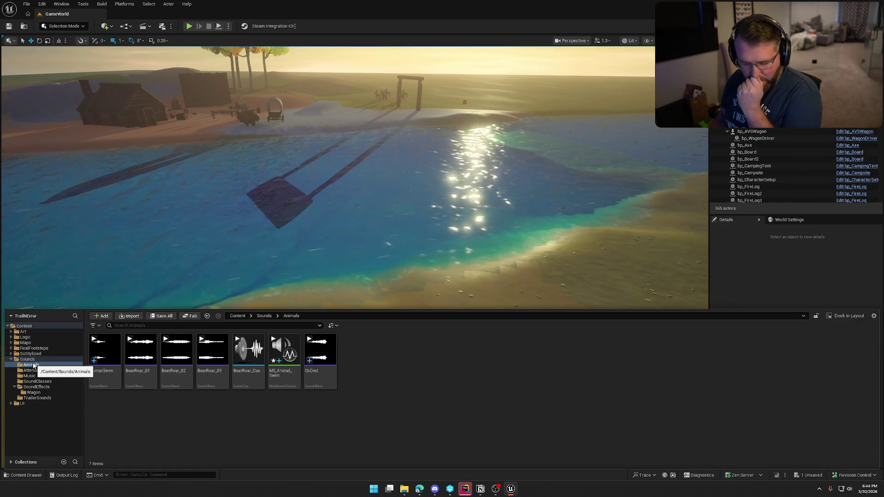
# Open the Ox_Death animation from Art/Anims/Animals/Buffalo_Ox
pyautogui.click(33, 332)
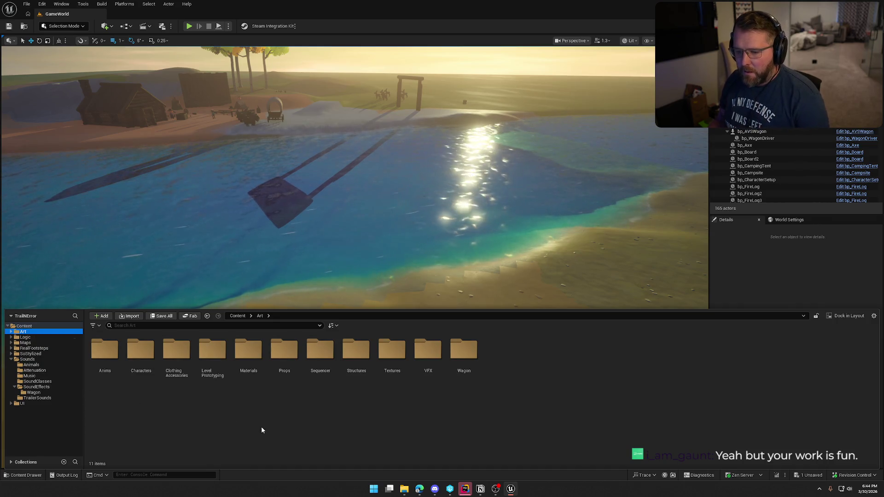
pyautogui.doubleClick(105, 350)
pyautogui.doubleClick(105, 350)
pyautogui.doubleClick(140, 351)
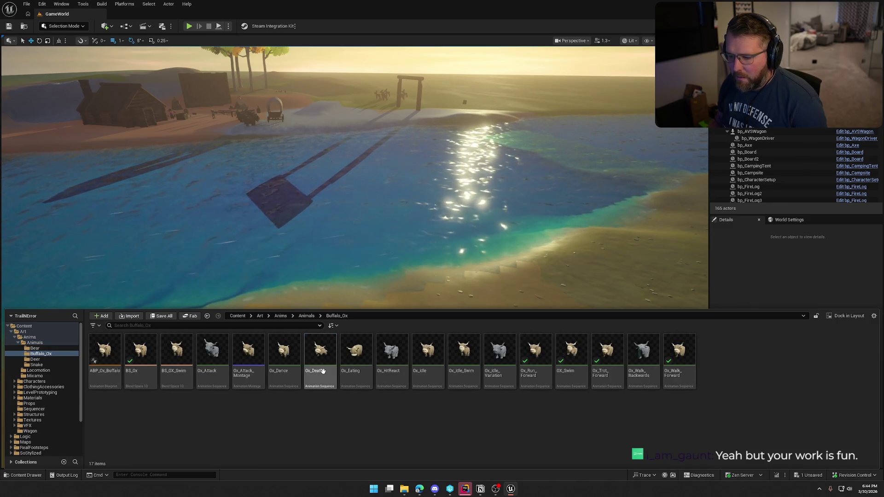
pyautogui.doubleClick(320, 355)
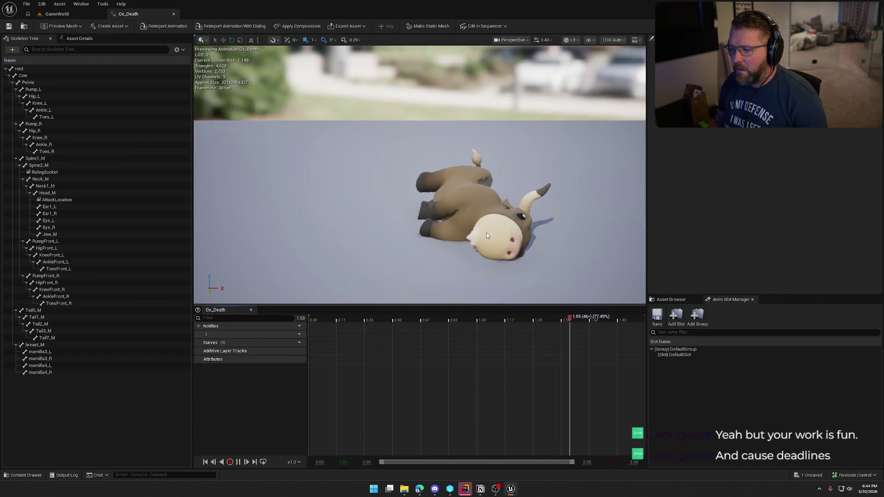
# Pause the death preview and rewind the timeline to where the ox stands, opening notify options there
pyautogui.moveTo(515, 236)
pyautogui.mouseDown()
pyautogui.moveTo(518, 268)
pyautogui.moveTo(516, 239)
pyautogui.mouseUp()
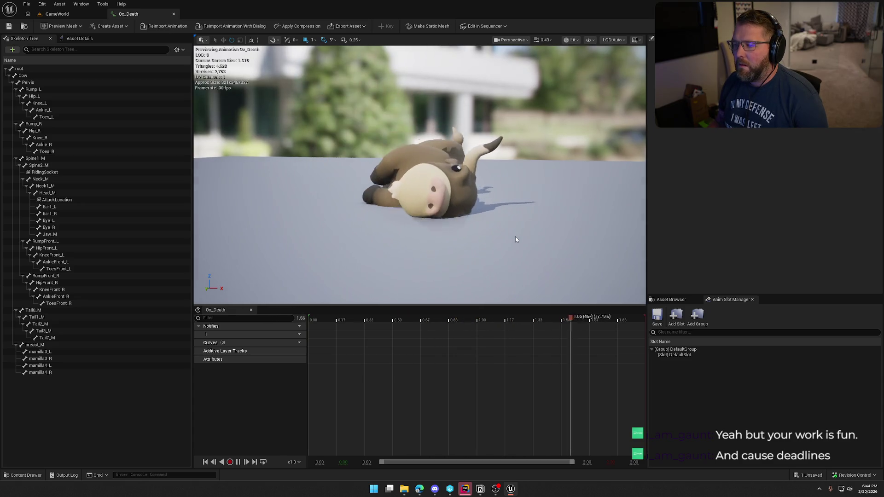
pyautogui.click(239, 463)
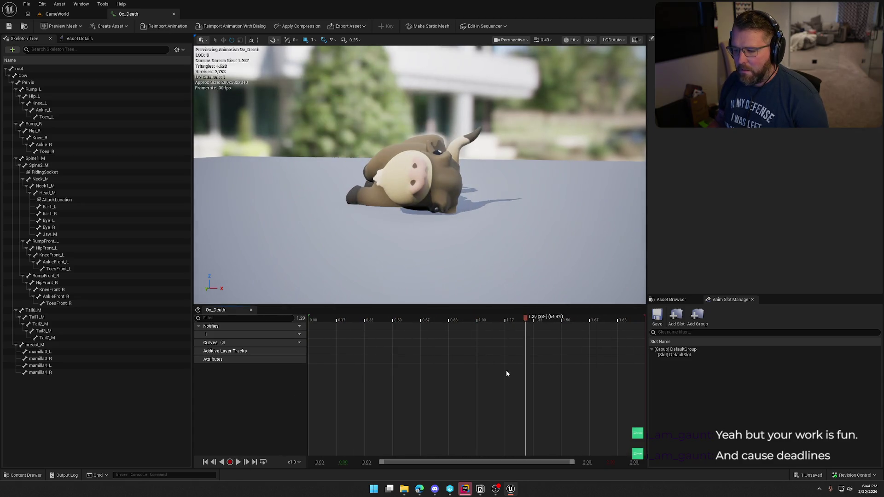
pyautogui.moveTo(522, 321)
pyautogui.mouseDown()
pyautogui.moveTo(292, 329)
pyautogui.moveTo(470, 318)
pyautogui.moveTo(414, 316)
pyautogui.moveTo(382, 333)
pyautogui.mouseUp()
pyautogui.rightClick(382, 335)
pyautogui.moveTo(401, 349)
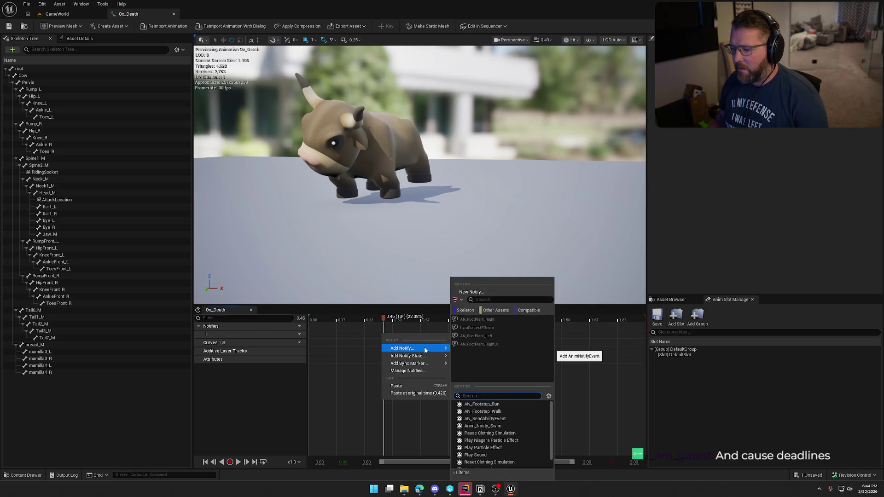
# Add a PlaySound notify with the OxDied sound to Ox_Death and save, checking out the asset
pyautogui.click(502, 456)
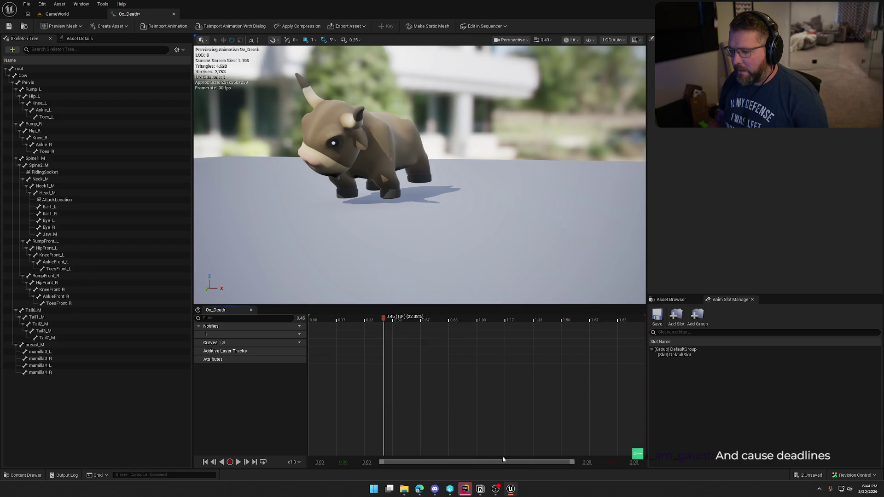
pyautogui.click(406, 334)
pyautogui.click(783, 119)
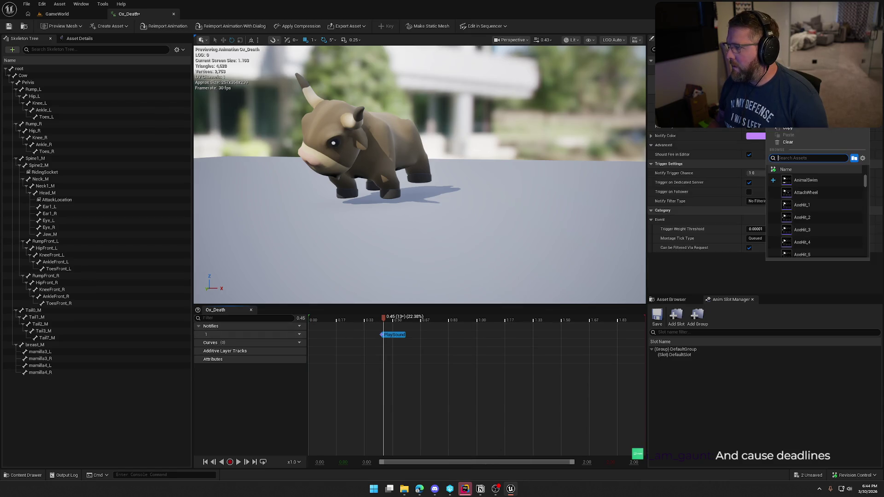
pyautogui.write('ox')
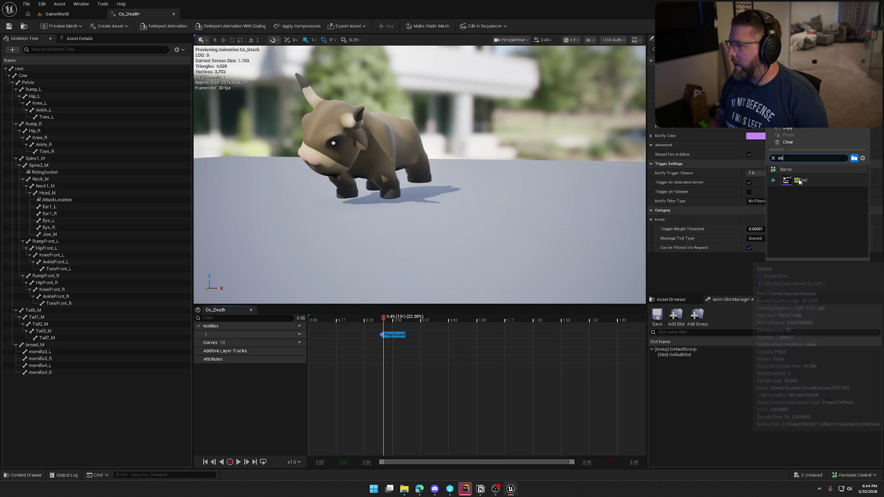
pyautogui.click(834, 181)
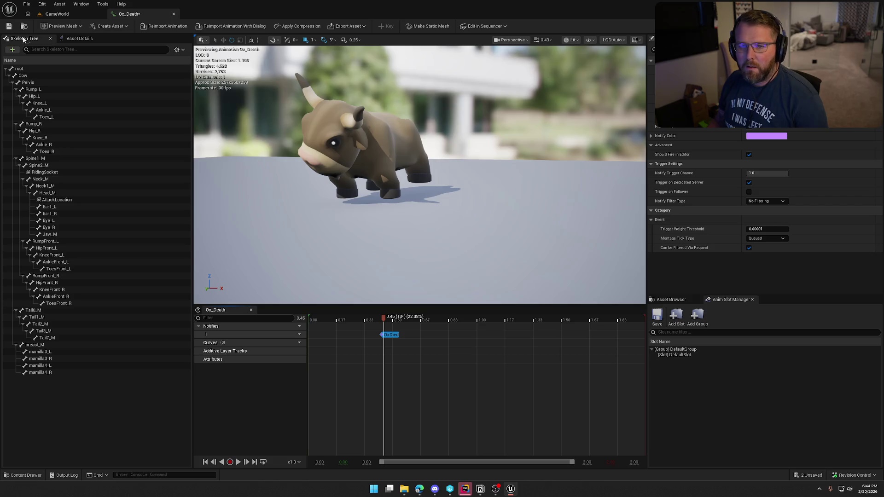
pyautogui.click(8, 27)
pyautogui.click(451, 322)
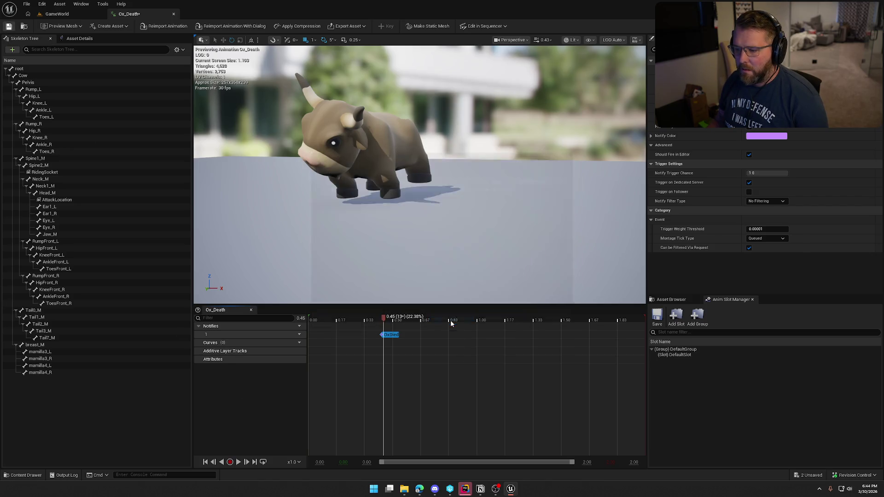
# Preview Ox_Death twice to hear OxDied, then save it and close its editor
pyautogui.click(239, 463)
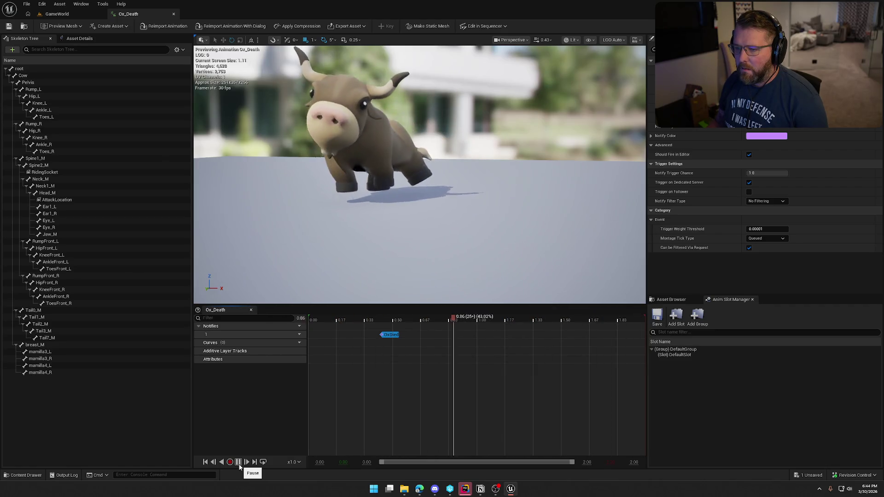
pyautogui.click(238, 463)
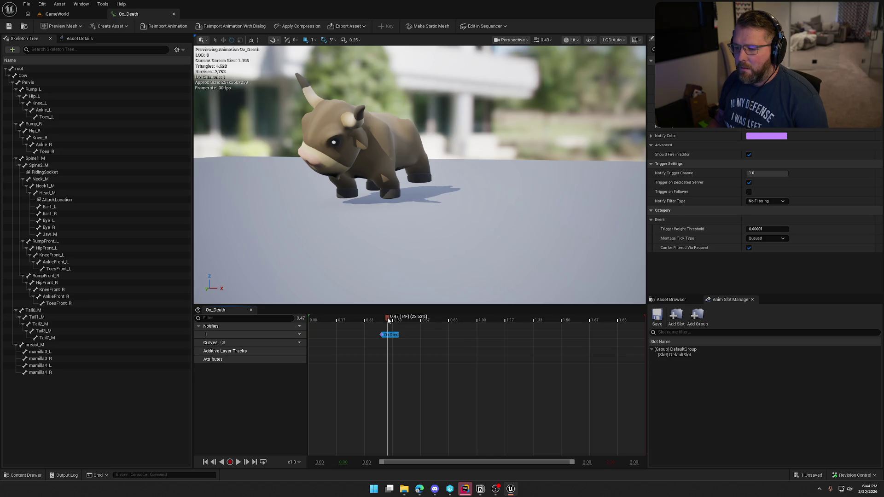
pyautogui.press('Left')
pyautogui.press('Left')
pyautogui.press('Left')
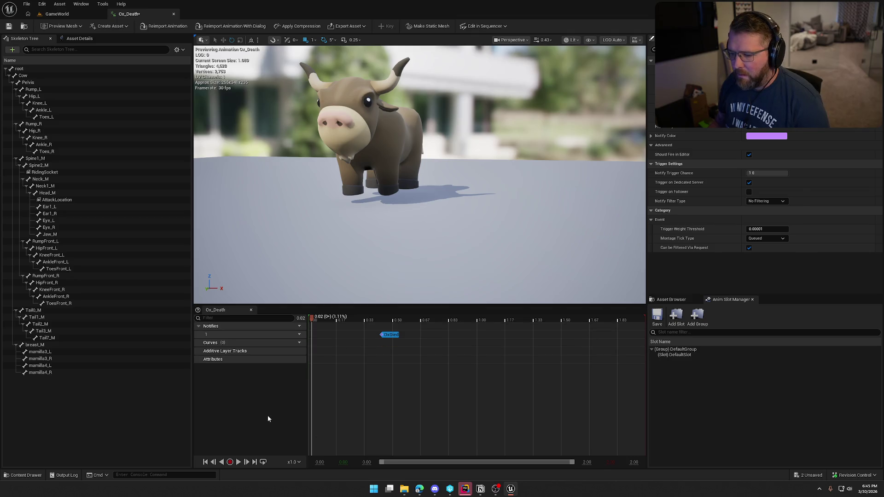
pyautogui.click(240, 462)
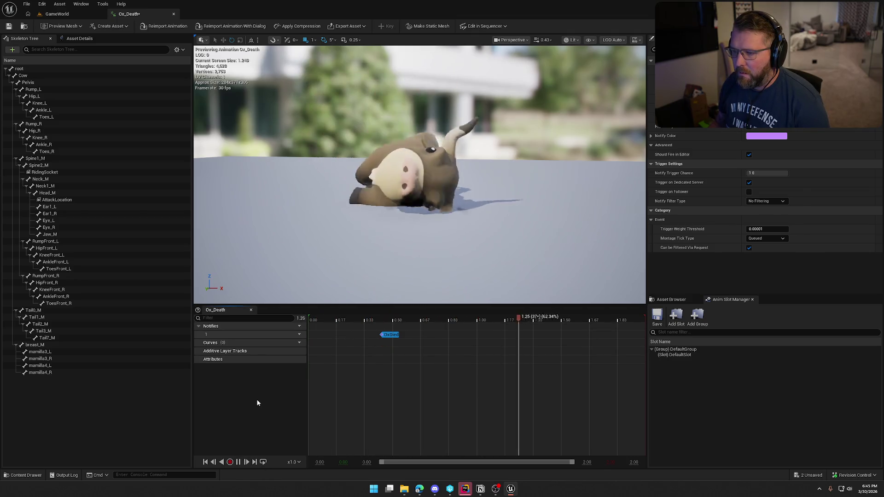
pyautogui.press('space')
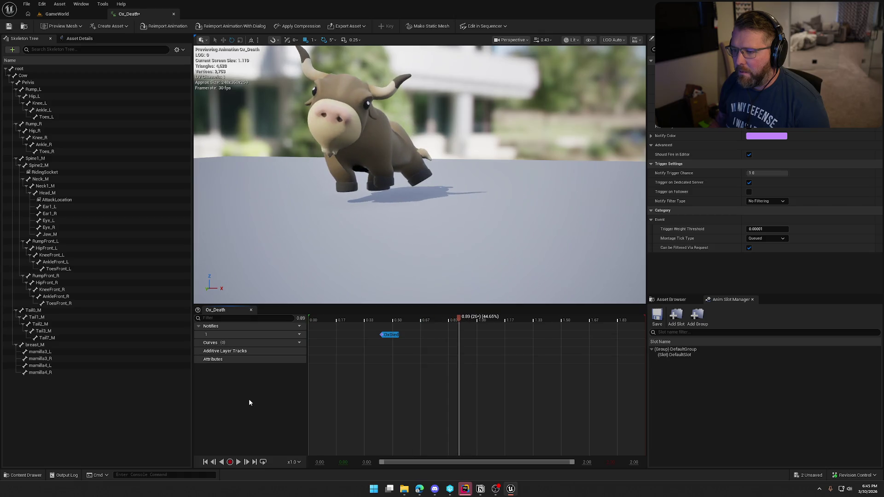
pyautogui.click(9, 28)
pyautogui.middleClick(133, 16)
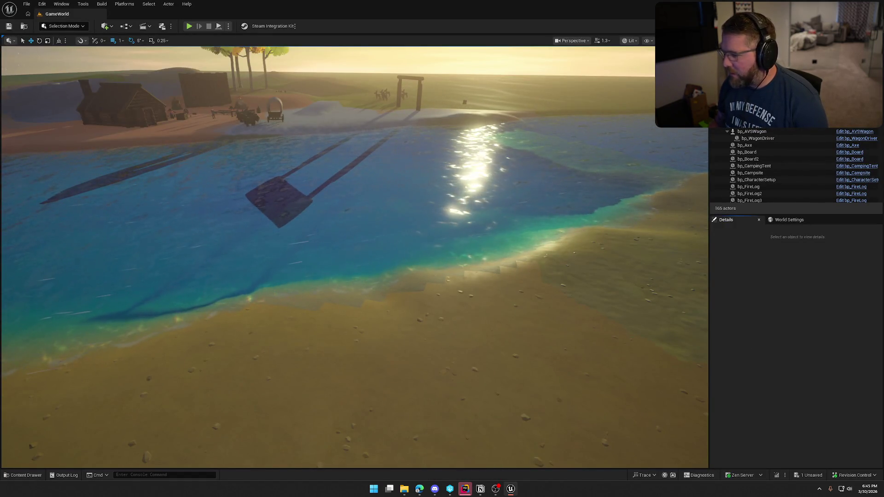
# Close GameplayStatics.cpp and open Animal.cpp at ApplyDeathEffects_Implementation
pyautogui.hotkey('alt', 'Tab')
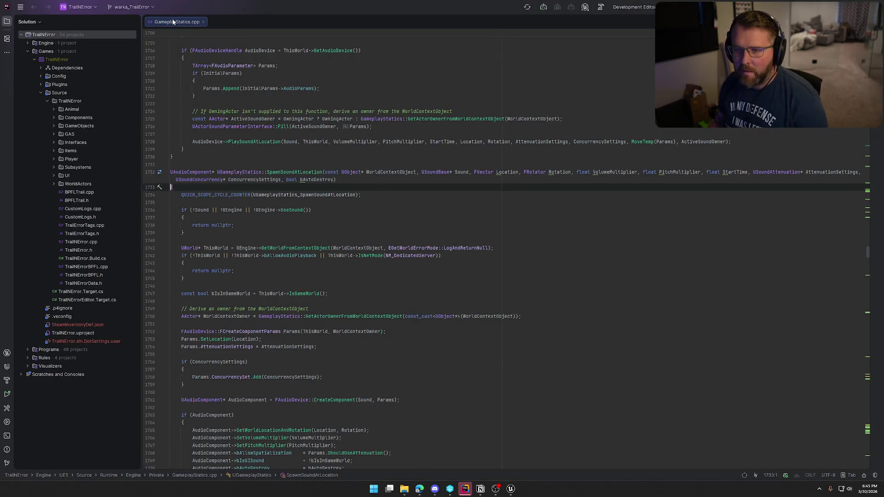
pyautogui.hotkey('ctrl', 'F4')
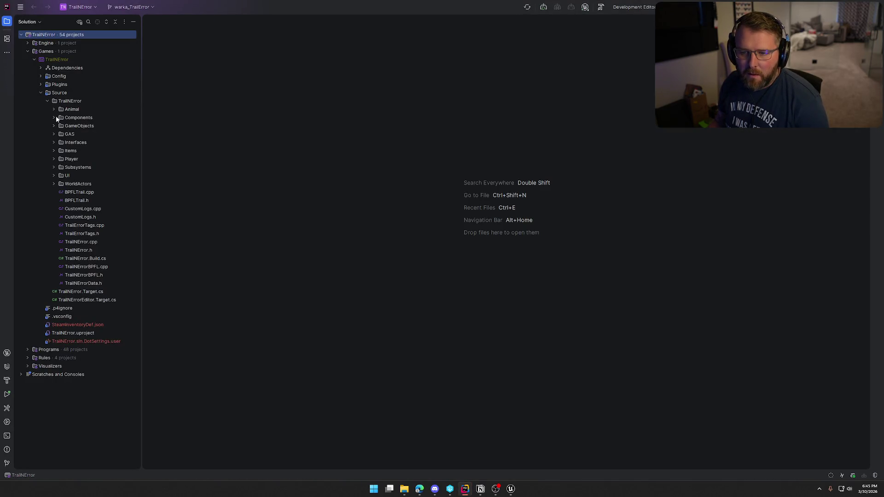
pyautogui.click(54, 110)
pyautogui.doubleClick(81, 119)
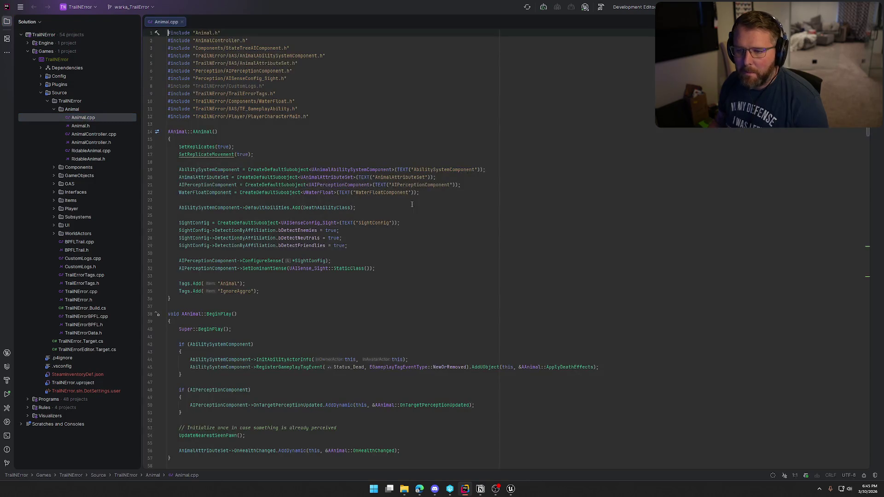
pyautogui.scroll(-10, 277, 88)
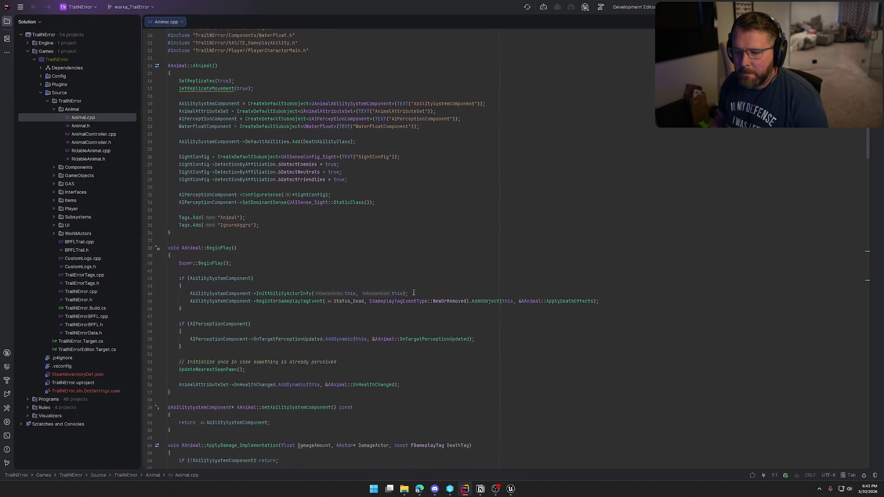
pyautogui.scroll(-4, 414, 291)
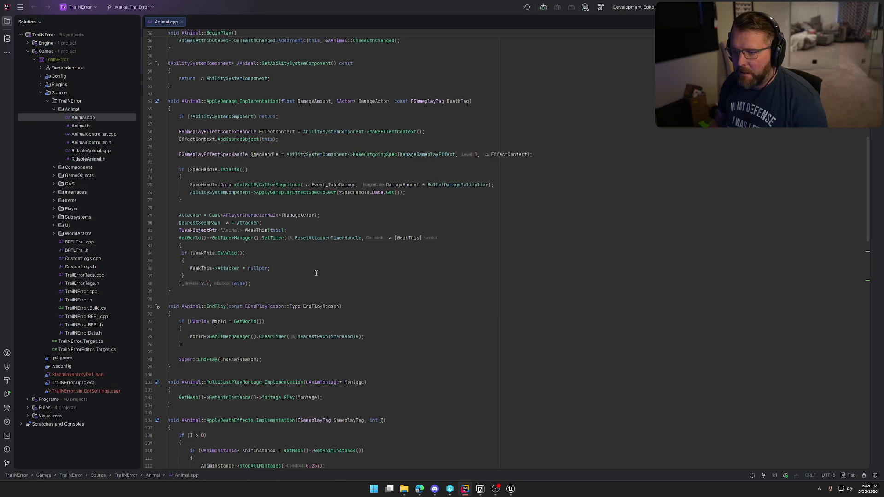
pyautogui.scroll(-9, 317, 273)
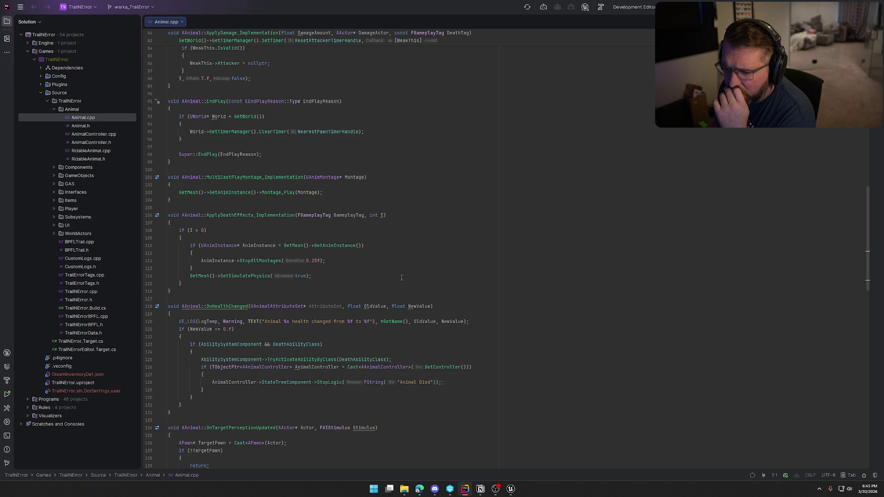
pyautogui.click(346, 278)
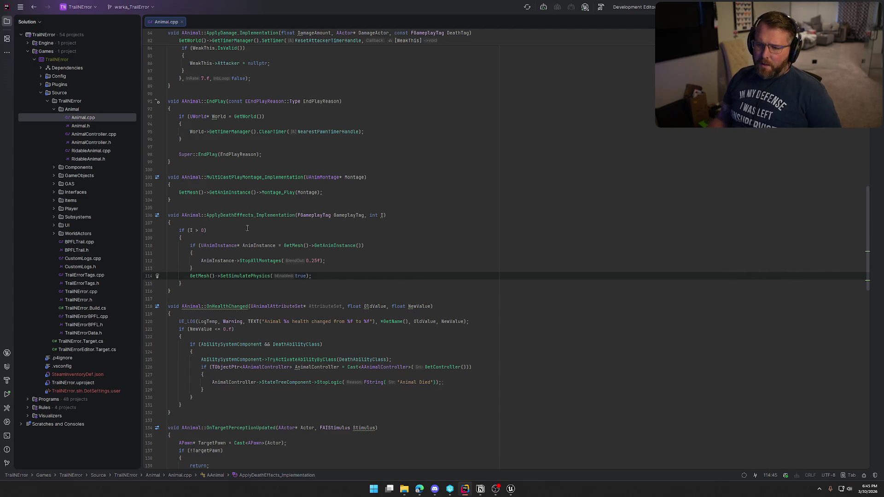
# Inspect the ApplyDeathEffects declaration and the MultiCastPlayMontage implementation, then return to Animal.cpp
pyautogui.click(234, 215)
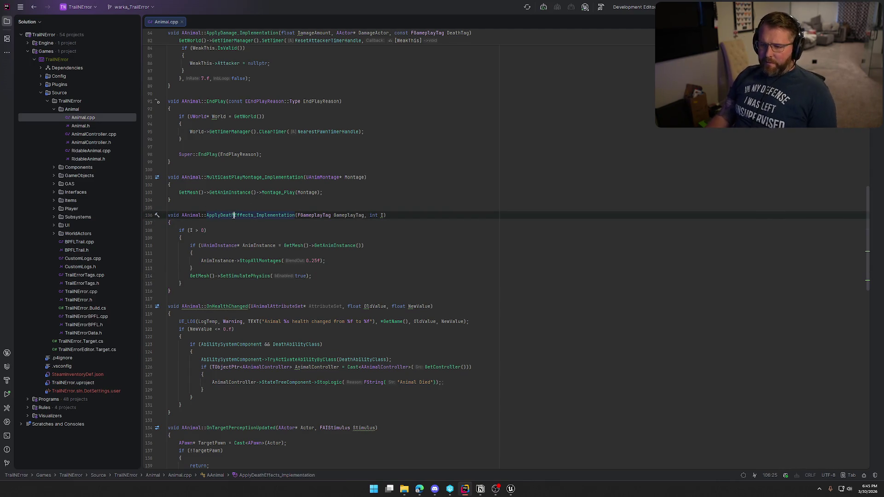
pyautogui.hotkey('ctrl', 'b')
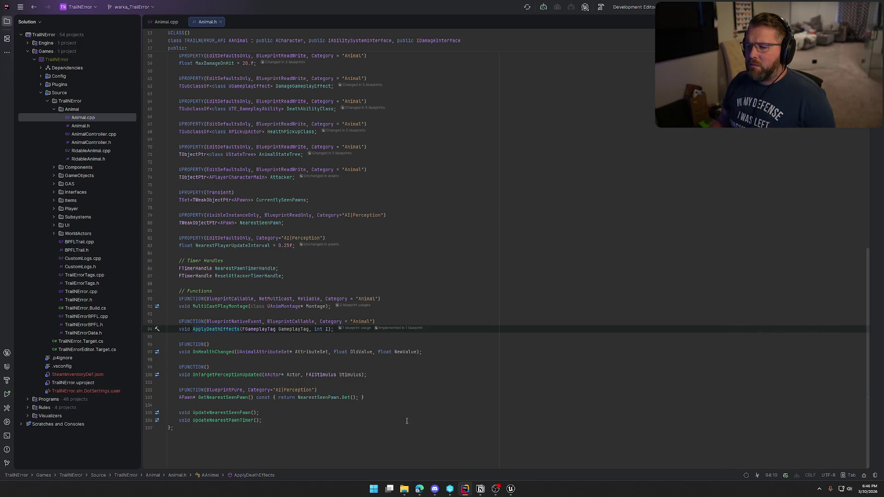
pyautogui.click(226, 306)
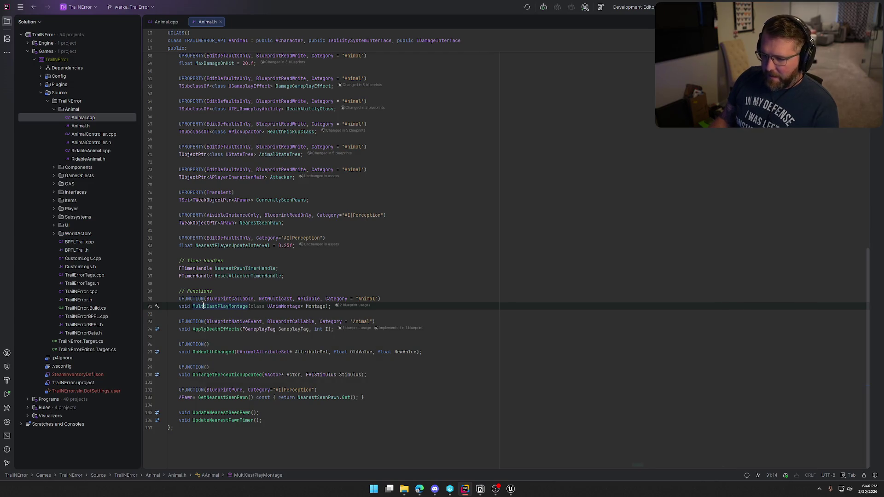
pyautogui.keyDown('ctrl'); pyautogui.click(203, 306); pyautogui.keyUp('ctrl')
pyautogui.click(348, 204)
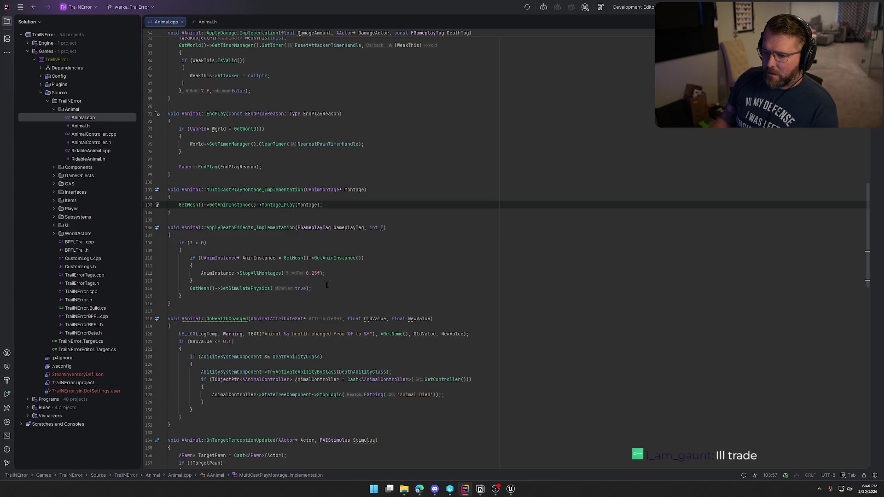
pyautogui.moveTo(320, 282)
pyautogui.mouseDown()
pyautogui.moveTo(195, 274)
pyautogui.moveTo(191, 258)
pyautogui.mouseUp()
pyautogui.hotkey('shift', 'Left')
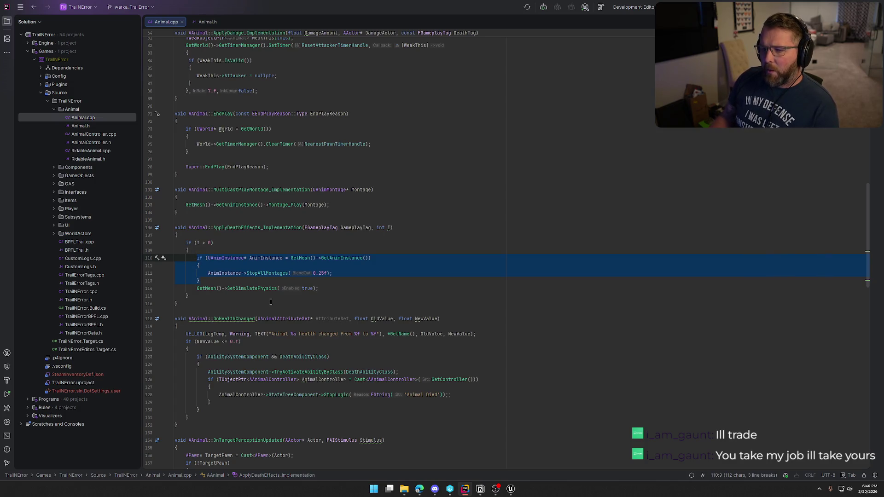
pyautogui.click(283, 244)
pyautogui.keyDown('ctrl'); pyautogui.click(252, 229); pyautogui.keyUp('ctrl')
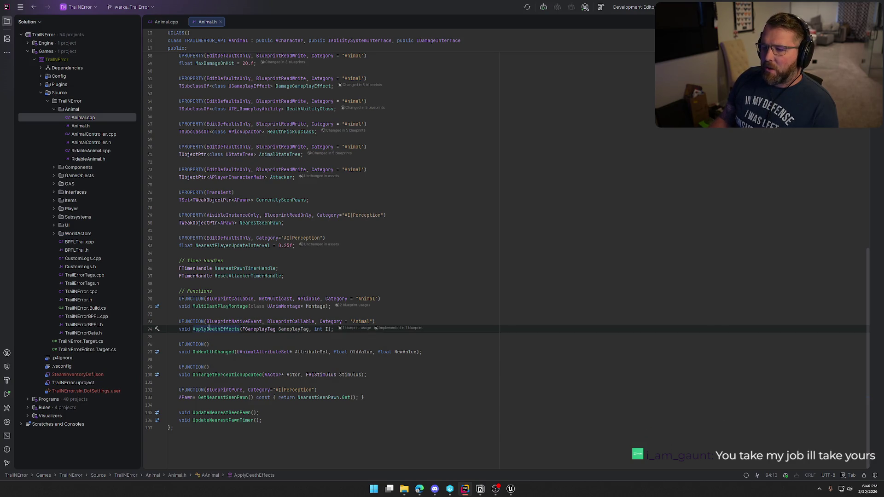
pyautogui.click(166, 21)
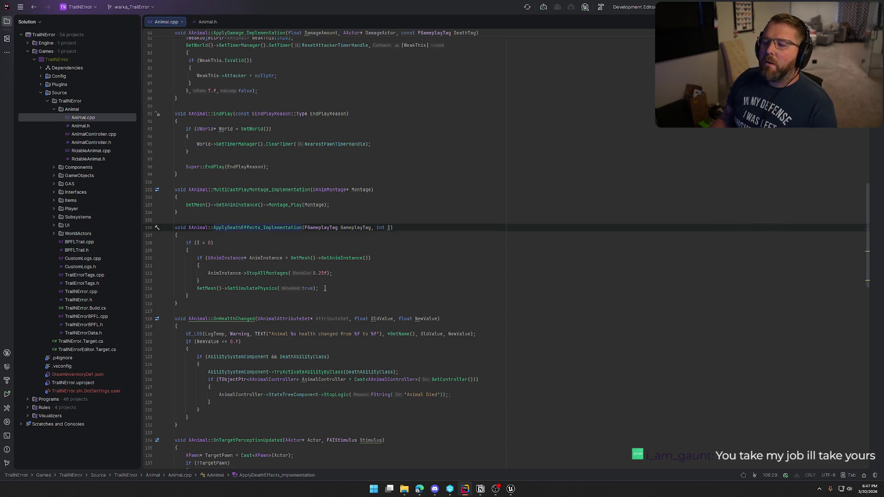
# Cut the SetSimulatePhysics line and add AnimInstance->Montage_Play(DeathMontage); after StopAllMontages
pyautogui.click(324, 288)
pyautogui.hotkey('shift', 'Home')
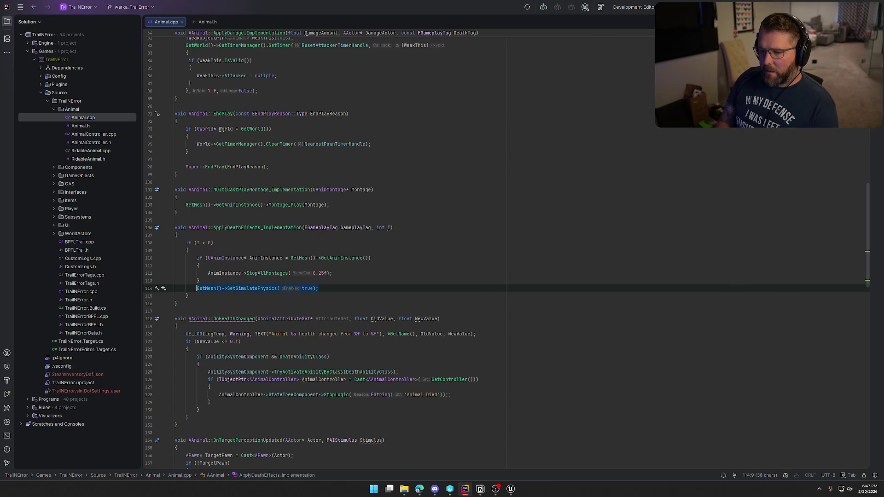
pyautogui.hotkey('ctrl', 'x')
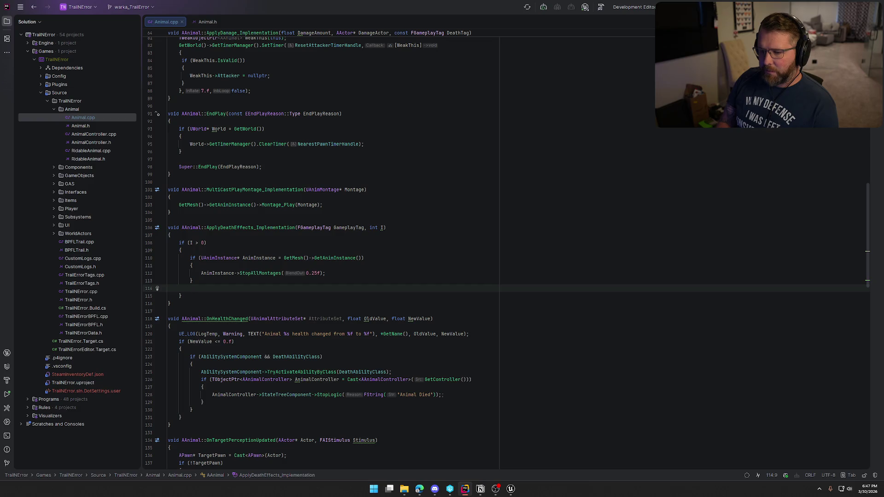
pyautogui.hotkey('ctrl', 'x')
pyautogui.press('Up')
pyautogui.press('Up')
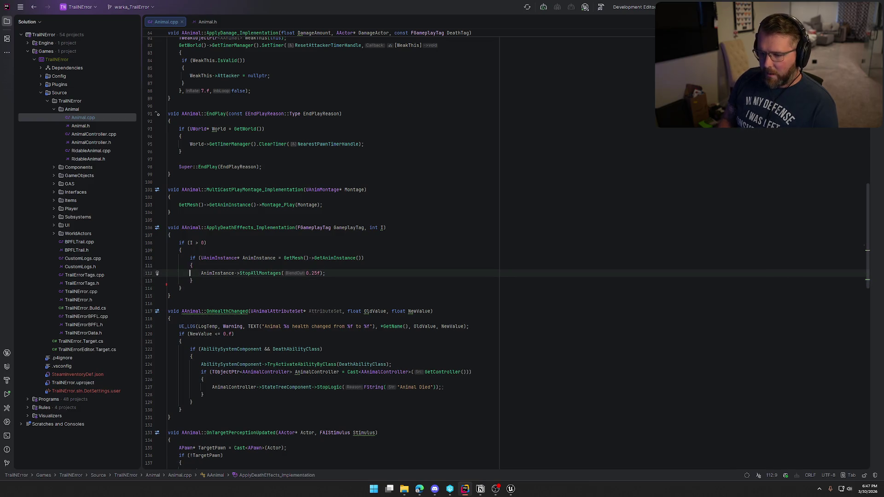
pyautogui.press('Return')
pyautogui.write('AnimInst')
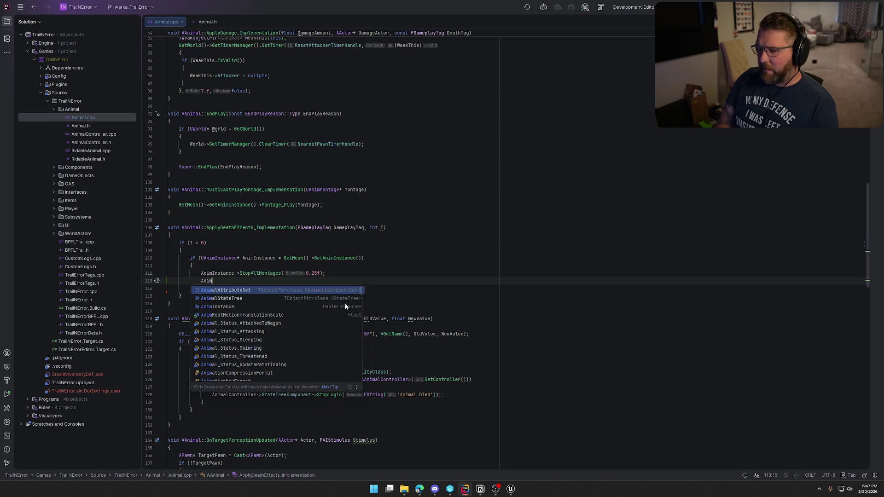
pyautogui.press('Return')
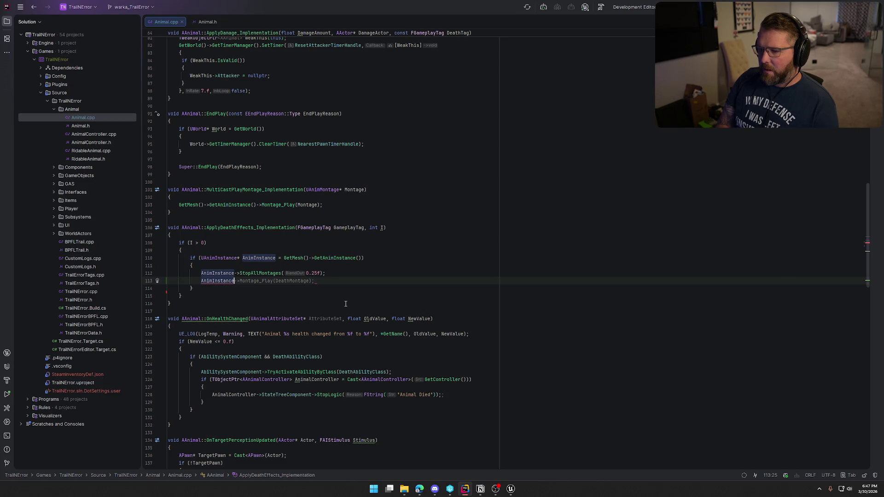
pyautogui.press('Tab')
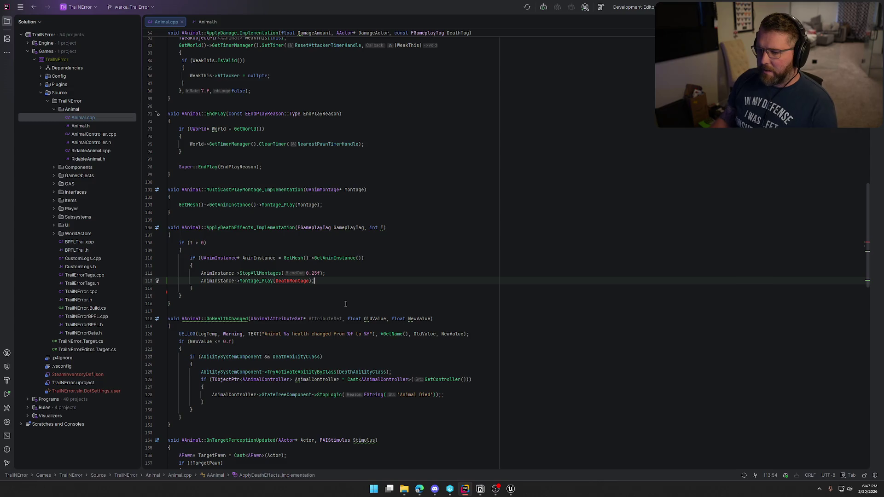
# Check MultiCastPlayMontage's UAnimMontage* Montage parameter type, then switch to Animal.h
pyautogui.click(305, 189)
pyautogui.keyDown('shift'); pyautogui.click(367, 189); pyautogui.keyUp('shift')
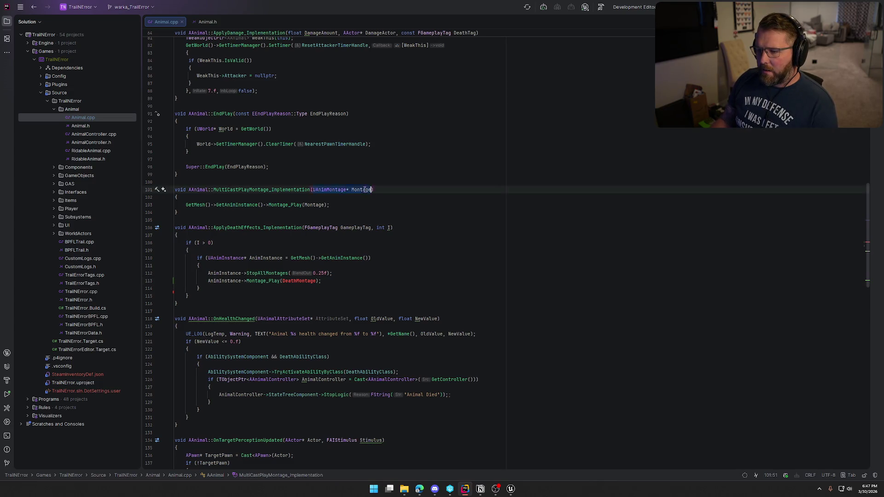
pyautogui.keyDown('shift'); pyautogui.click(347, 189); pyautogui.keyUp('shift')
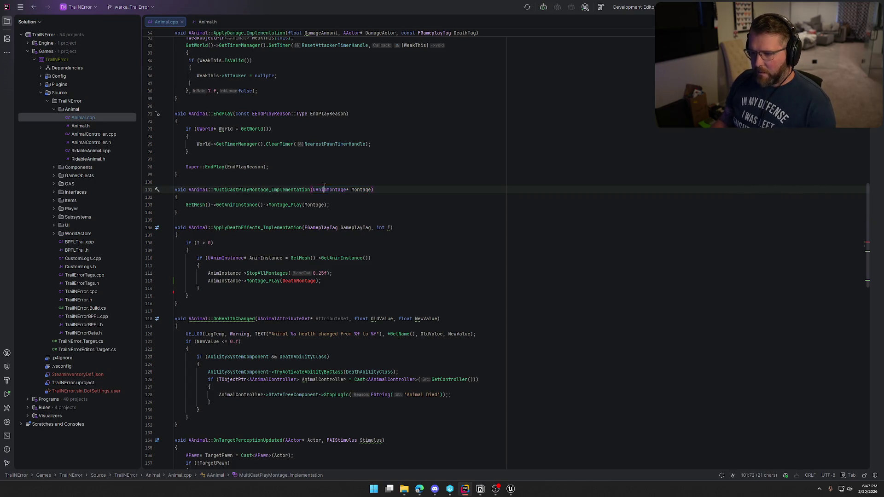
pyautogui.click(204, 22)
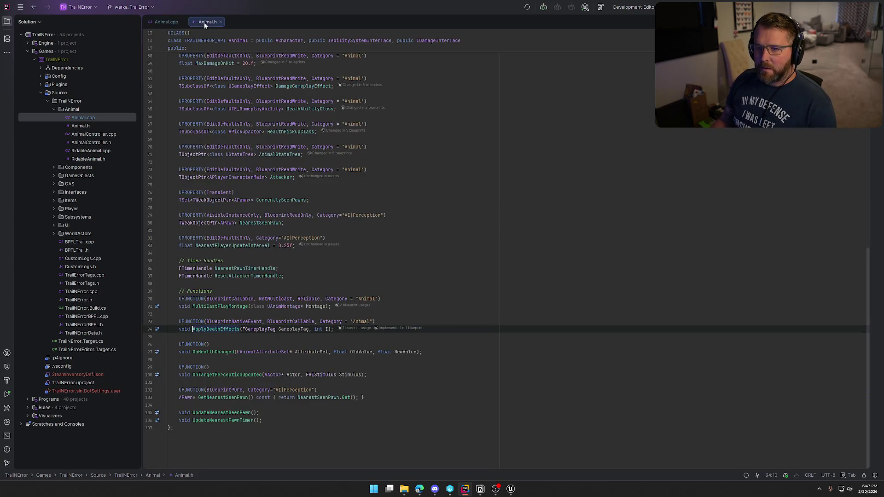
# Hide the project tree and show Animal.cpp beside Animal.h in a split view
pyautogui.hotkey('ctrl', 'shift', 'F12')
pyautogui.moveTo(37, 20)
pyautogui.mouseDown()
pyautogui.moveTo(709, 201)
pyautogui.moveTo(691, 208)
pyautogui.mouseUp()
pyautogui.scroll(9, 208, 293)
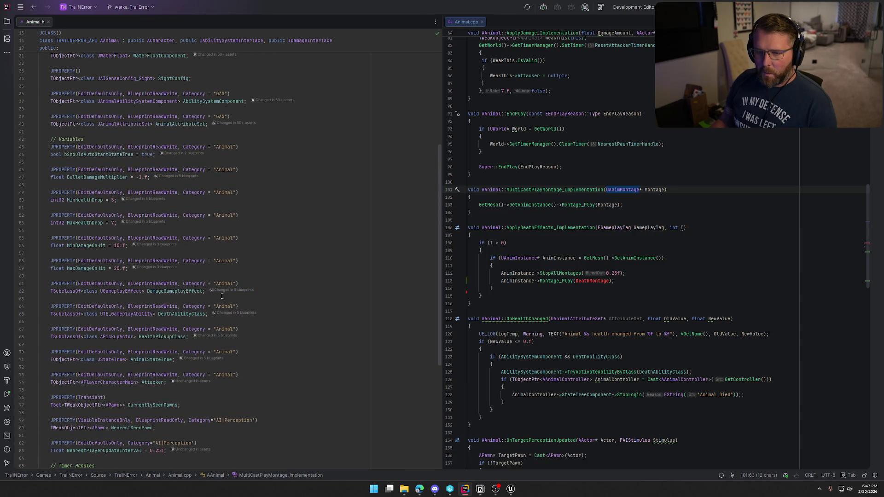
# Under // Variables, declare UPROPERTY(EditDefaultsOnly, BlueprintReadWrite, Category="Animal") TObjectPtr<class UAnimMontage> DeathMontage;
pyautogui.click(106, 143)
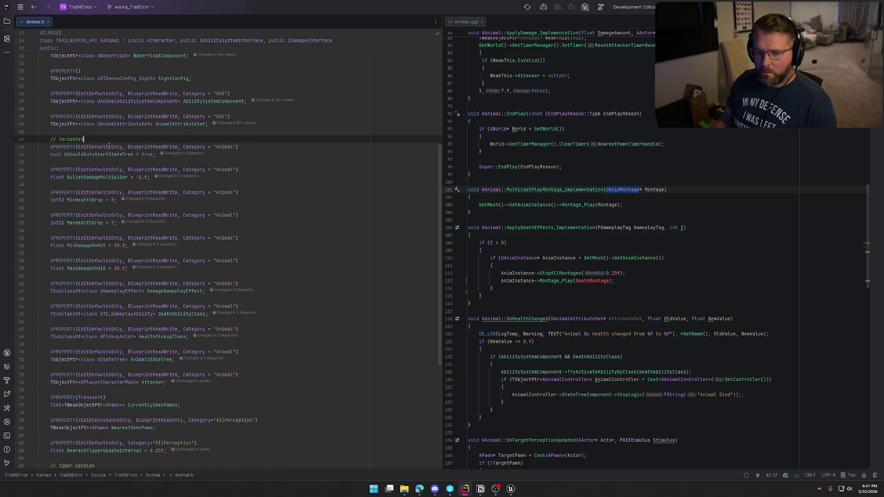
pyautogui.press('Return')
pyautogui.write('UPR')
pyautogui.press('Return')
pyautogui.write('Ed')
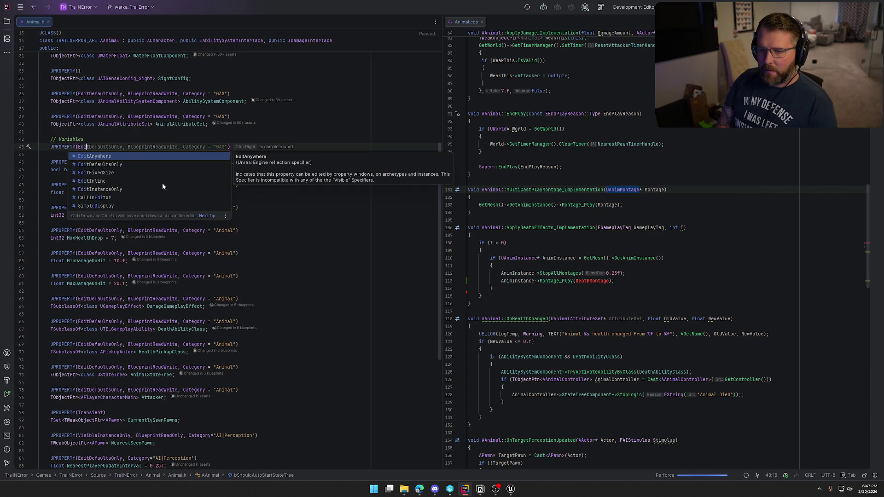
pyautogui.press('Tab')
pyautogui.write('Animal"')
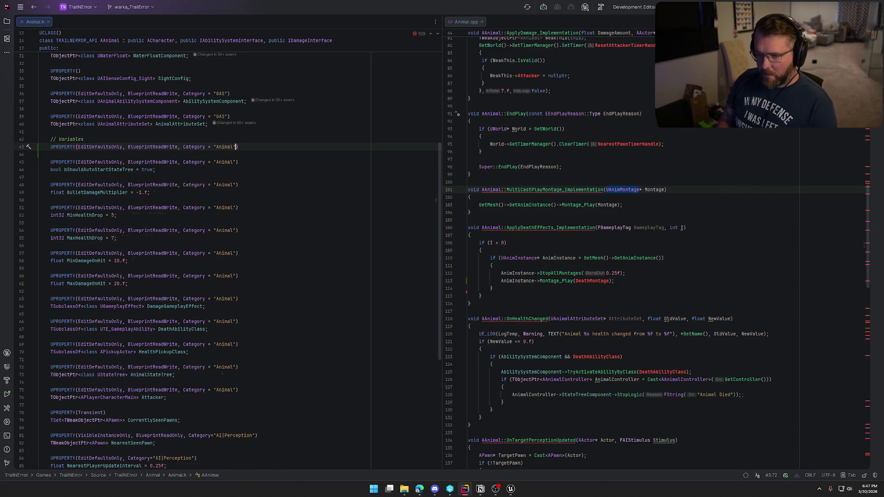
pyautogui.press('End')
pyautogui.press('Return')
pyautogui.write('TObje')
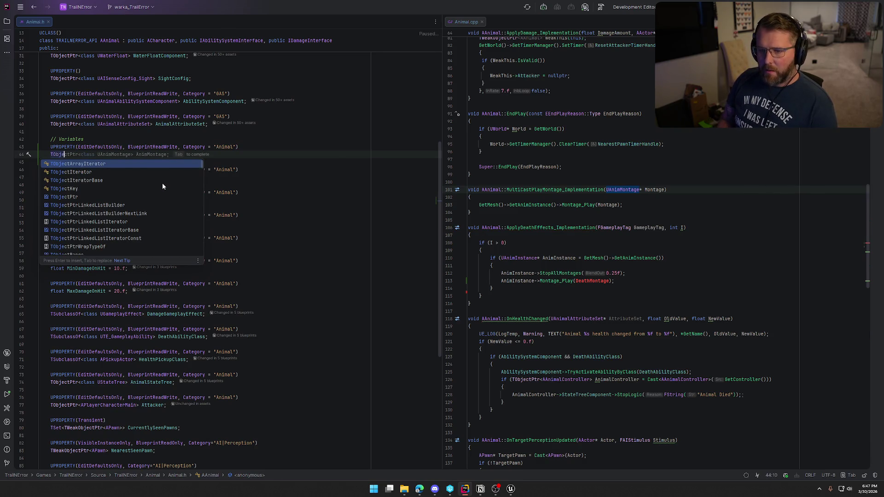
pyautogui.press('Tab')
pyautogui.press('BackSpace')
pyautogui.press('BackSpace')
pyautogui.press('BackSpace')
pyautogui.press('BackSpace')
pyautogui.press('BackSpace')
pyautogui.write('DeathMontage')
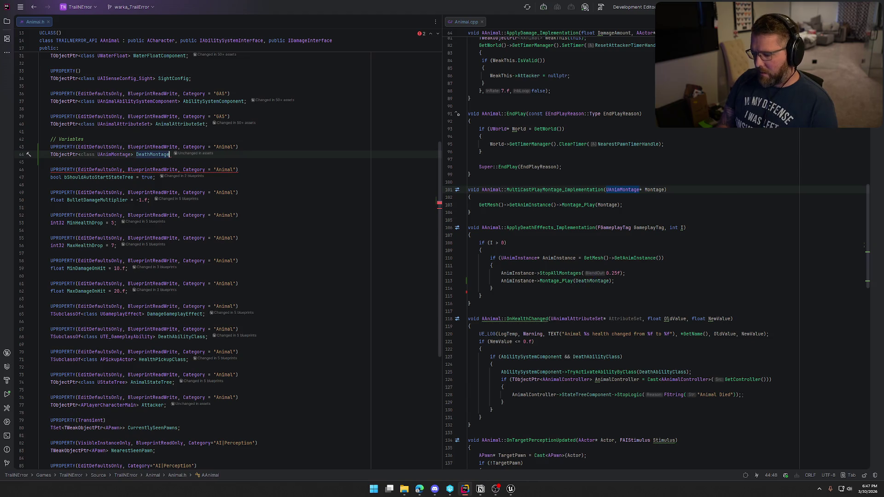
pyautogui.write(';')
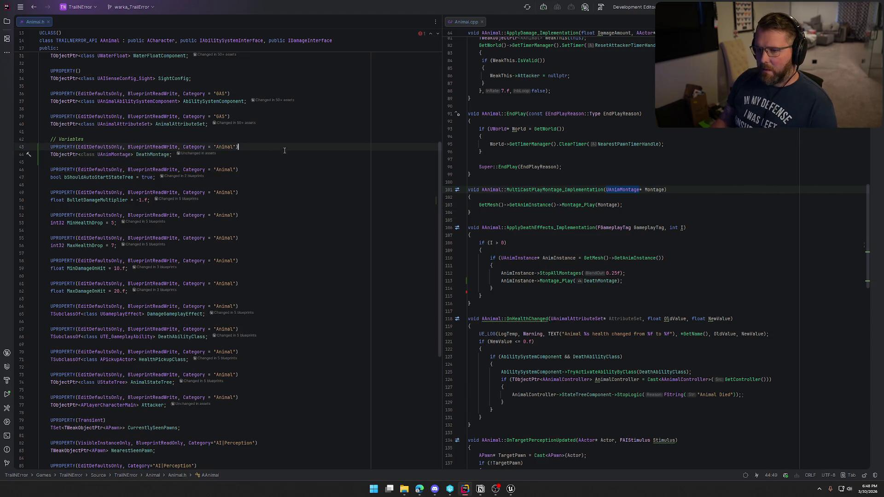
pyautogui.click(688, 284)
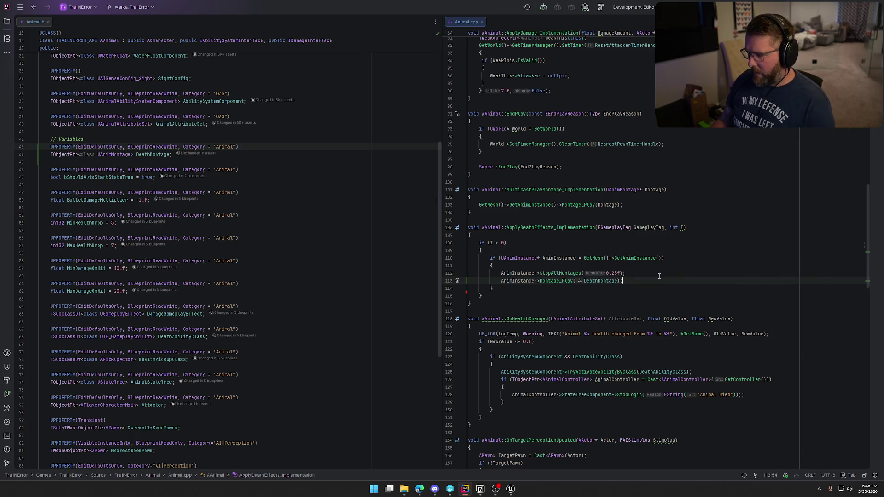
# Wrap the Montage_Play(DeathMontage) call in an if (DeathMontage) { } block
pyautogui.hotkey('ctrl', 'alt', 'Return')
pyautogui.write('if (')
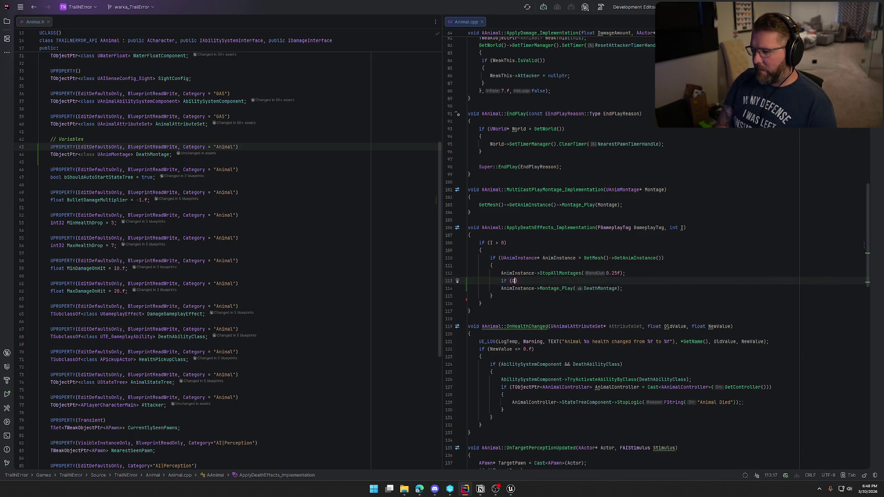
pyautogui.write('eathMM')
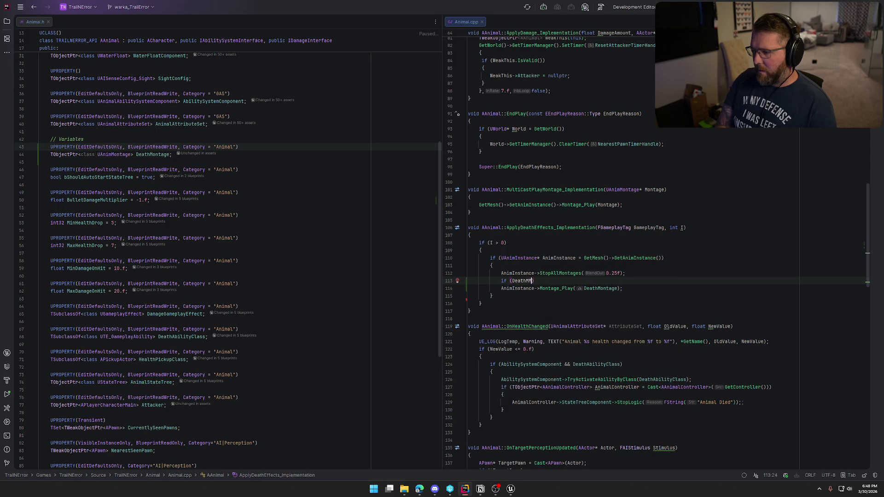
pyautogui.write('t')
pyautogui.press('Return')
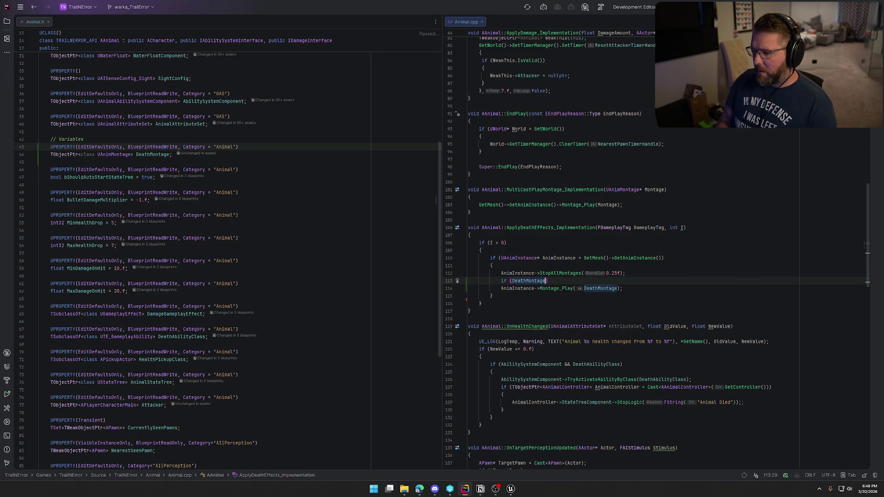
pyautogui.write('){')
pyautogui.press('Return')
pyautogui.press('Down')
pyautogui.press('Down')
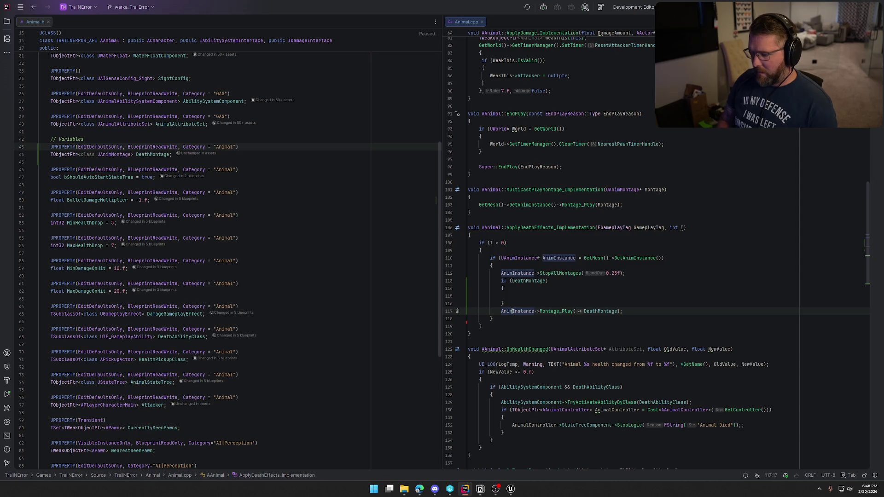
pyautogui.hotkey('alt', 'shift', 'Up')
pyautogui.hotkey('alt', 'shift', 'Up')
pyautogui.press('Home')
pyautogui.press('BackSpace')
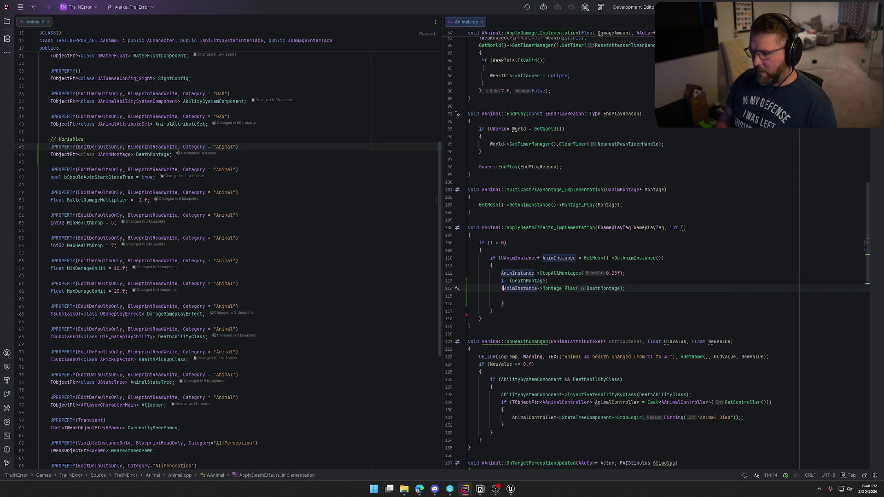
pyautogui.press('Return')
pyautogui.press('Down')
pyautogui.press('BackSpace')
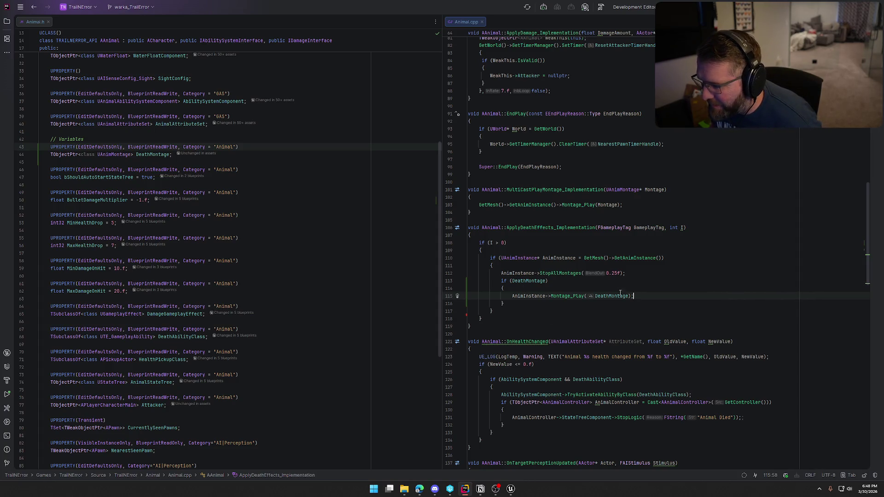
# Add an else block after the if (DeathMontage) block
pyautogui.press('Down')
pyautogui.write('e')
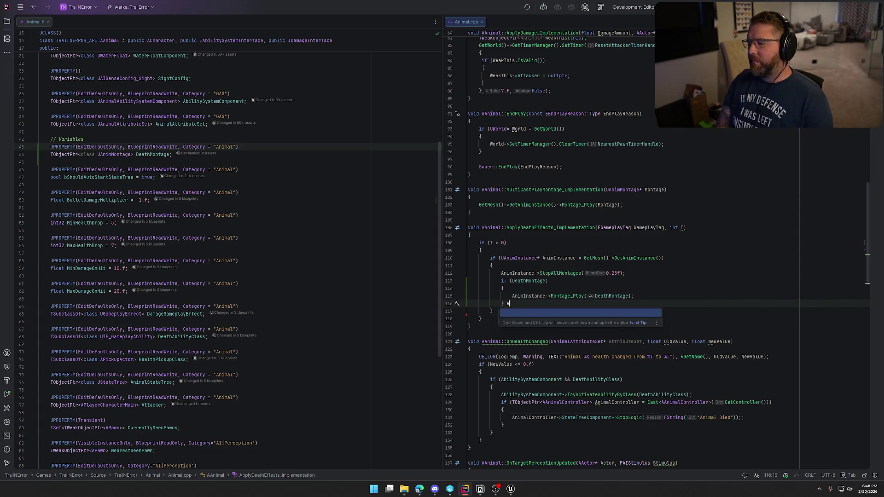
pyautogui.press('Return')
pyautogui.press('BackSpace')
pyautogui.press('BackSpace')
pyautogui.press('BackSpace')
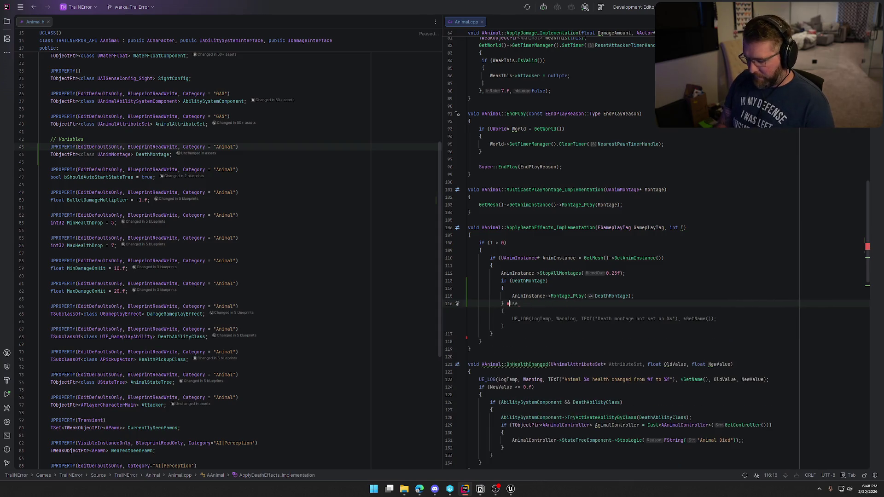
pyautogui.write('lse')
pyautogui.press('Return')
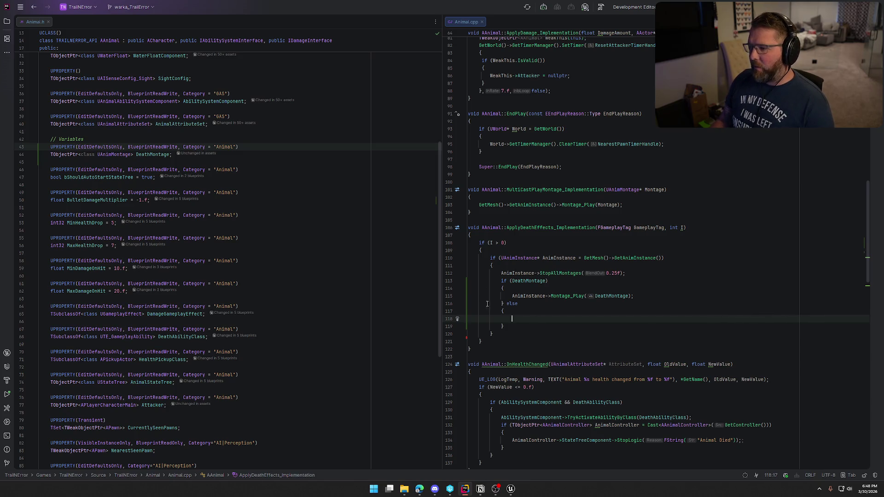
pyautogui.press('Down')
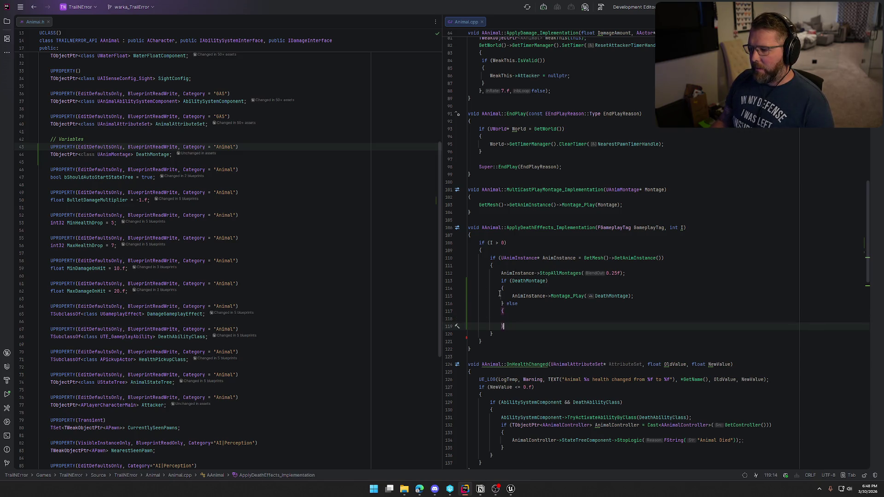
# Paste the SetSimulatePhysics line back and restore the DeathMontage if/else block
pyautogui.keyDown('shift'); pyautogui.click(501, 281); pyautogui.keyUp('shift')
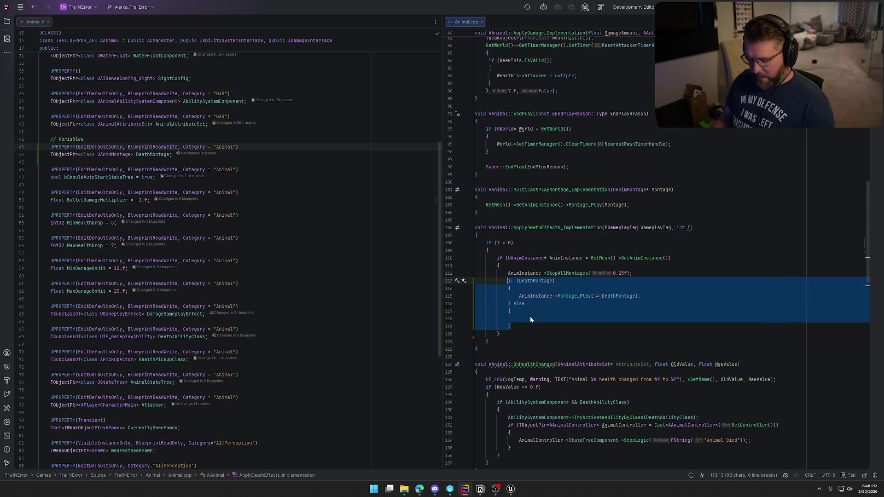
pyautogui.press('Delete')
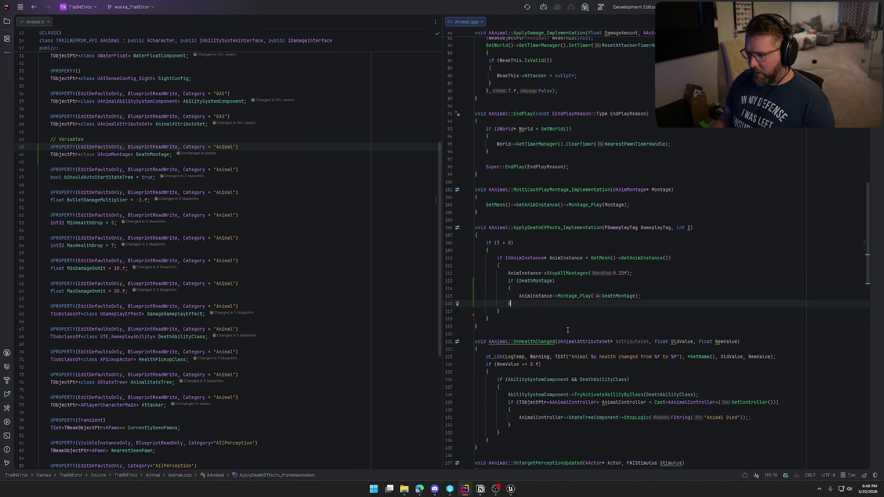
pyautogui.hotkey('ctrl', 'v')
pyautogui.hotkey('ctrl', 'y')
pyautogui.hotkey('ctrl', 'y')
pyautogui.hotkey('ctrl', 'y')
pyautogui.press('Up')
pyautogui.press('Up')
pyautogui.press('End')
pyautogui.press('BackSpace')
pyautogui.press('BackSpace')
pyautogui.press('BackSpace')
pyautogui.write('M')
pyautogui.hotkey('ctrl', 'y')
pyautogui.hotkey('ctrl', 'y')
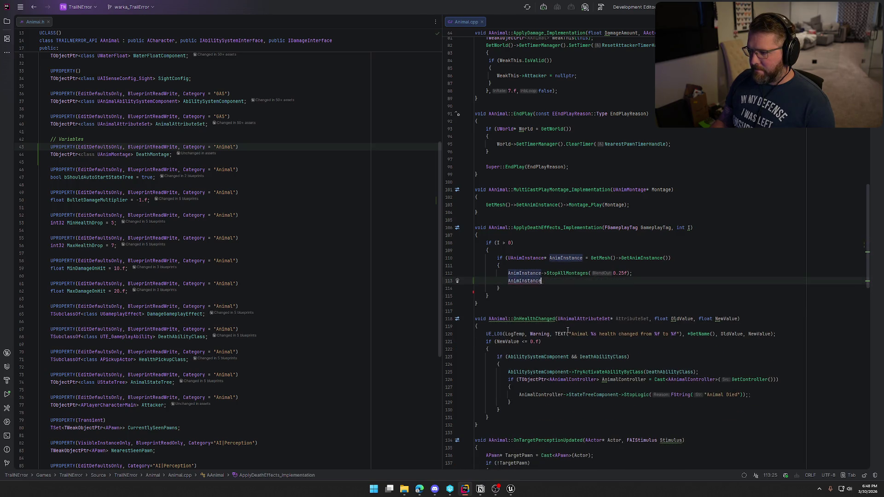
pyautogui.press('Return')
pyautogui.write('GetMesh()->SetSimulatePhysics(true);')
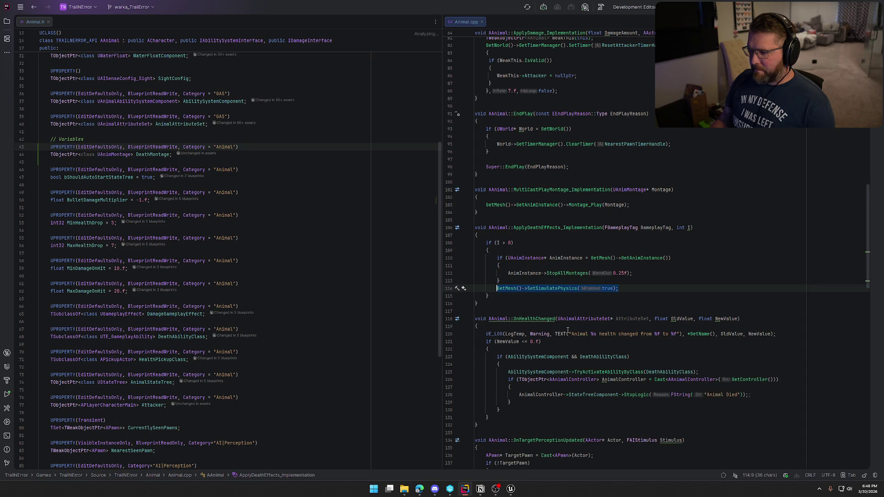
pyautogui.hotkey('ctrl', 'z')
pyautogui.hotkey('ctrl', 'z')
pyautogui.hotkey('ctrl', 'z')
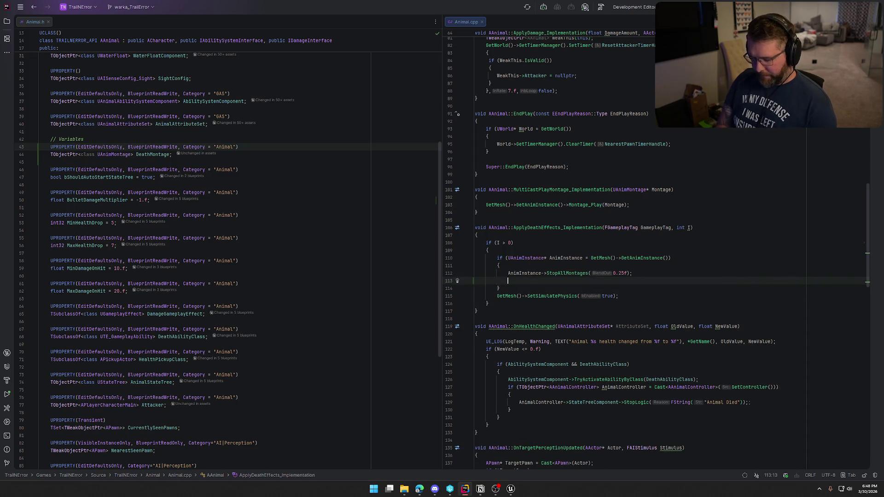
# Move SetSimulatePhysics(true) into the else branch and delete the leftover empty line
pyautogui.press('Down')
pyautogui.press('Down')
pyautogui.hotkey('alt', 'shift', 'Up')
pyautogui.hotkey('alt', 'shift', 'Up')
pyautogui.hotkey('alt', 'shift', 'Up')
pyautogui.press('Down')
pyautogui.press('Up')
pyautogui.press('Down')
pyautogui.press('BackSpace')
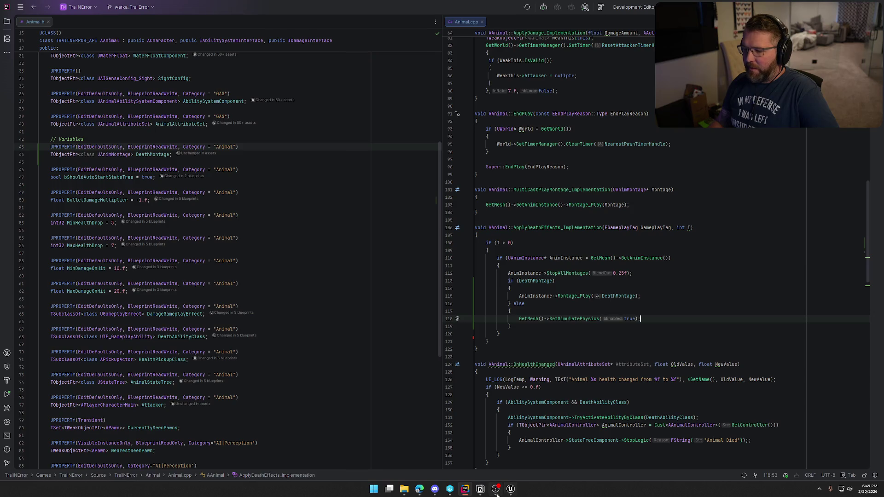
# Build the project with Ctrl+F9
pyautogui.click(511, 488)
pyautogui.hotkey('alt', 'Tab')
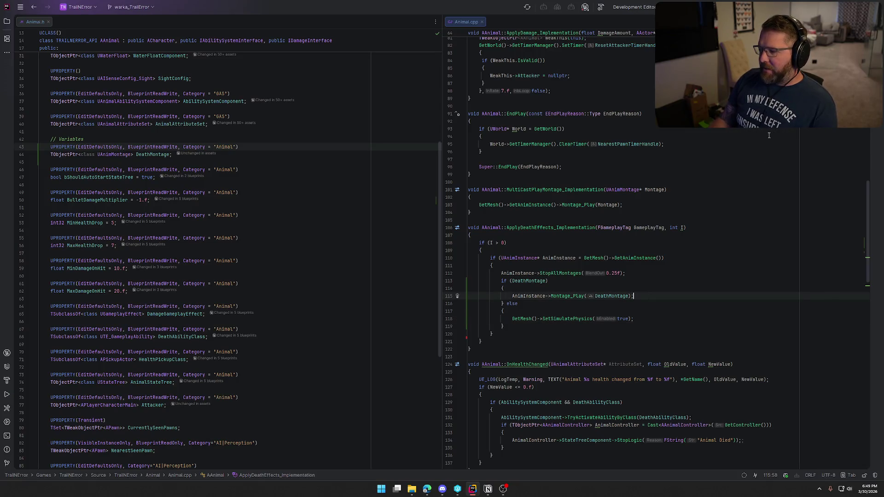
pyautogui.hotkey('ctrl', 'F9')
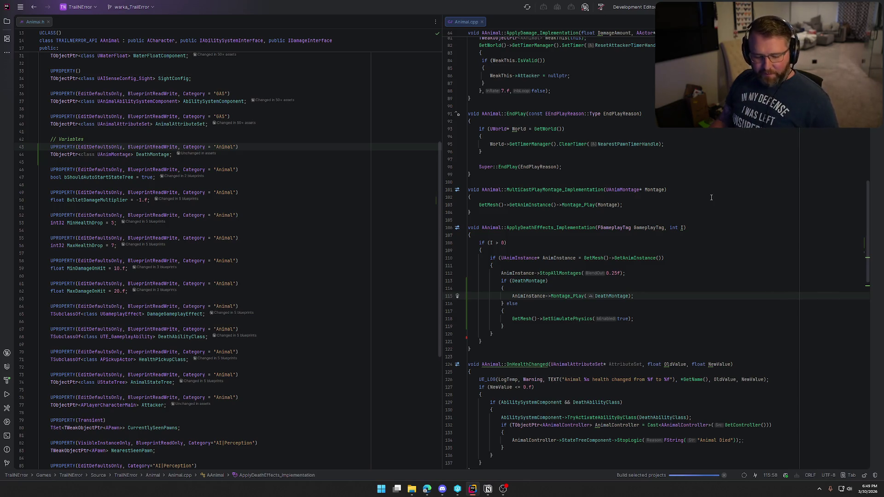
# Let the build finish successfully, then switch to the relaunched Unreal Editor
pyautogui.click(651, 304)
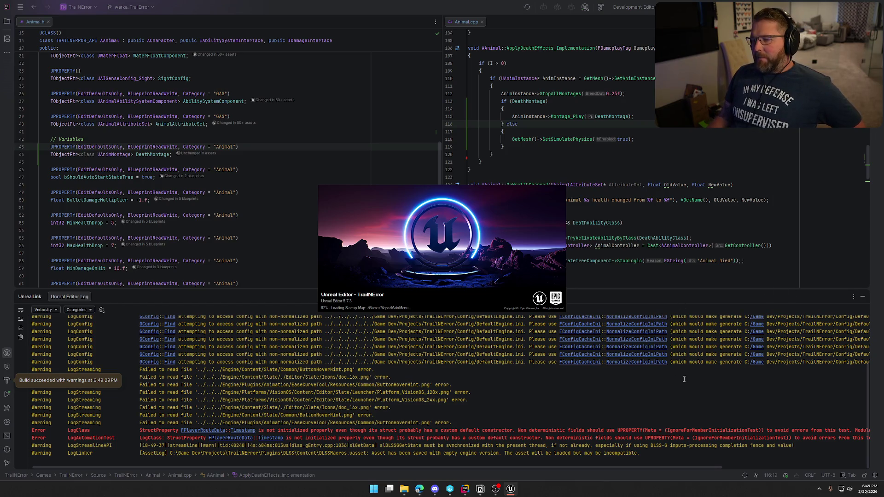
pyautogui.click(512, 490)
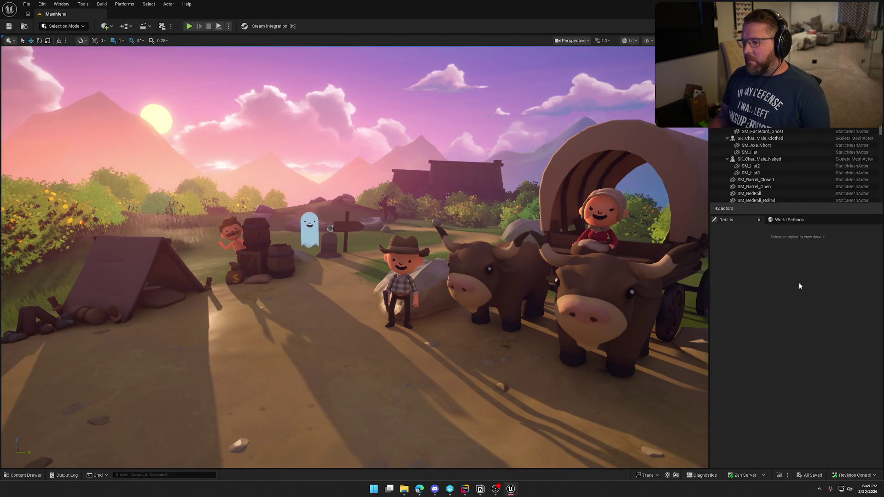
# Open the GameWorld map from the Maps folder in the Content Drawer
pyautogui.hotkey('ctrl', 'space')
pyautogui.click(25, 436)
pyautogui.click(25, 442)
pyautogui.doubleClick(177, 366)
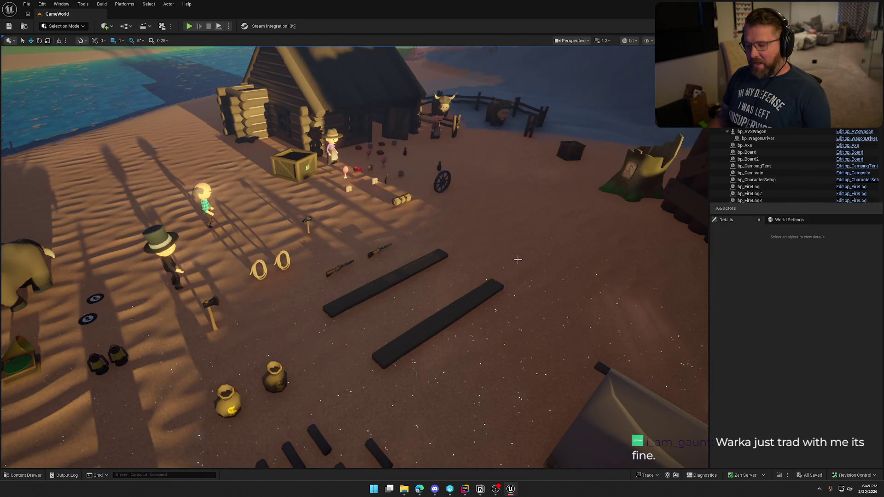
# Open Logic/Animals/bp_AI_Ox, select its Death Montage variable, and browse to the Buffalo_Ox animations
pyautogui.hotkey('ctrl', 'space')
pyautogui.click(417, 414)
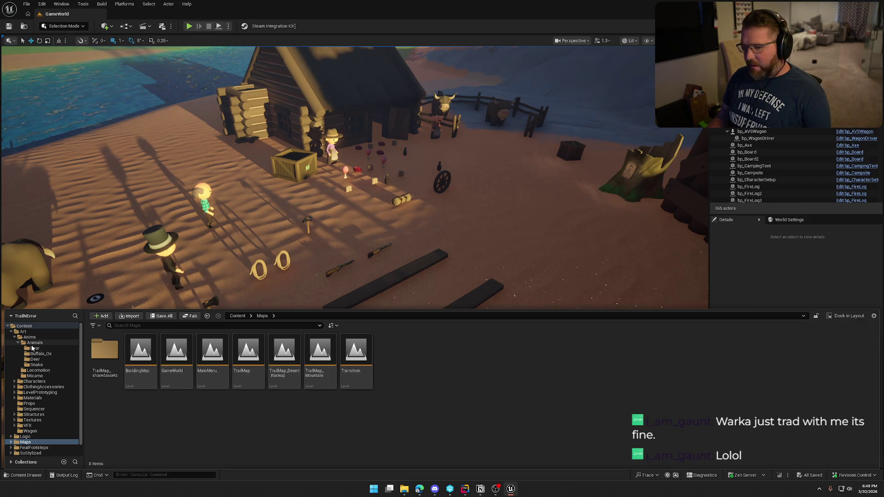
pyautogui.click(41, 437)
pyautogui.doubleClick(140, 349)
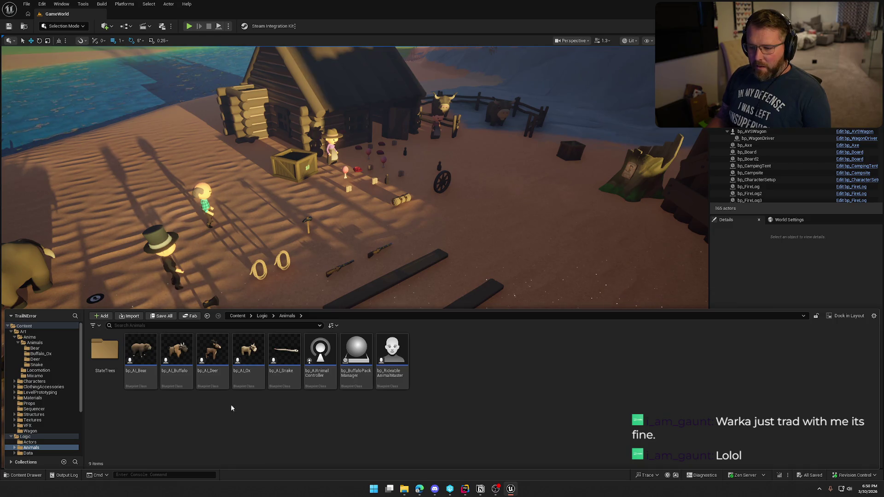
pyautogui.doubleClick(248, 350)
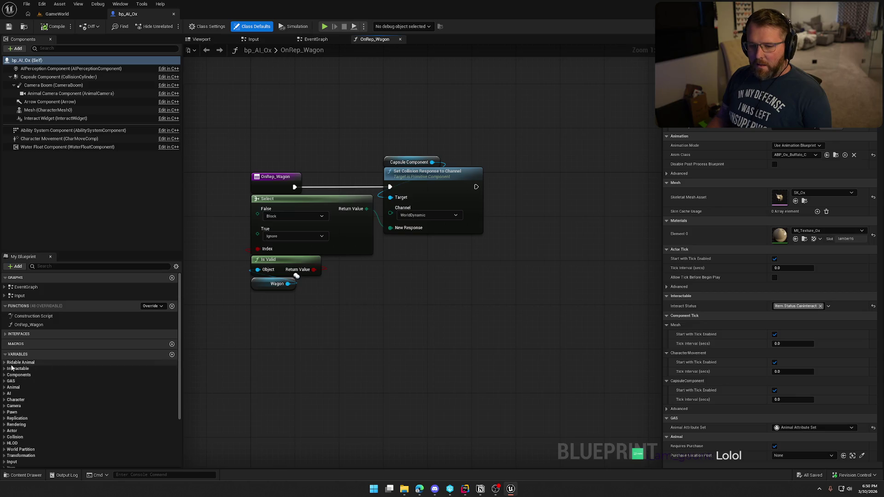
pyautogui.click(4, 387)
pyautogui.scroll(-4, 65, 392)
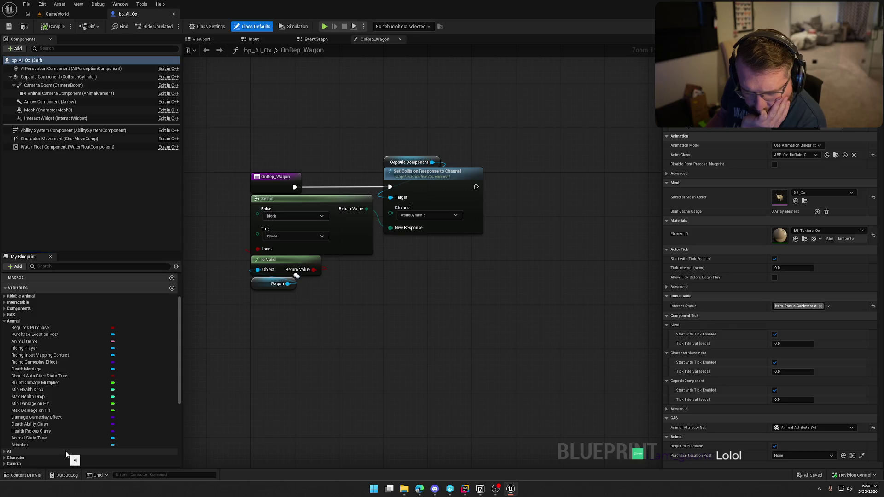
pyautogui.click(32, 369)
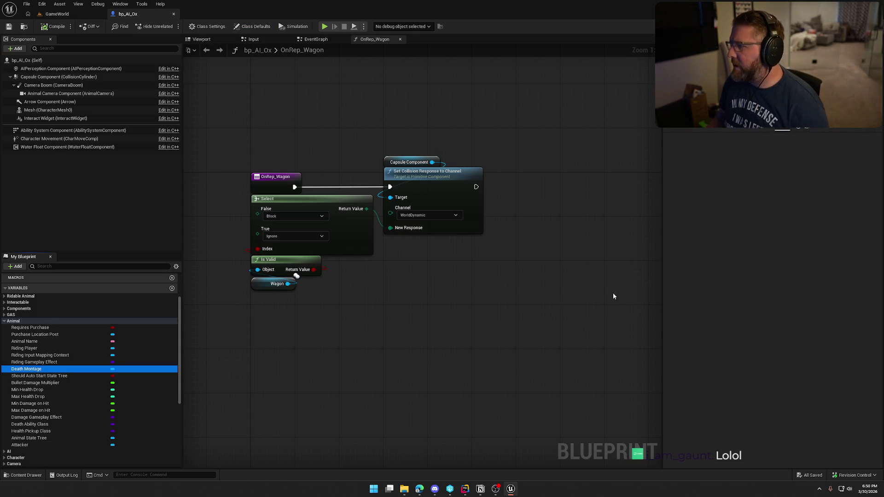
pyautogui.hotkey('ctrl', 'space')
pyautogui.click(47, 355)
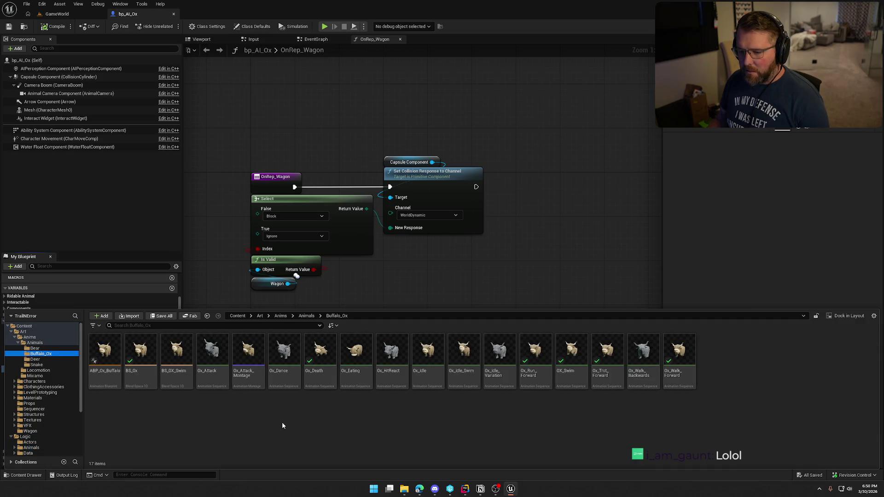
# Create an AnimMontage named Ox_Death_Montage from the Ox_Death animation
pyautogui.rightClick(319, 364)
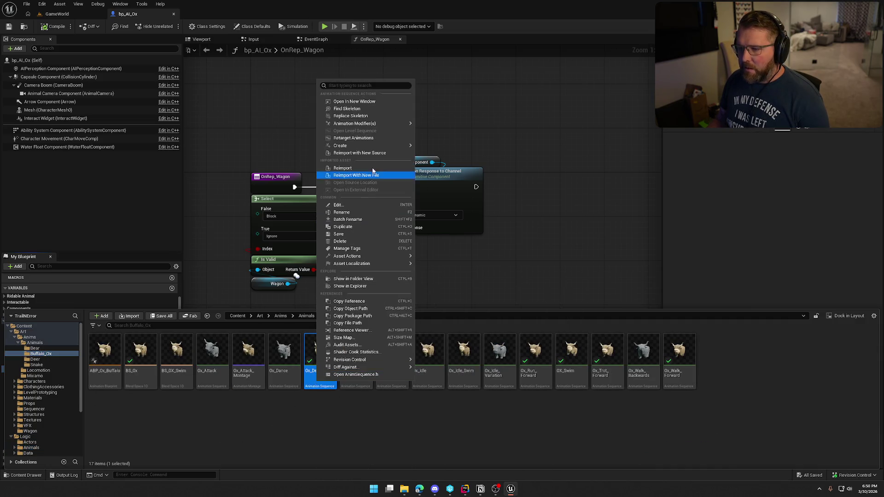
pyautogui.moveTo(397, 145)
pyautogui.click(444, 154)
pyautogui.press('Return')
pyautogui.click(404, 444)
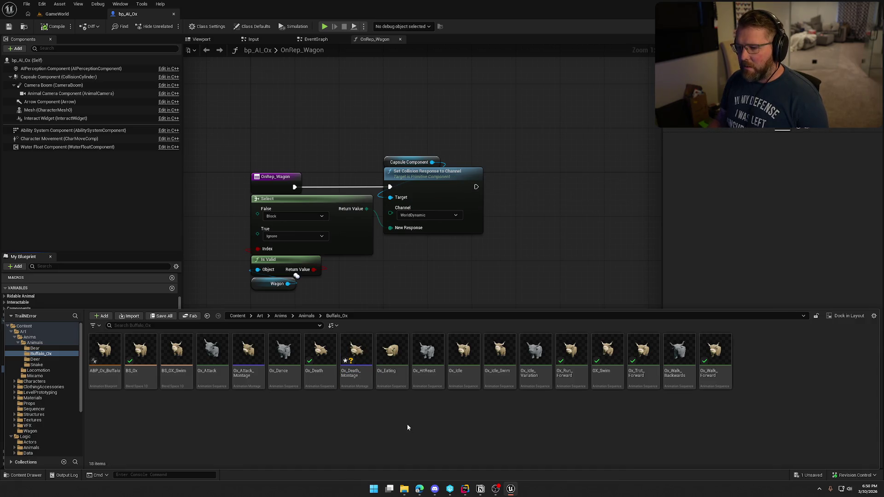
# Set Ox_Death_Montage as bp_AI_Ox's Death Montage default and save, checking out the blueprint
pyautogui.moveTo(356, 355)
pyautogui.mouseDown()
pyautogui.moveTo(783, 140)
pyautogui.moveTo(778, 131)
pyautogui.mouseUp()
pyautogui.hotkey('ctrl', 's')
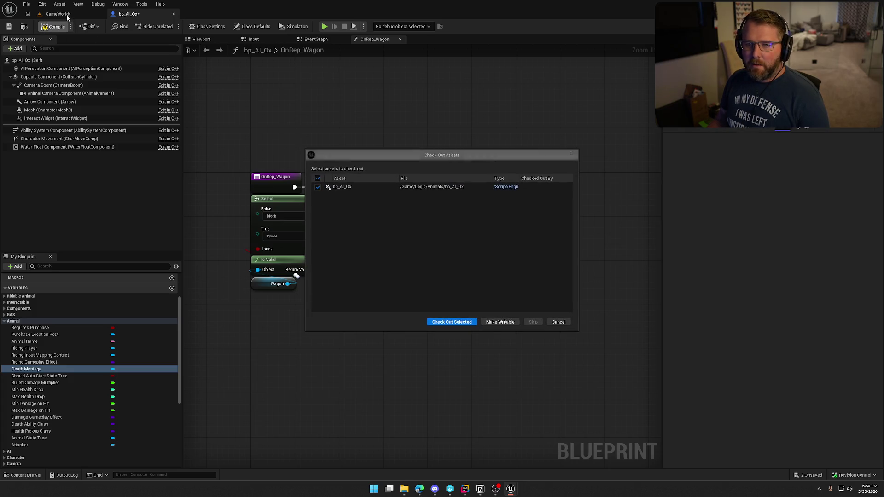
pyautogui.click(443, 325)
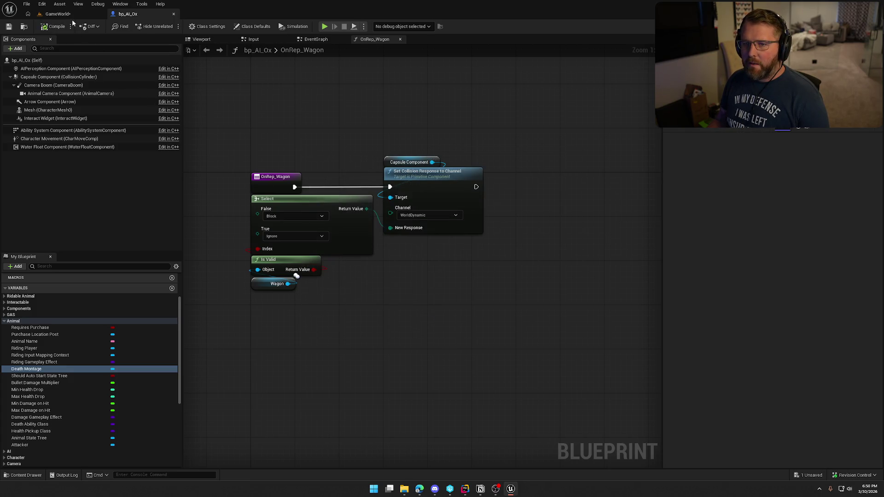
# Start a play session in the GameWorld level
pyautogui.click(57, 13)
pyautogui.click(190, 26)
pyautogui.click(350, 175)
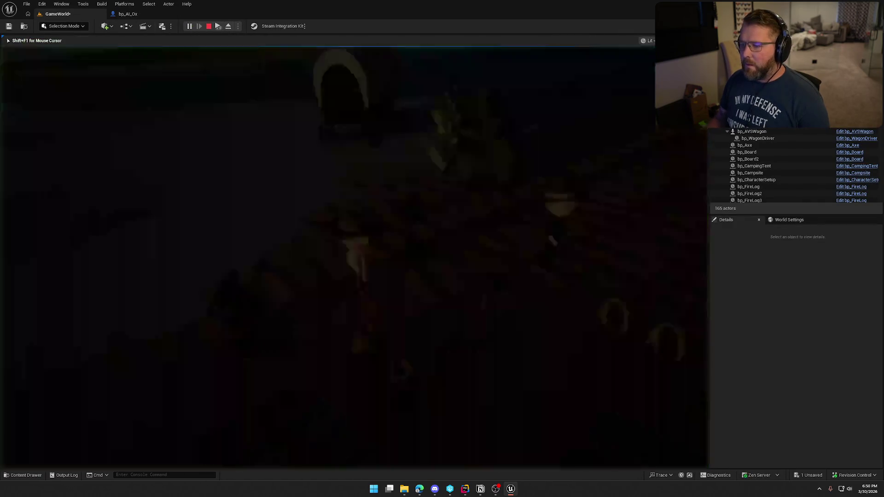
# Pick up the gun, shoot an ox until it dies, then stop play and return to bp_AI_Ox
pyautogui.press('e')
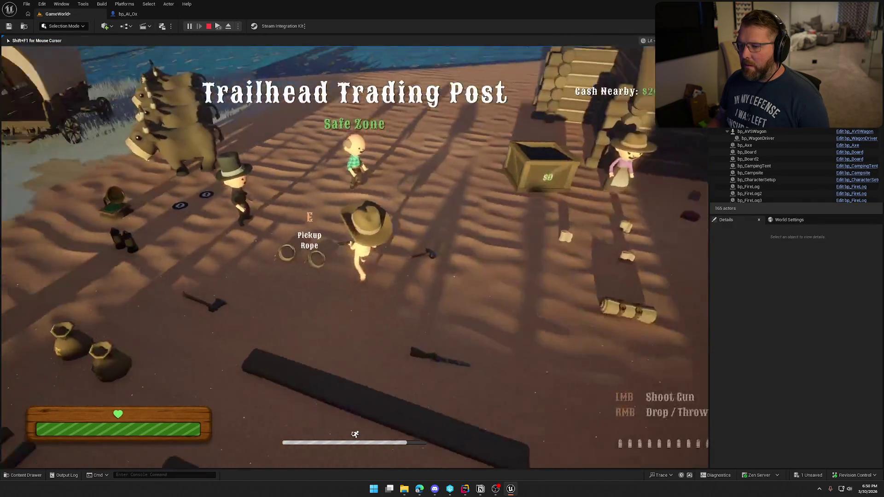
pyautogui.press('w')
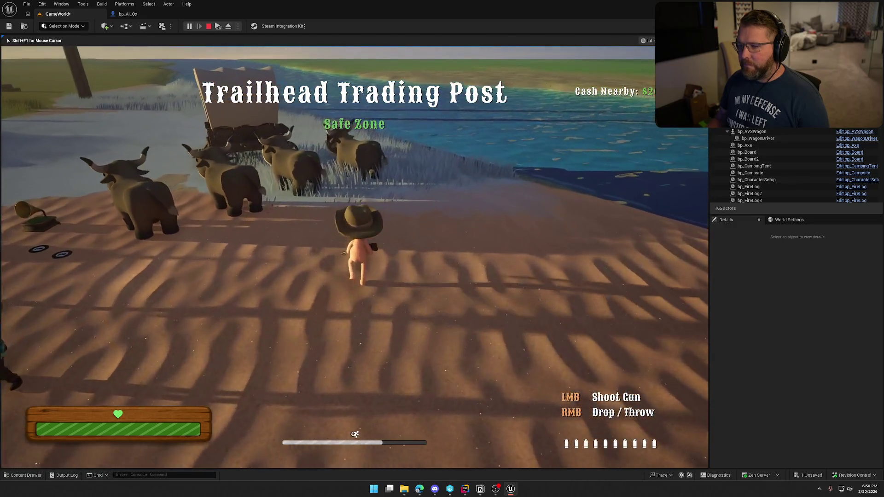
pyautogui.click(355, 257)
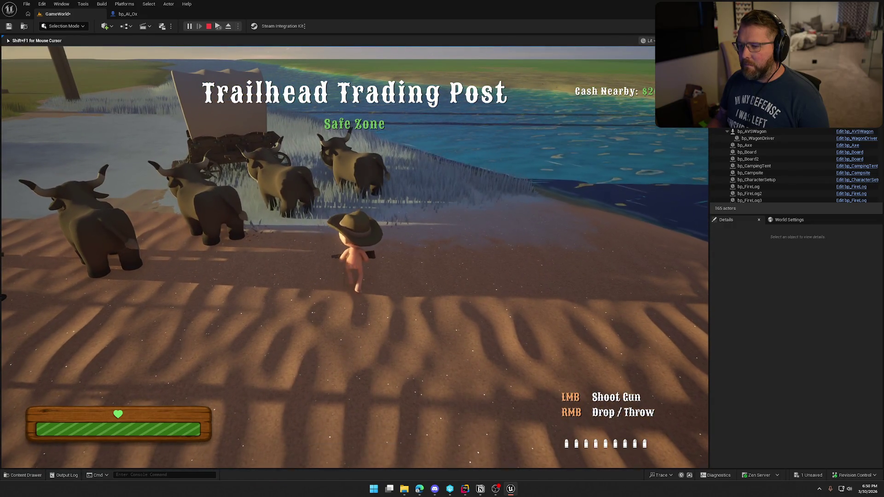
pyautogui.click(355, 257)
pyautogui.click(355, 257)
pyautogui.click(354, 257)
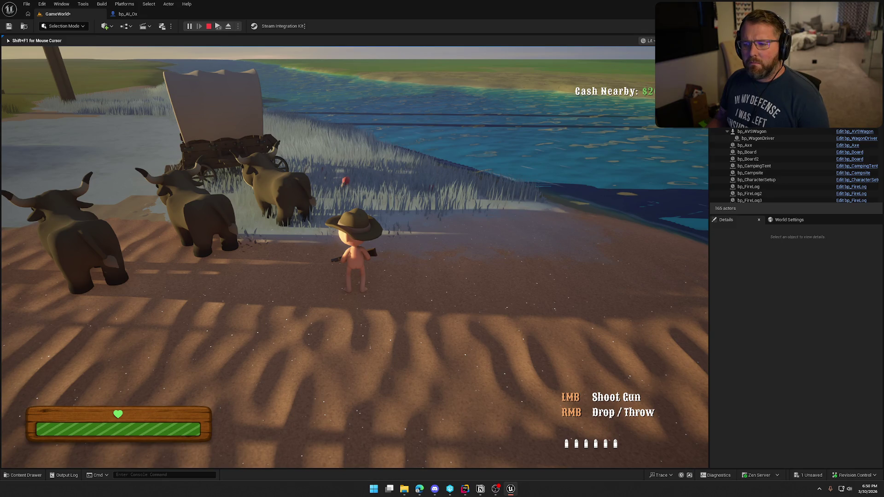
pyautogui.press('Escape')
pyautogui.click(131, 14)
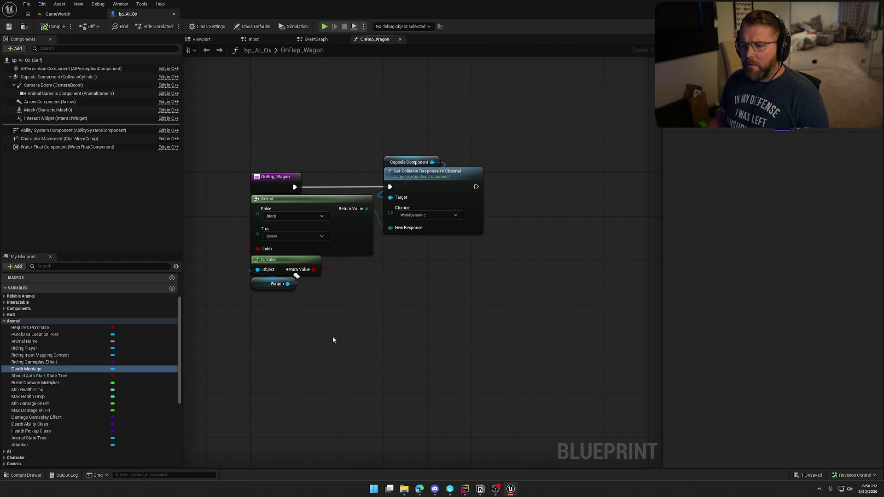
# Hide Rider's UnrealLink log panel, read Montage_Play's docs, then show the Buffalo_Ox assets in Unreal
pyautogui.click(466, 489)
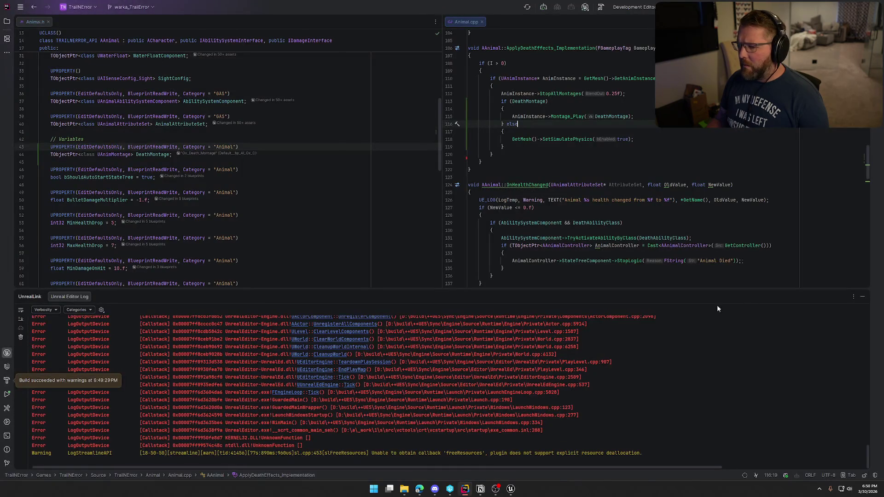
pyautogui.click(860, 298)
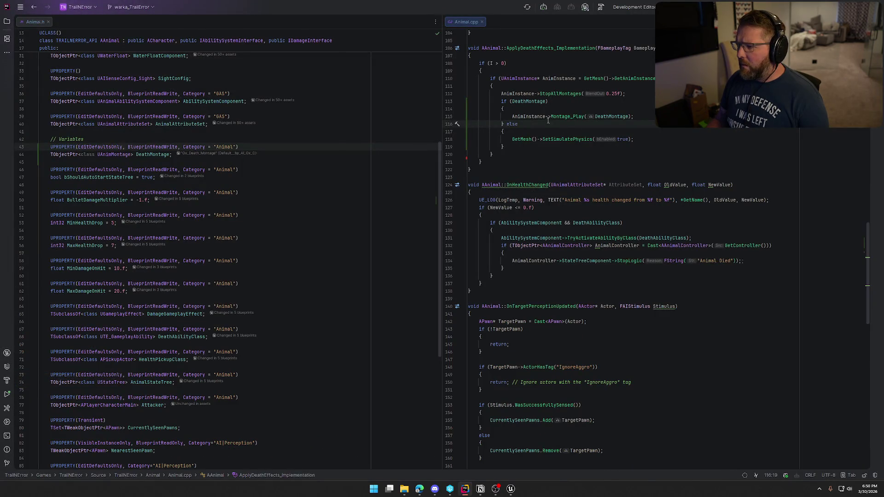
pyautogui.moveTo(563, 119)
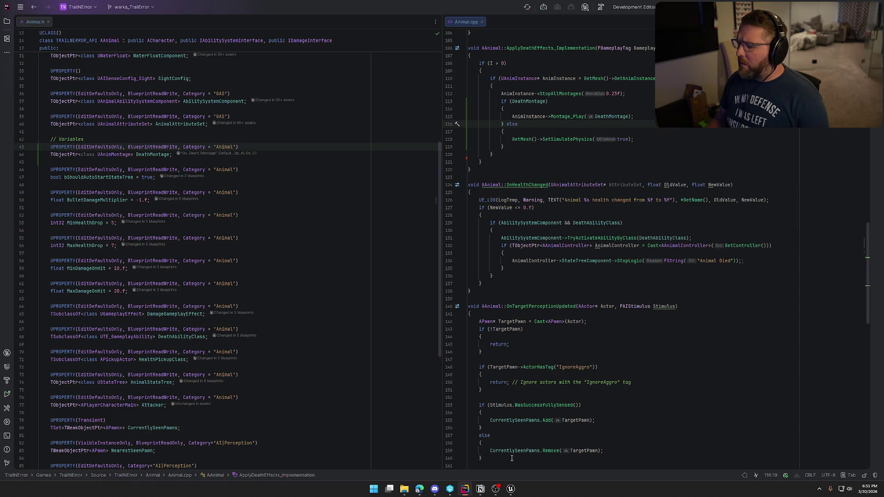
pyautogui.click(511, 489)
pyautogui.hotkey('ctrl', 'space')
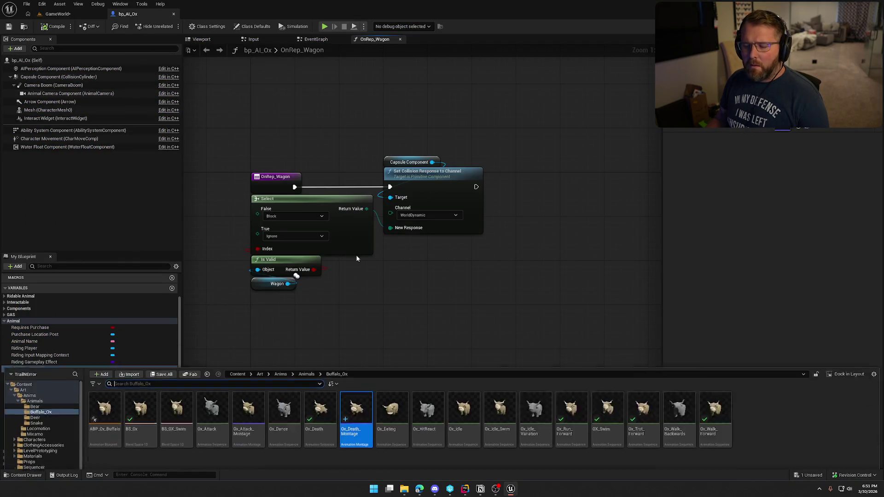
# Close the content assets, view the montage's properties, then search 'play monta' in bp_AI_Ox's OnRep_Wagon graph
pyautogui.click(800, 258)
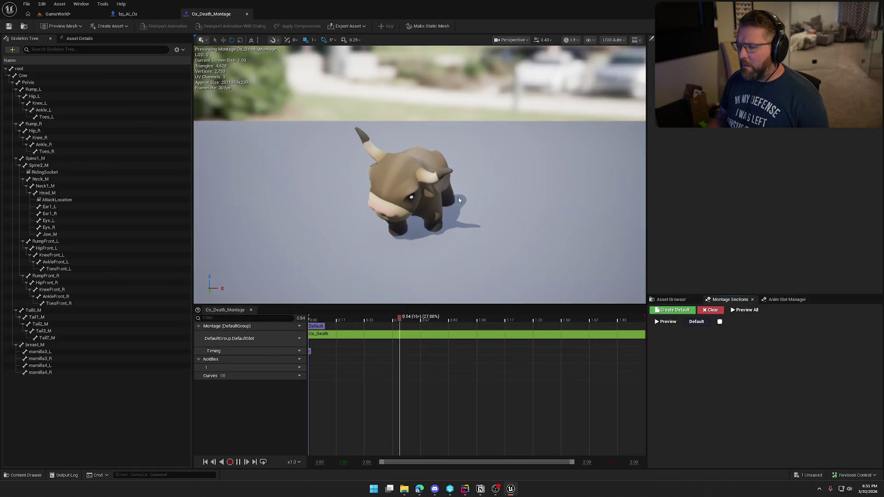
pyautogui.click(97, 41)
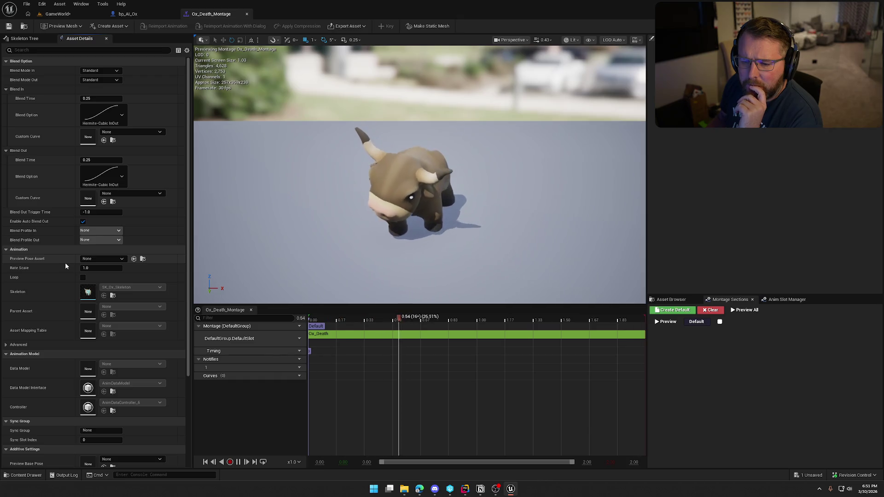
pyautogui.click(131, 14)
pyautogui.rightClick(429, 277)
pyautogui.write('play mon')
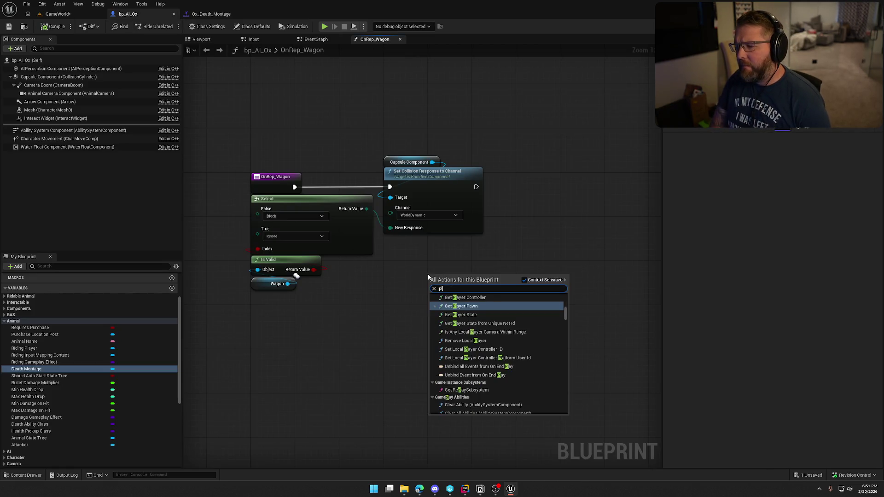
pyautogui.write('ta')
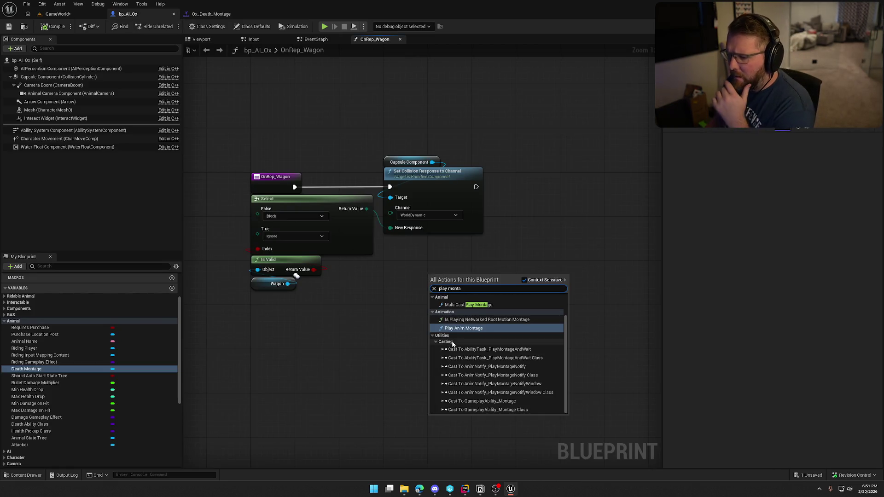
# Add a trial Play Anim Montage node to OnRep_Wagon, delete it, and return to Ox_Death_Montage
pyautogui.press('Return')
pyautogui.moveTo(541, 229); pyautogui.dragTo(509, 164)
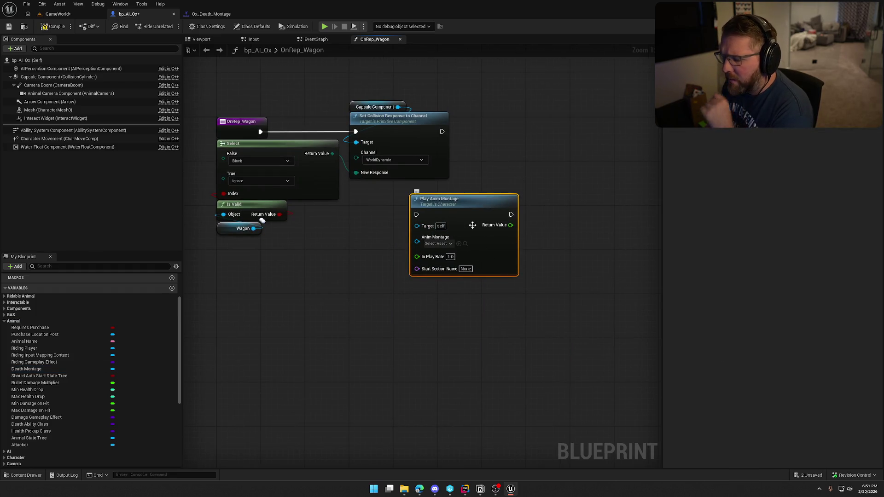
pyautogui.press('Delete')
pyautogui.moveTo(483, 250); pyautogui.dragTo(499, 269)
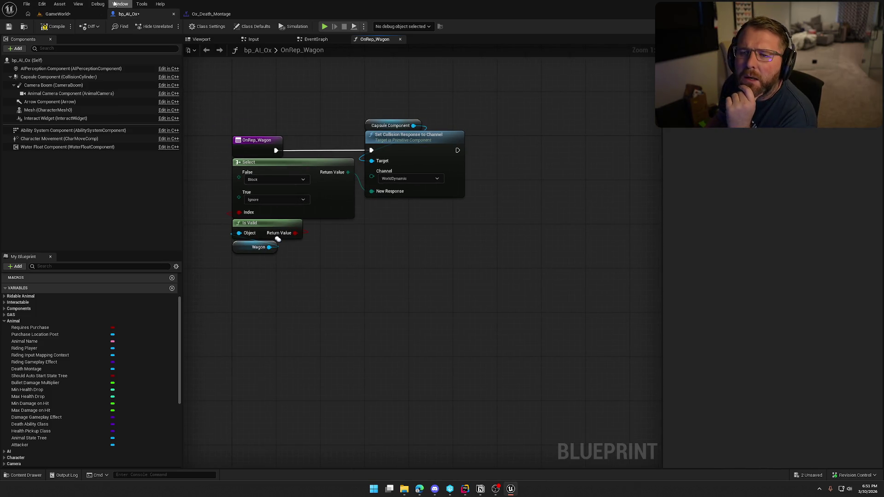
pyautogui.click(211, 14)
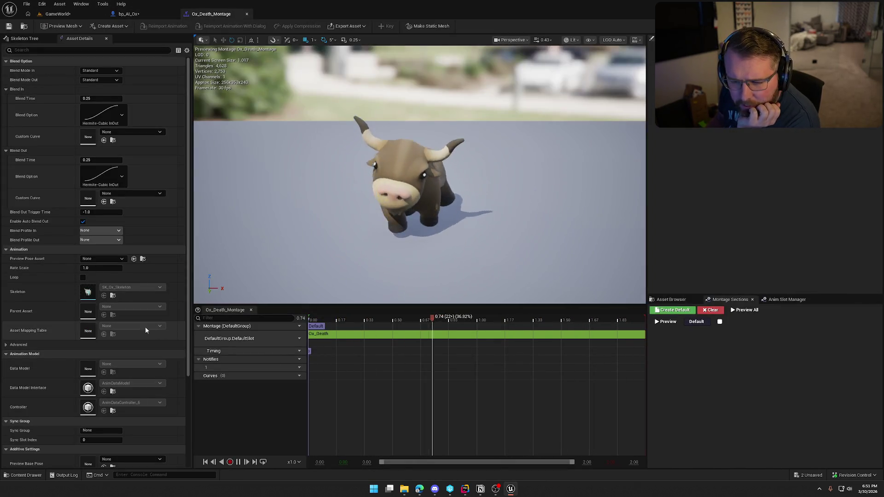
# Check Ox_Death_Montage's Asset Details, its DefaultGroup.DefaultSlot slot and the ox asset list
pyautogui.scroll(-4, 43, 295)
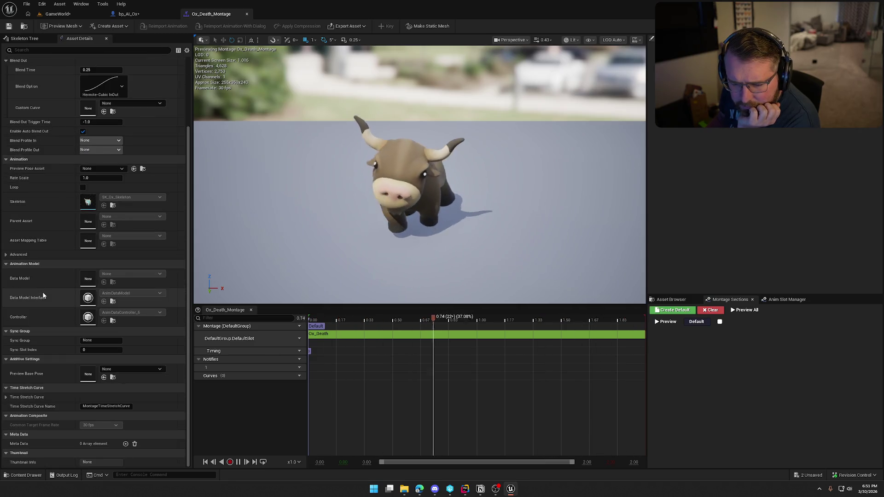
pyautogui.scroll(1, 43, 295)
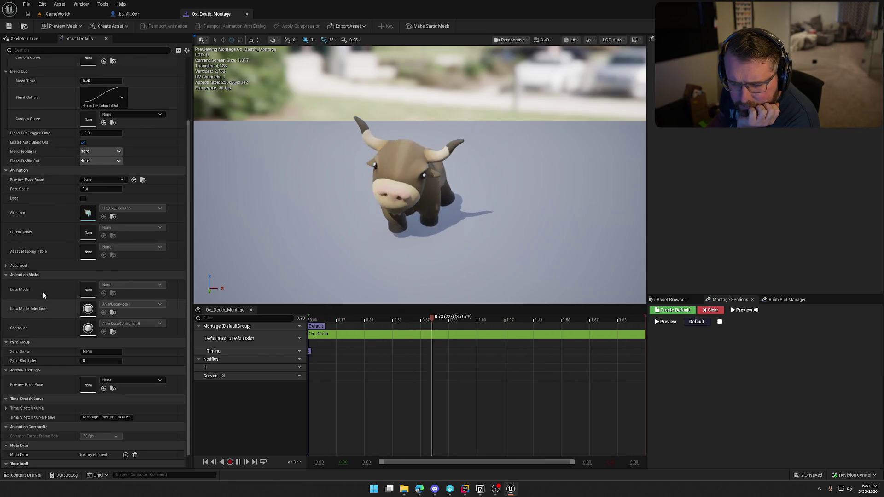
pyautogui.scroll(4, 43, 294)
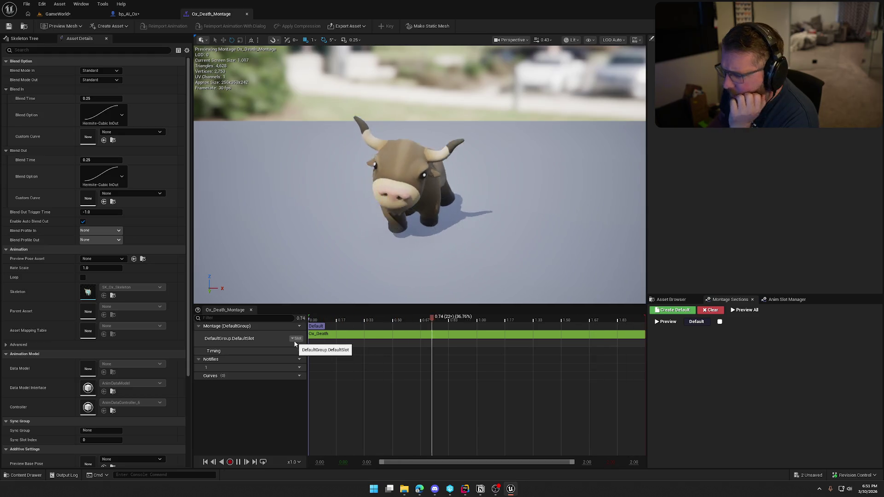
pyautogui.click(779, 303)
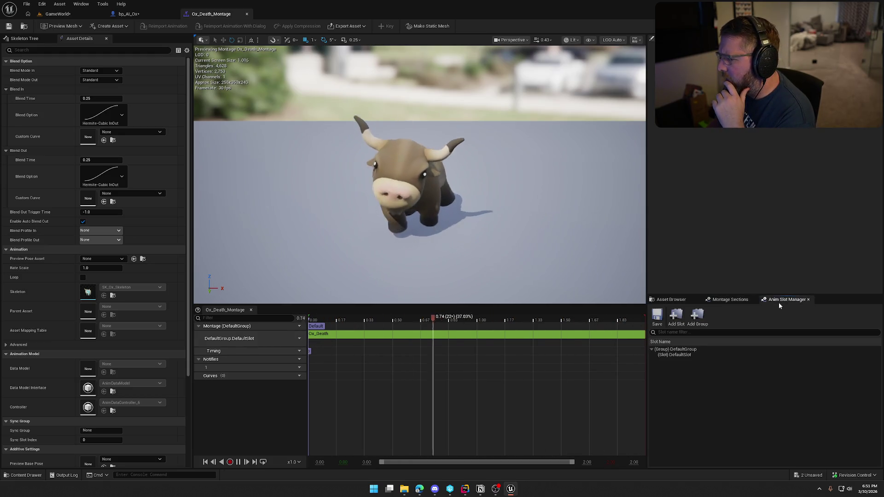
pyautogui.click(671, 299)
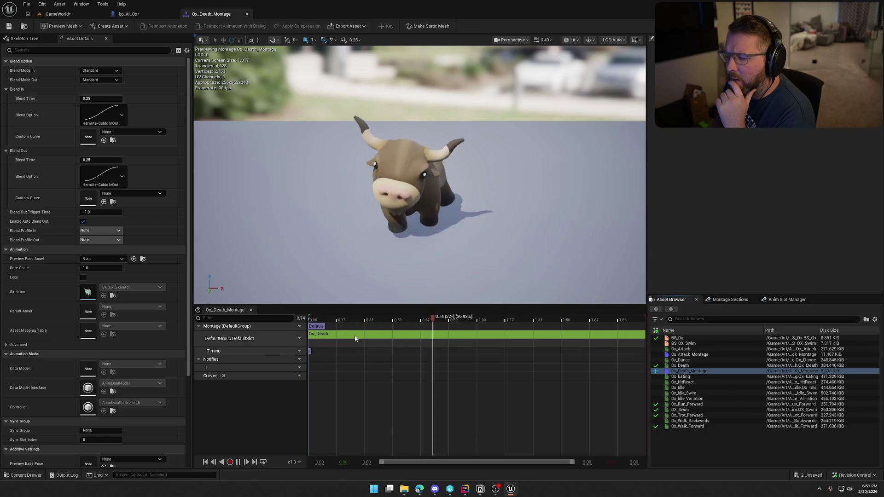
pyautogui.click(129, 14)
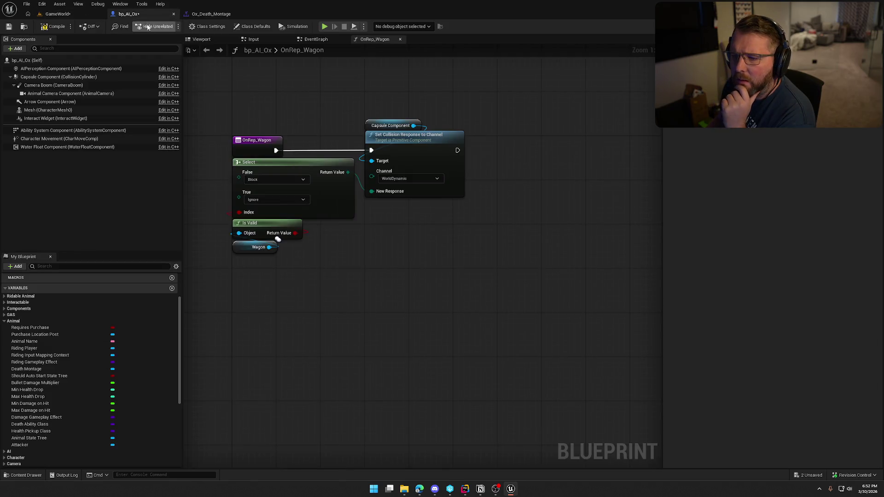
# Open ABP_Ox_Buffalo via the Mesh's Anim Class and inspect the AnimGraph's DefaultSlot node feeding Output Pose
pyautogui.click(40, 110)
pyautogui.click(836, 192)
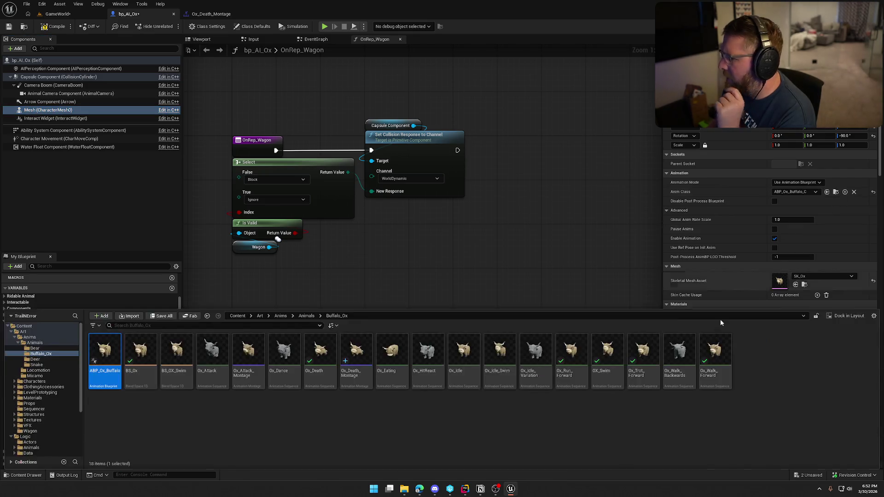
pyautogui.doubleClick(105, 351)
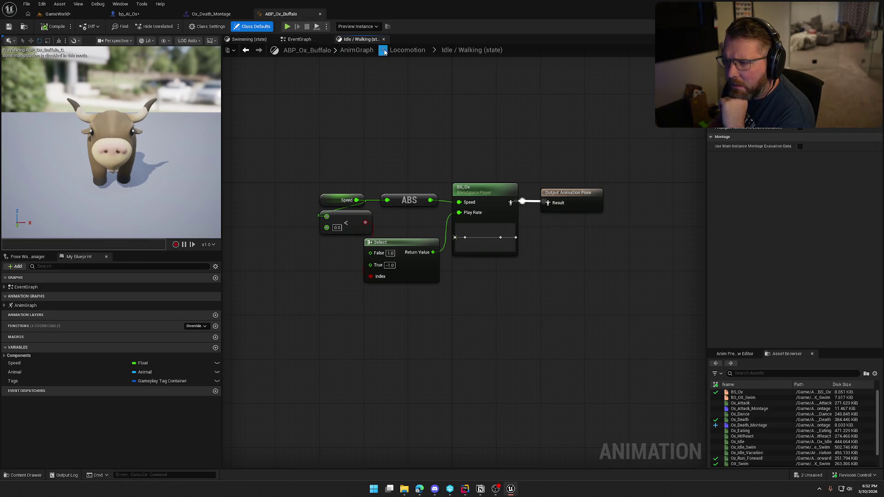
pyautogui.click(407, 50)
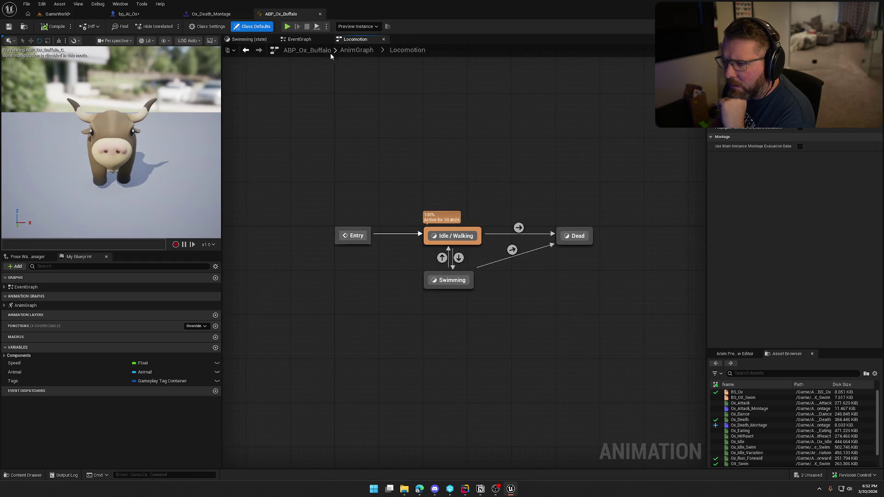
pyautogui.click(357, 50)
pyautogui.click(438, 254)
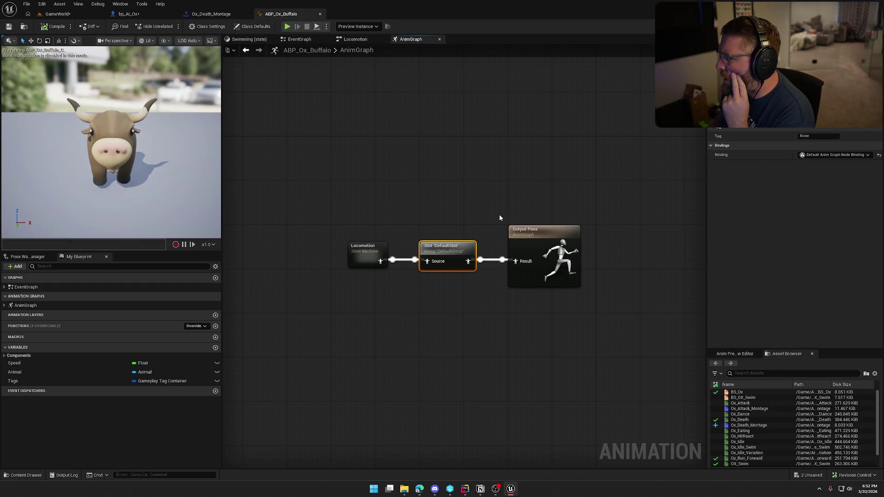
pyautogui.click(458, 200)
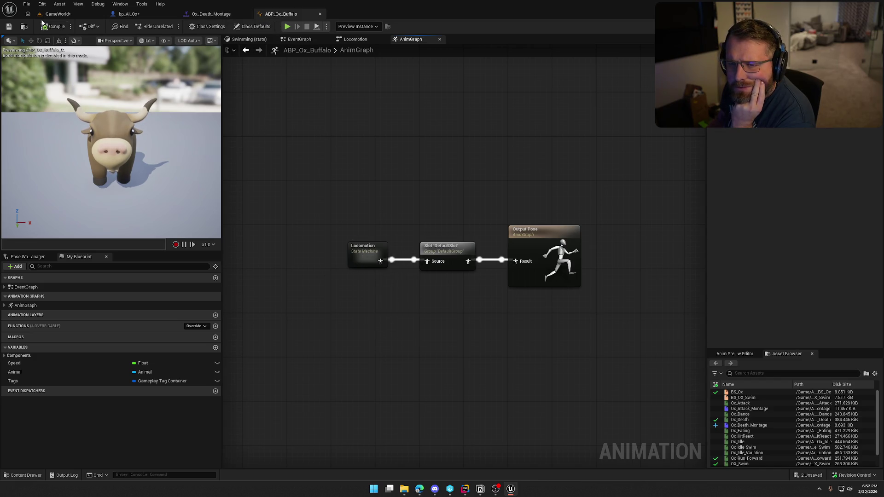
pyautogui.click(127, 15)
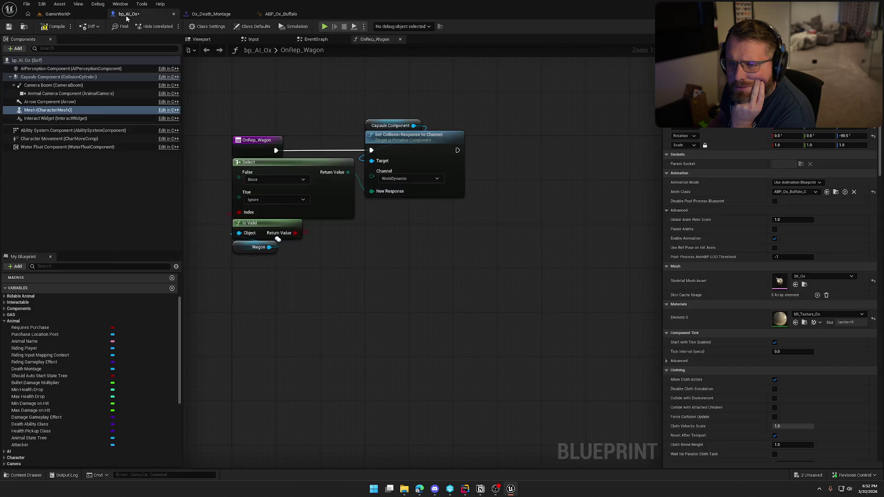
# Compile bp_AI_Ox, open bp_AI_Bear from the Content Drawer, and return to Ox_Death_Montage
pyautogui.click(48, 27)
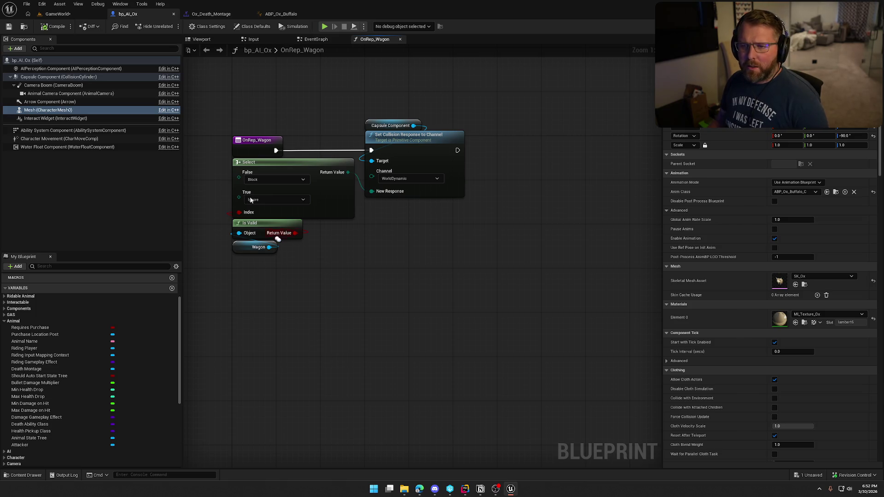
pyautogui.hotkey('ctrl', 'space')
pyautogui.doubleClick(141, 355)
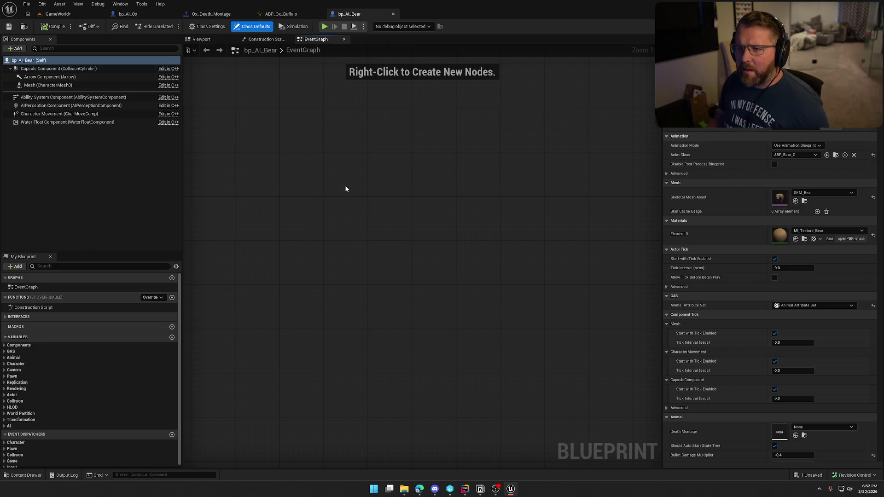
pyautogui.click(203, 14)
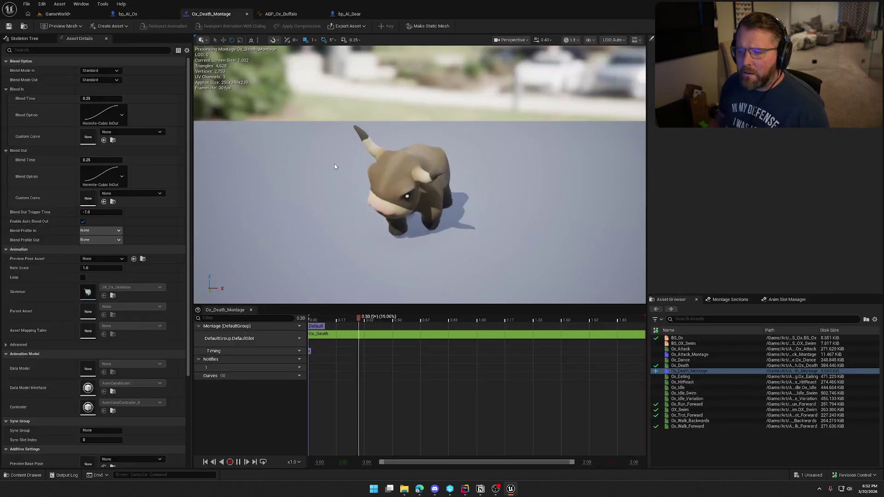
# Pause the Ox_Death_Montage preview and open its Montage Sections, showing a single Default section
pyautogui.click(240, 462)
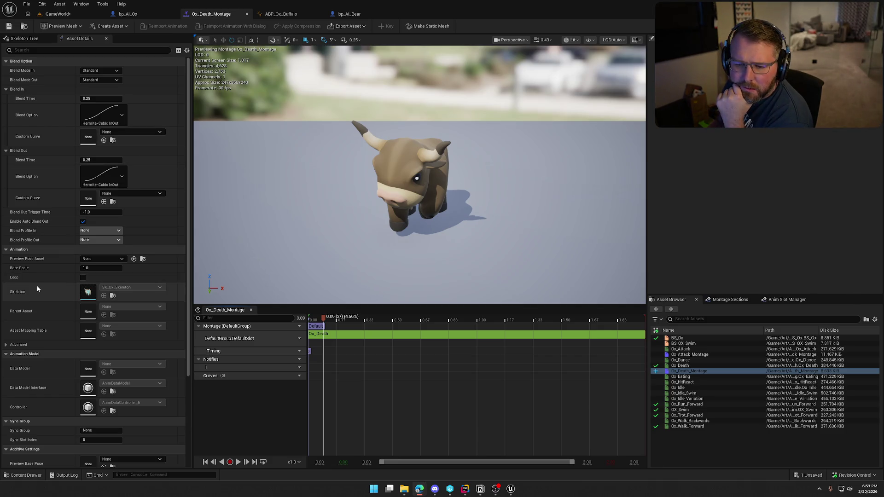
pyautogui.scroll(-5, 32, 287)
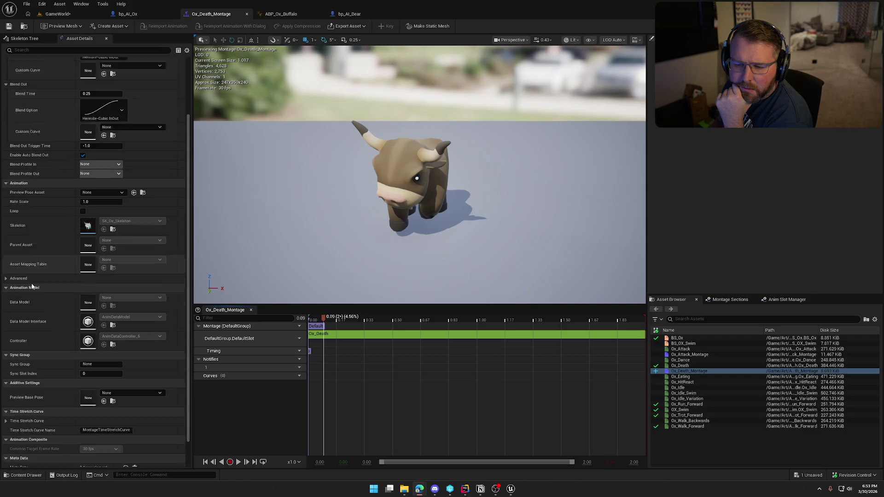
pyautogui.scroll(5, 32, 286)
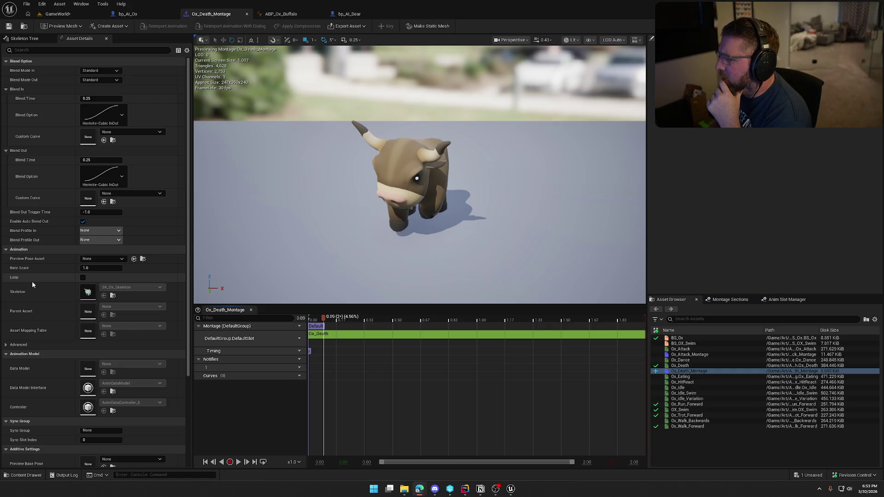
pyautogui.click(731, 300)
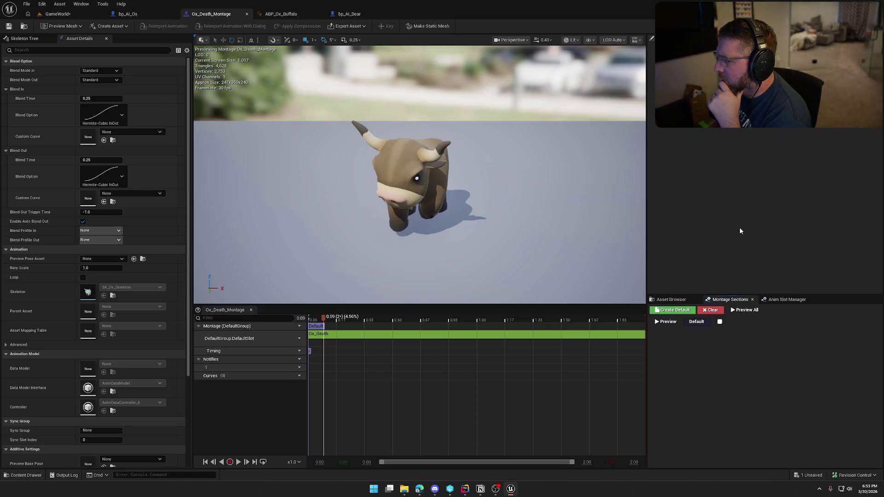
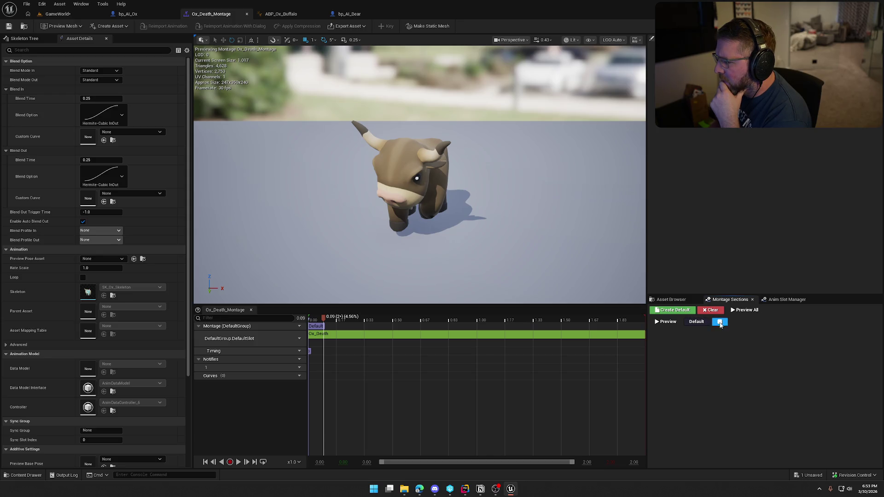
# Replay the ox death montage preview and toggle the Default section's self-loop on, then off again
pyautogui.click(661, 322)
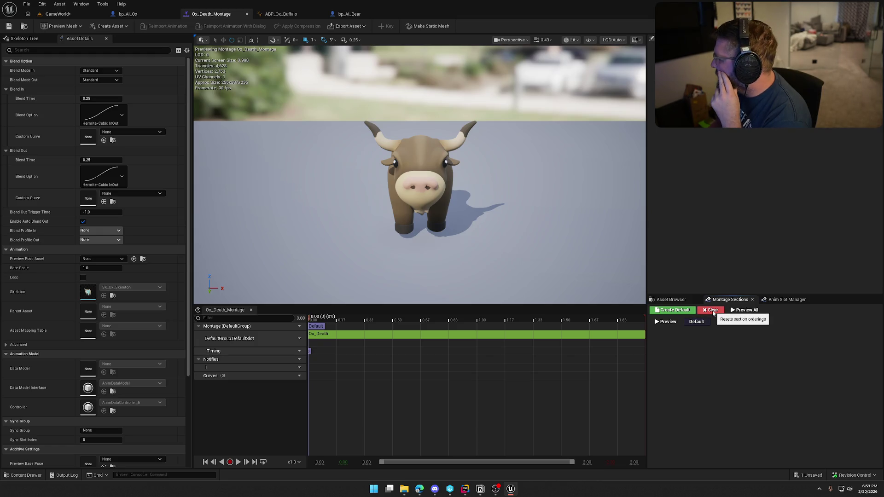
pyautogui.click(713, 314)
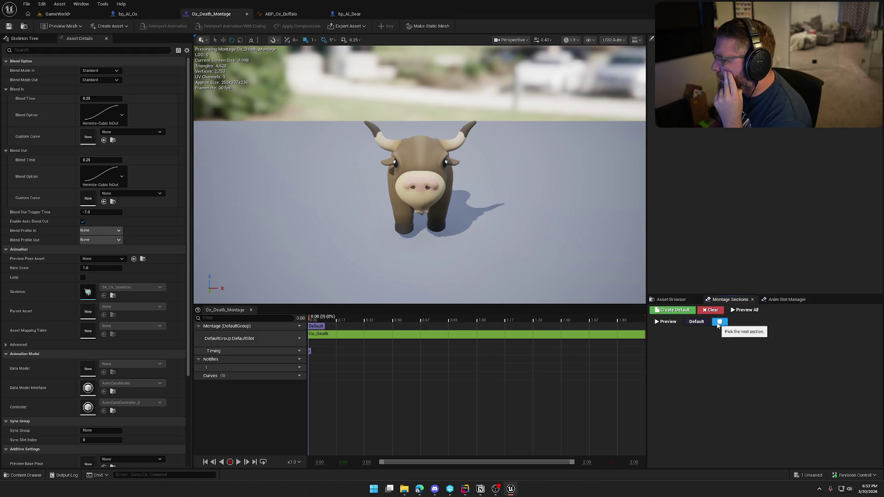
pyautogui.click(721, 323)
pyautogui.click(741, 341)
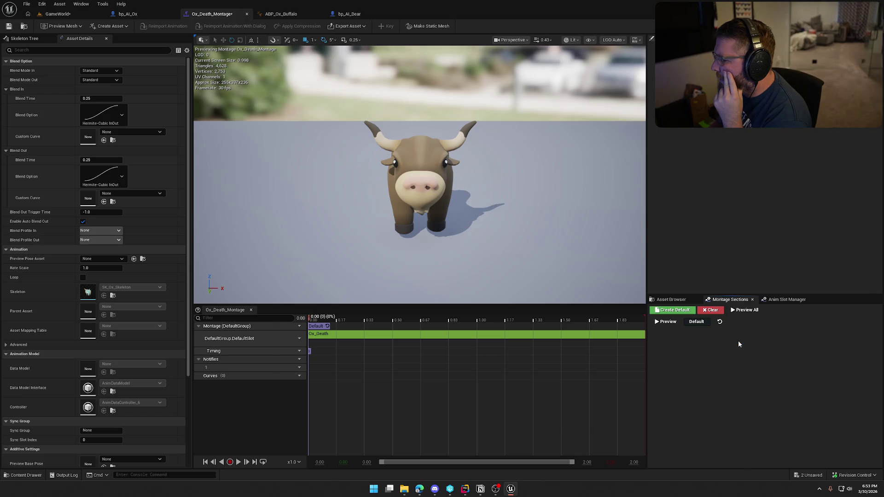
pyautogui.click(720, 322)
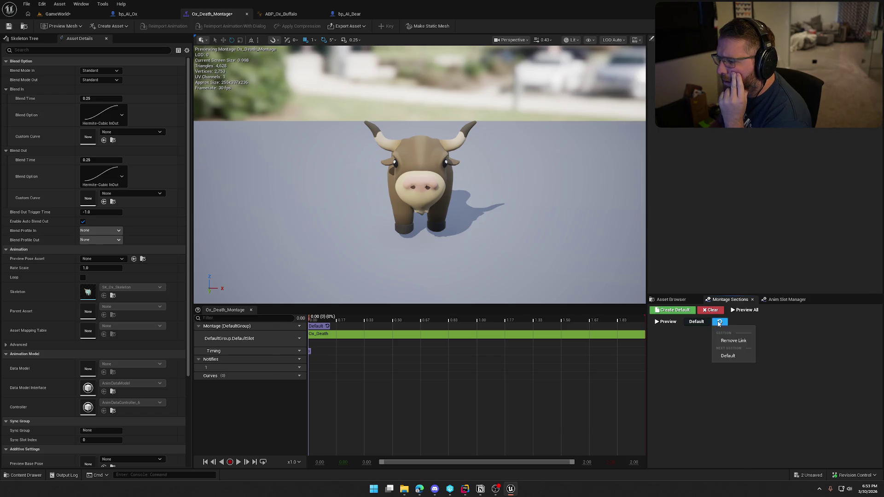
pyautogui.click(734, 344)
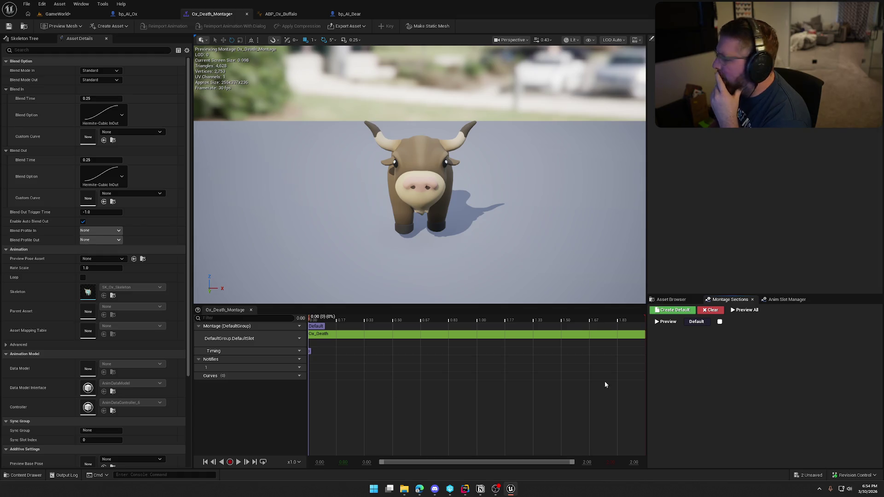
# Uncheck Enable Auto Blend Out, save Ox_Death_Montage, and start a playtest in the game level
pyautogui.click(83, 222)
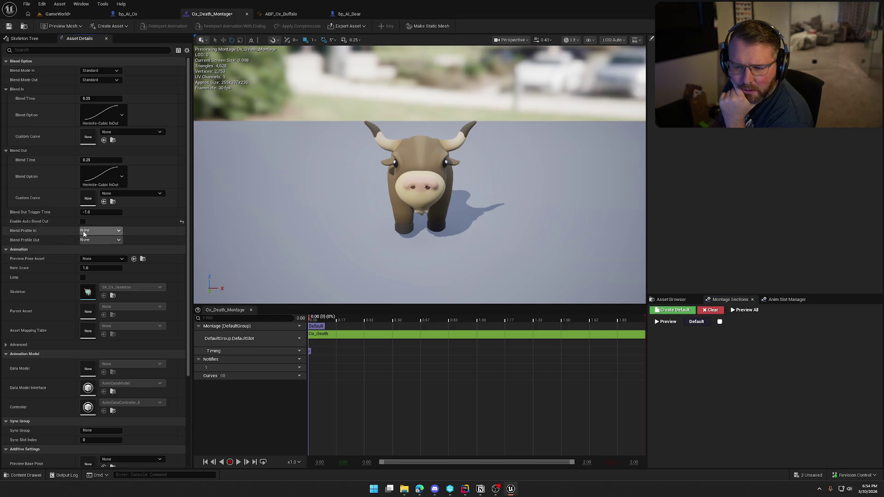
pyautogui.click(9, 26)
pyautogui.click(57, 13)
pyautogui.click(189, 26)
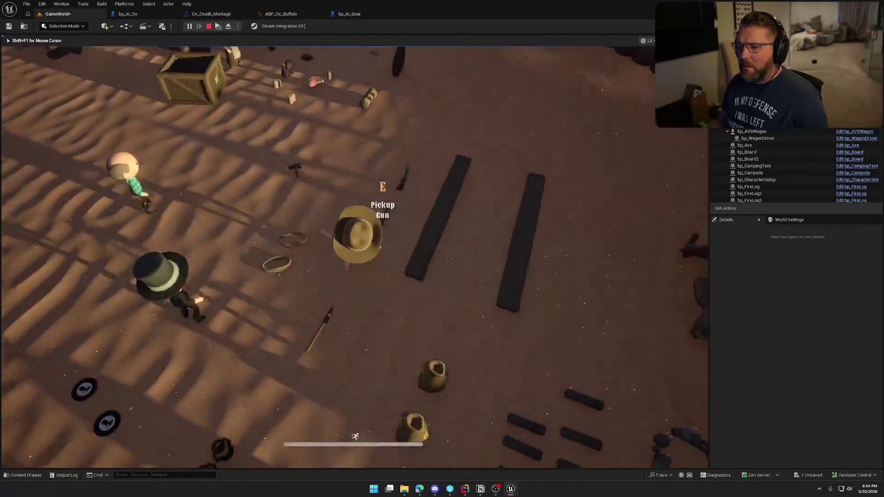
# Pick up the gun in the game and shoot the oxen to watch their death animation
pyautogui.press('e')
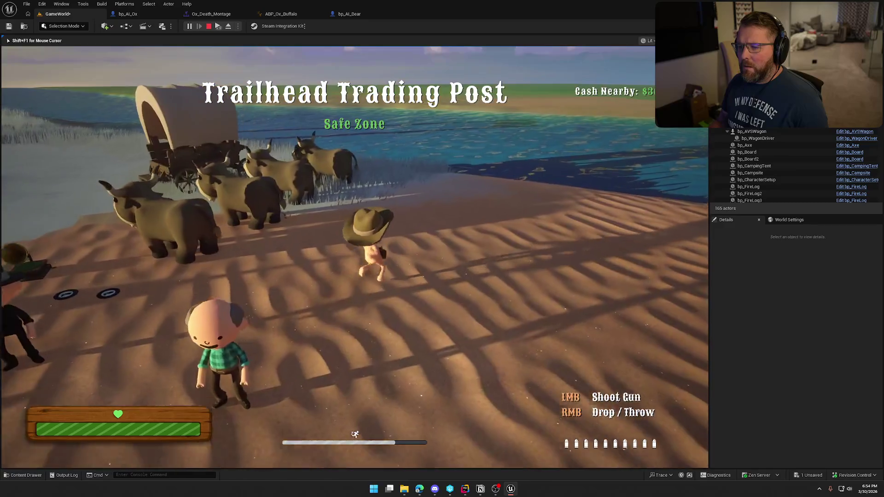
pyautogui.press('w')
pyautogui.click(355, 258)
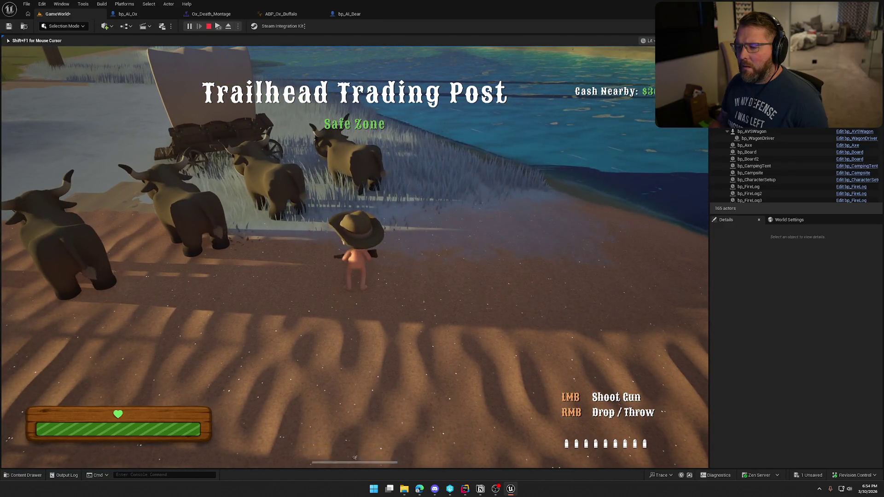
pyautogui.click(354, 258)
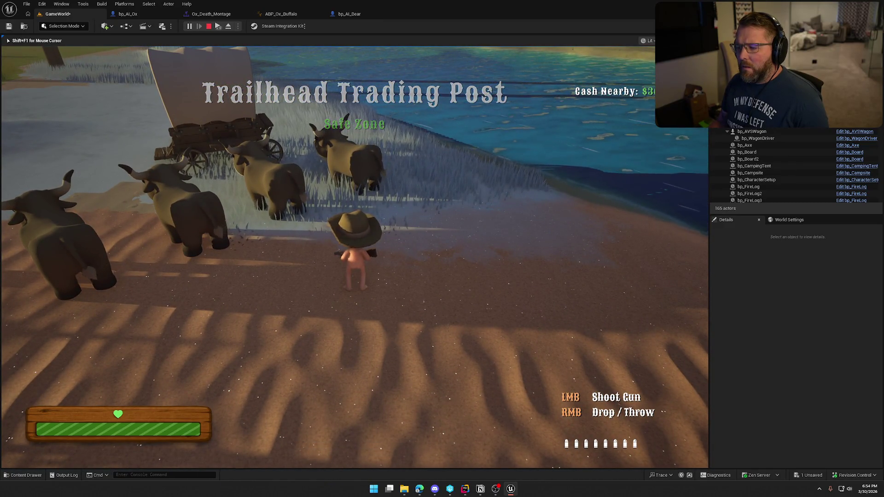
pyautogui.click(354, 258)
pyautogui.click(354, 258)
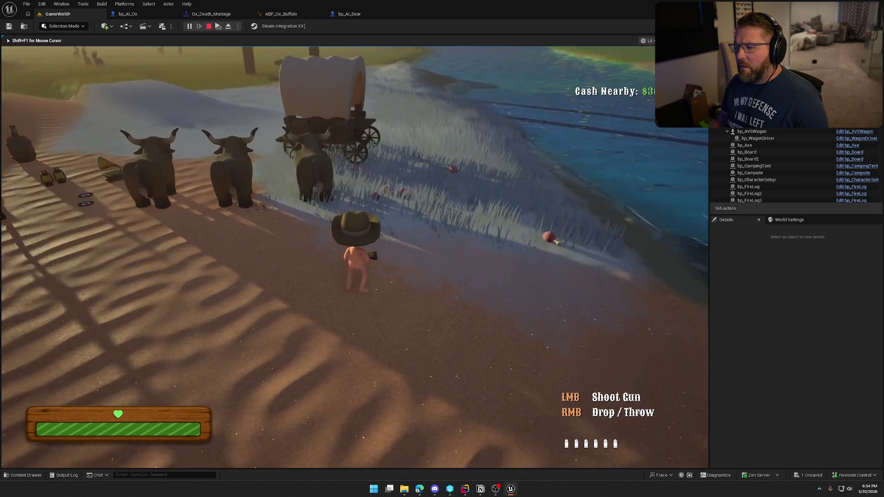
pyautogui.click(355, 258)
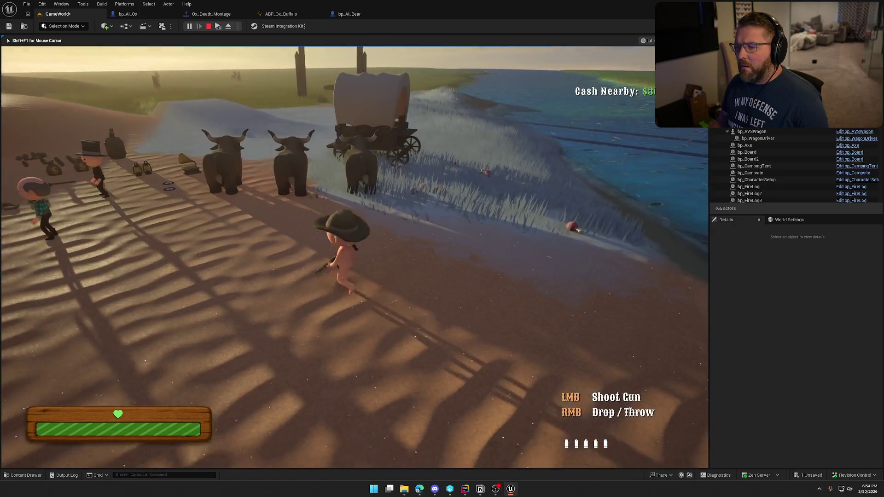
pyautogui.click(355, 258)
pyautogui.click(355, 258)
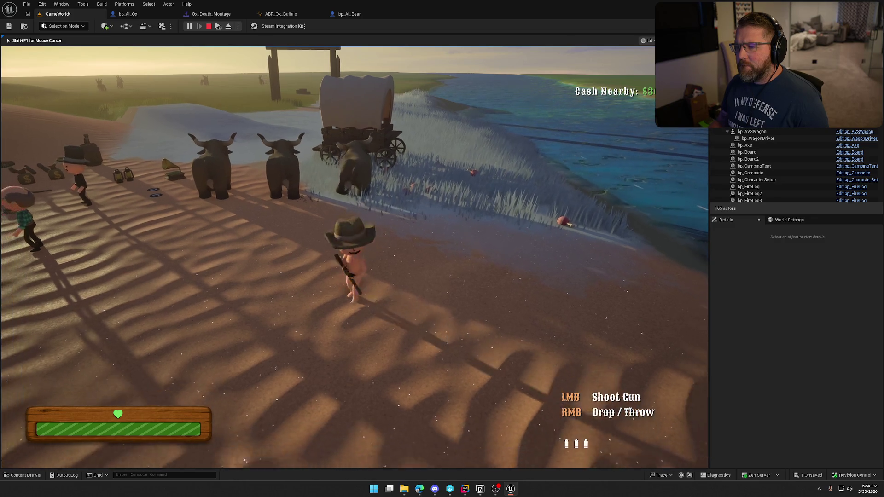
pyautogui.click(354, 258)
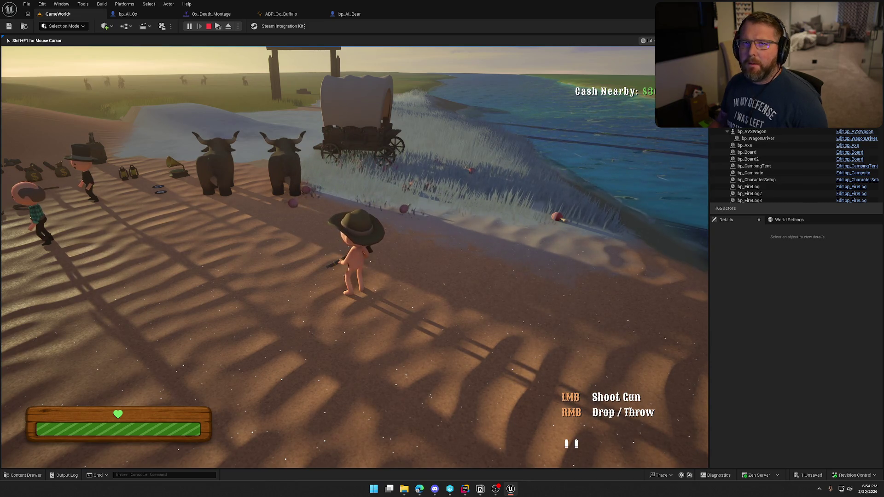
# Stop the playtest and bring up the bp_AI_Bear blueprint
pyautogui.press('Escape')
pyautogui.moveTo(362, 197); pyautogui.dragTo(356, 35)
pyautogui.click(355, 16)
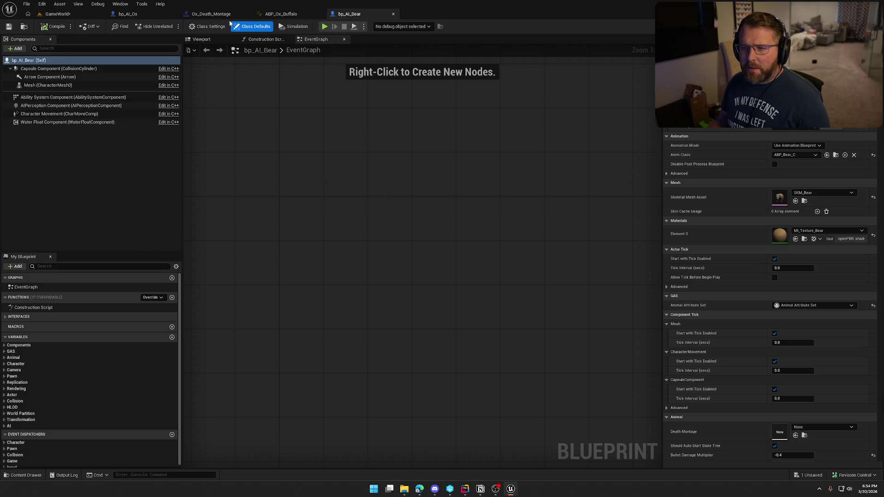
# Open bp_AI_Deer and select its Death Montage variable under Animal
pyautogui.click(28, 26)
pyautogui.doubleClick(209, 361)
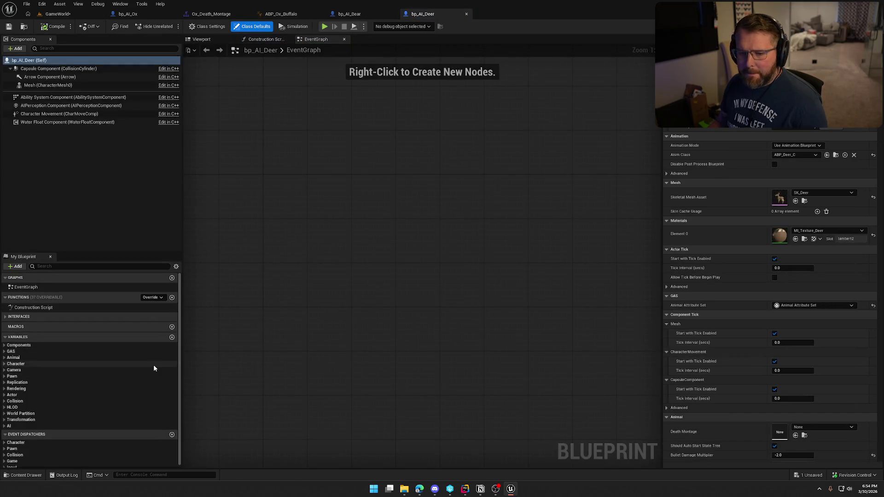
pyautogui.click(4, 358)
pyautogui.click(18, 365)
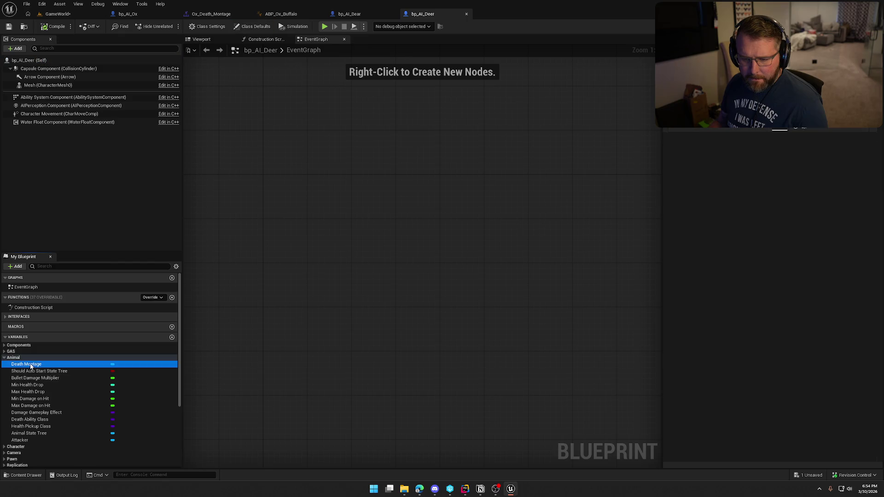
# Create Anim_Deer_Death_Montage from Anim_Deer_Death in the Deer folder, then check out and save all
pyautogui.hotkey('ctrl', 'space')
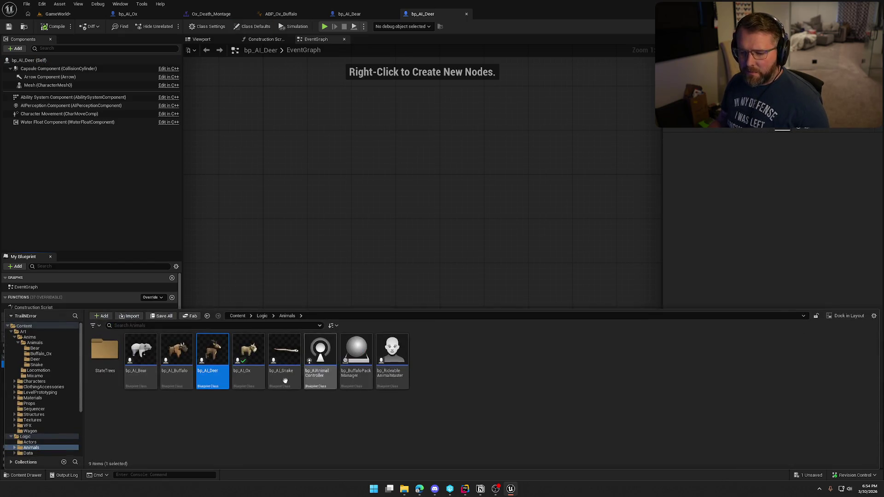
pyautogui.click(45, 361)
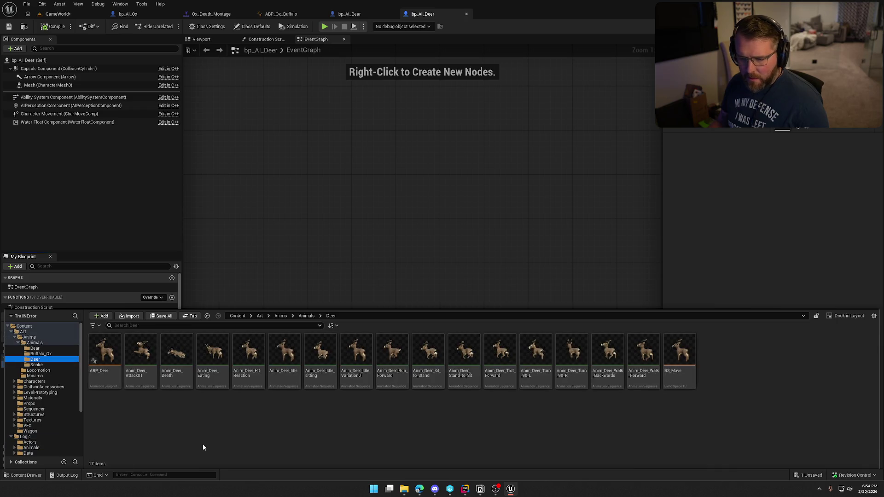
pyautogui.click(183, 364)
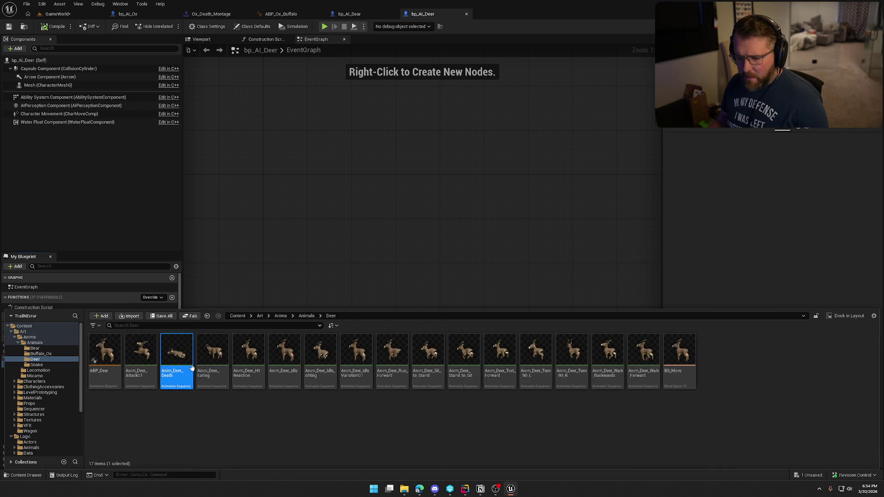
pyautogui.rightClick(184, 348)
pyautogui.moveTo(237, 112)
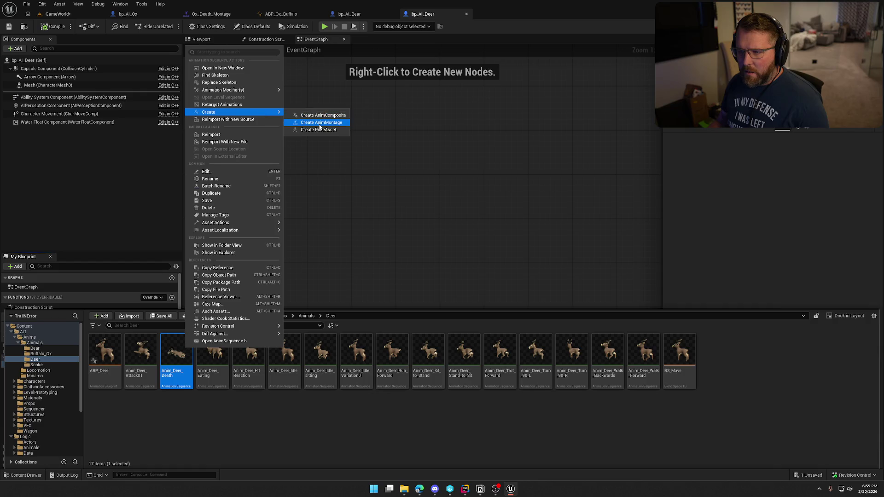
pyautogui.click(322, 122)
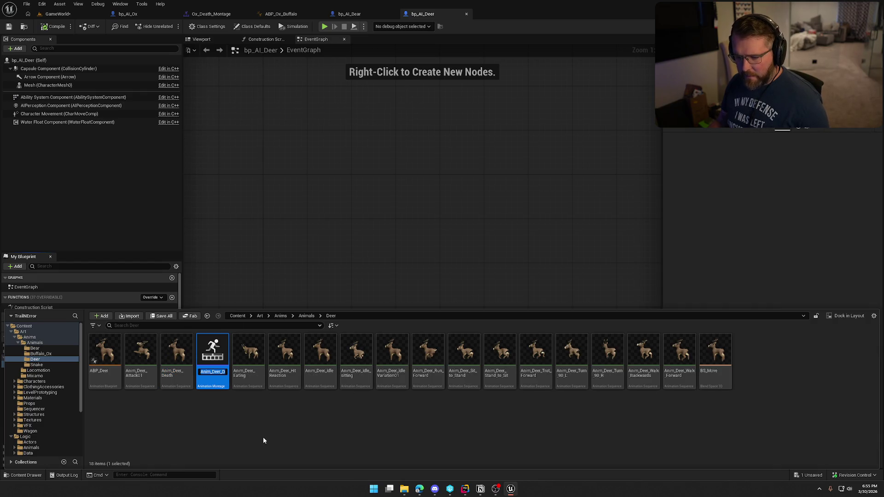
pyautogui.press('Return')
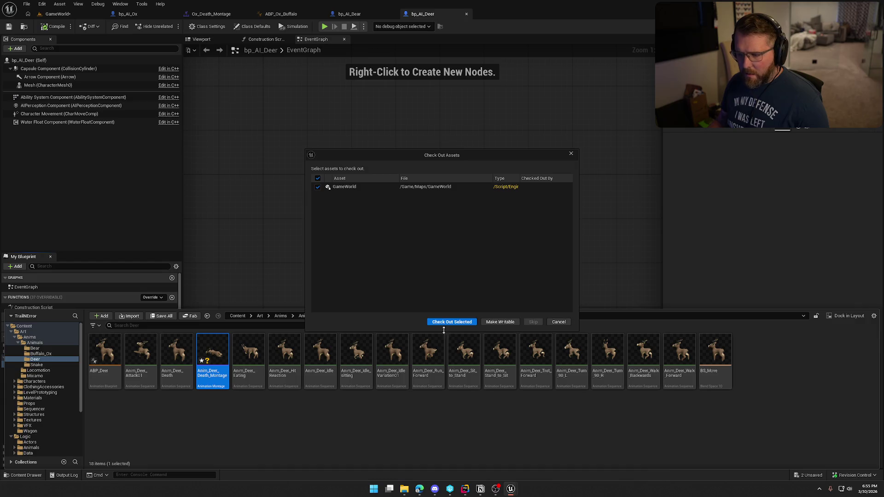
pyautogui.click(445, 324)
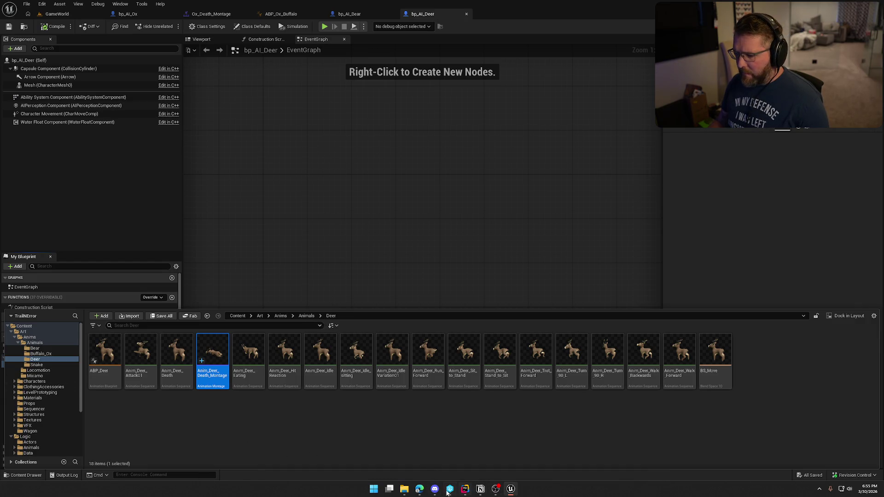
# Search Splice for deer sounds
pyautogui.moveTo(420, 489)
pyautogui.click(433, 449)
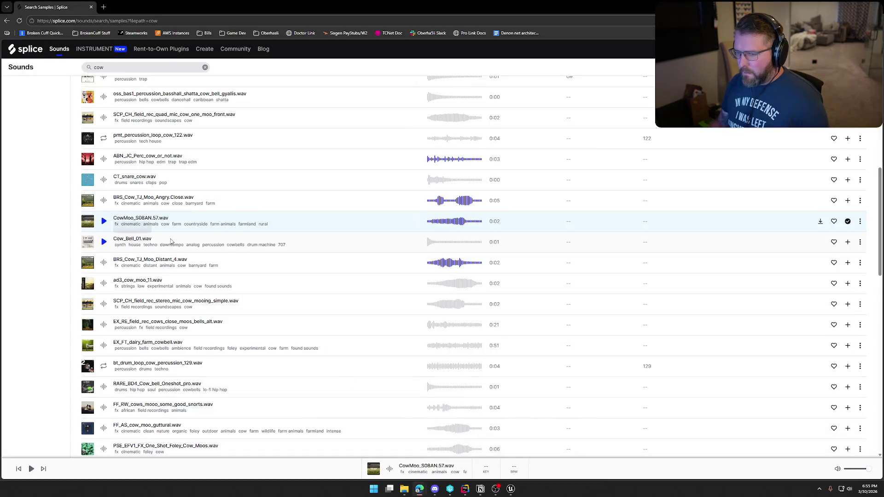
pyautogui.click(121, 66)
pyautogui.write('deer')
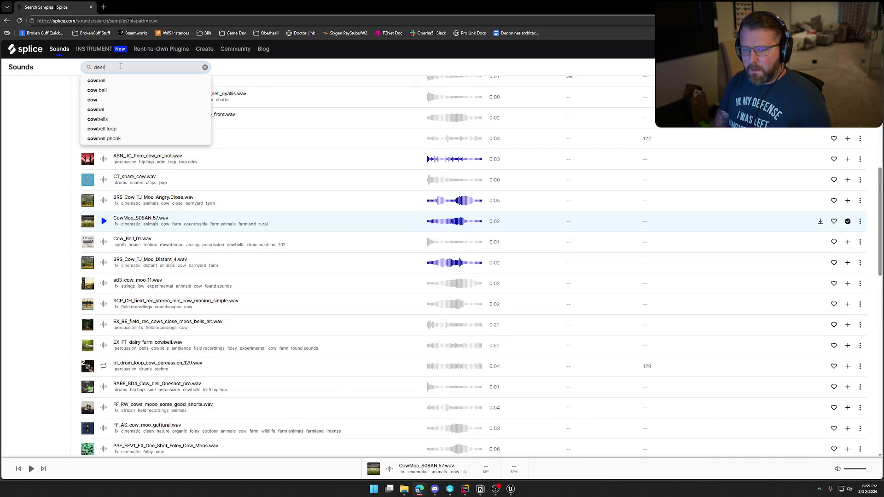
pyautogui.press('Return')
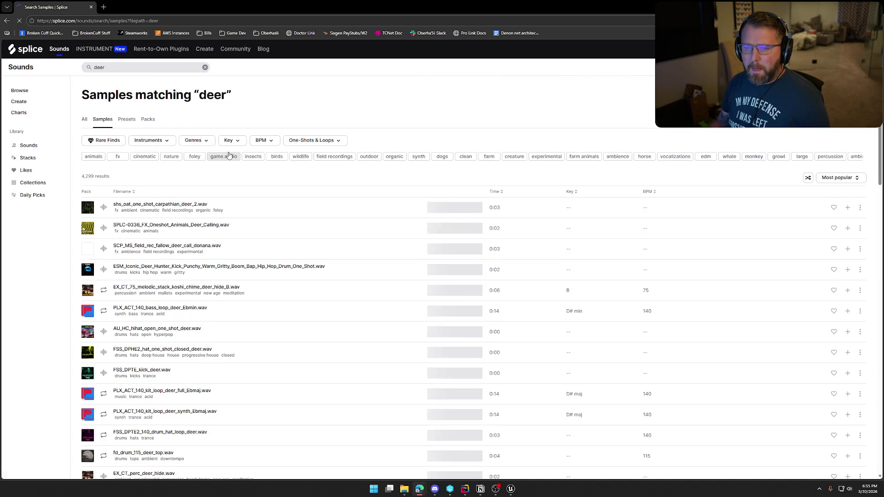
# Preview the first deer samples: calling, fallow deer, hunter kick, hihat, PLX_ACT_140 bass loop, FSS kick
pyautogui.click(104, 209)
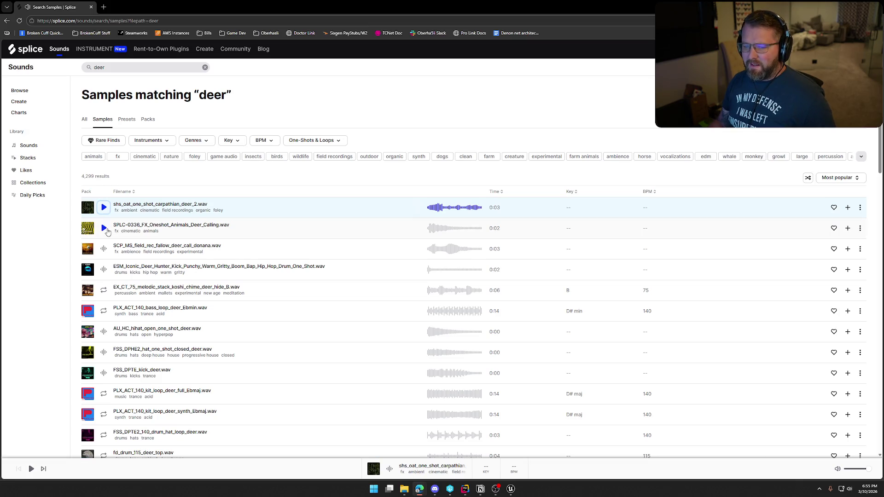
pyautogui.click(104, 229)
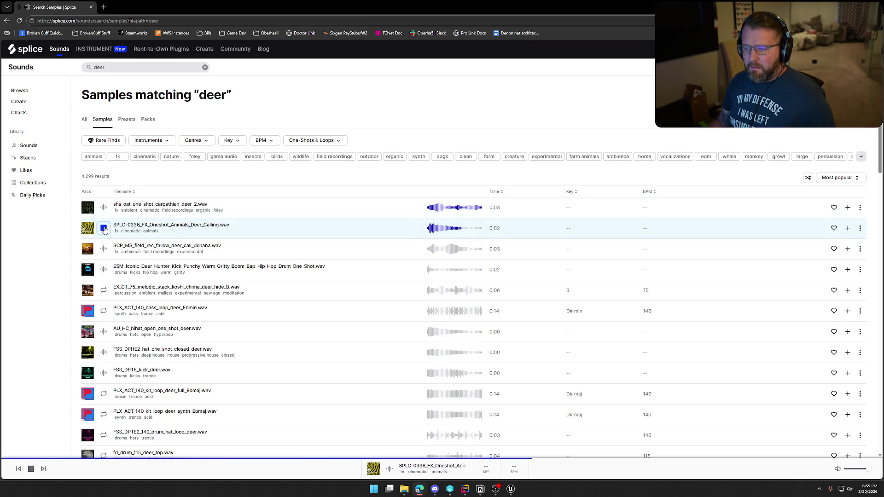
pyautogui.click(103, 249)
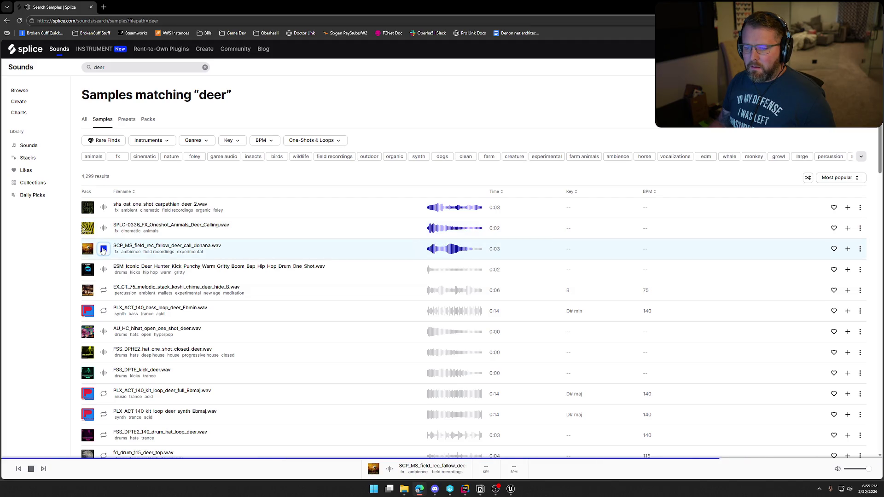
pyautogui.scroll(-2, 106, 260)
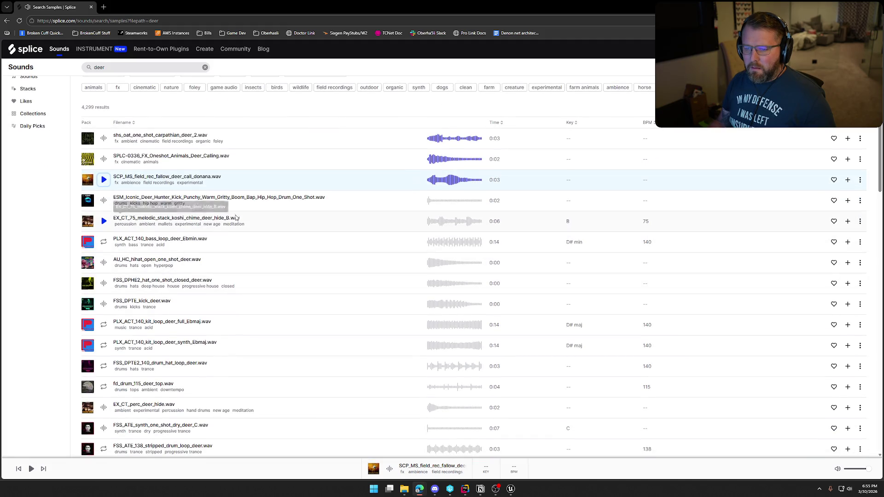
pyautogui.click(104, 202)
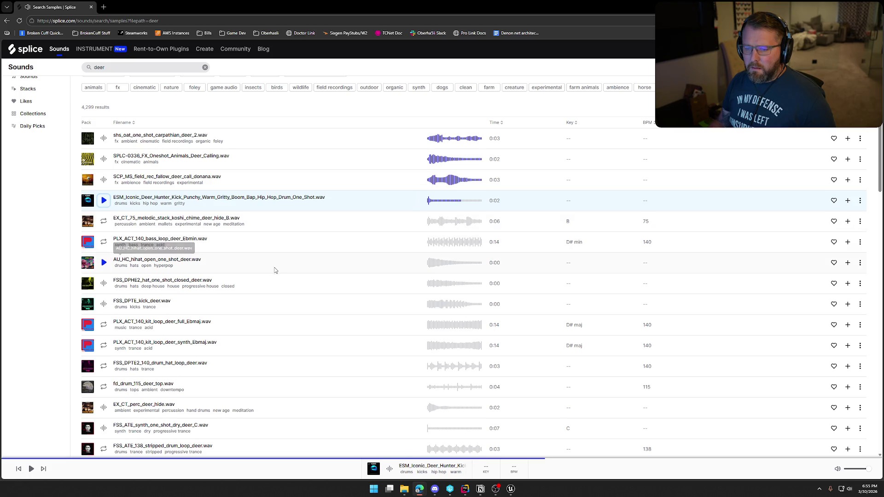
pyautogui.scroll(-2, 268, 272)
pyautogui.click(104, 194)
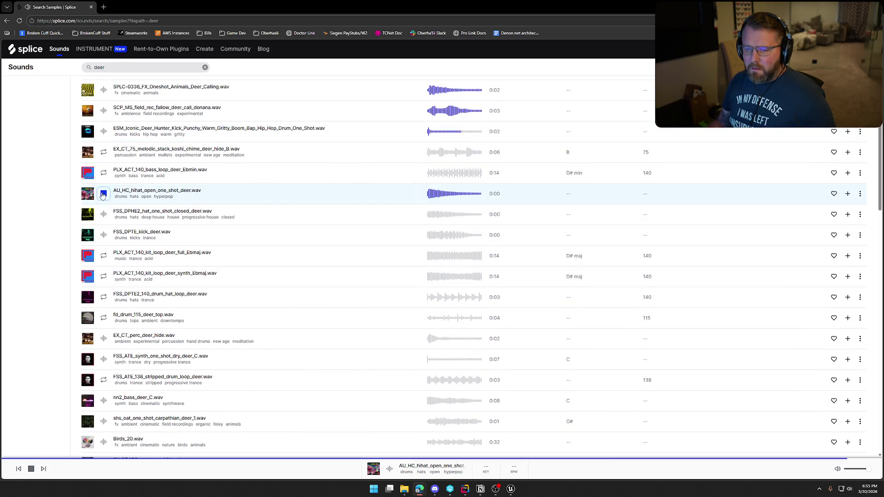
pyautogui.click(103, 173)
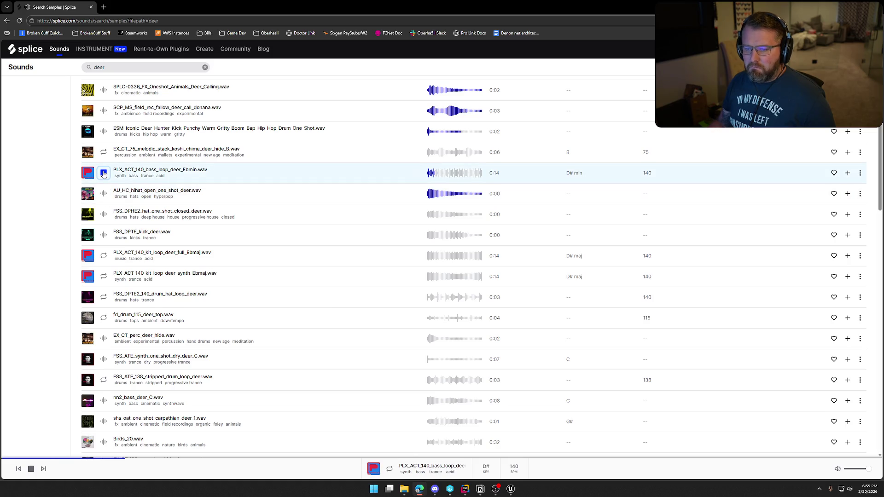
pyautogui.click(104, 173)
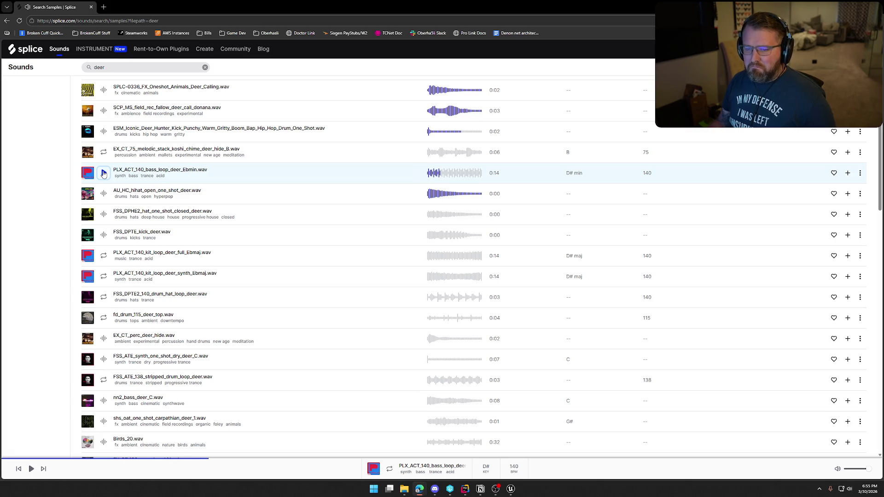
pyautogui.click(105, 235)
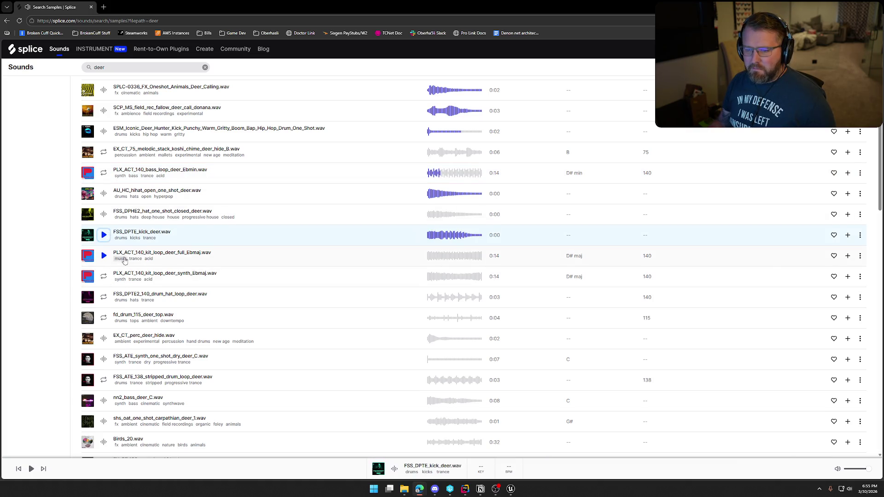
# Preview more deer samples: PLX_ACT_140 kit loop, EX_CT_perc_deer_hide, synth one-shot, nn2_bass_deer_C, fd_drum, fb_clhat
pyautogui.scroll(-2, 124, 261)
pyautogui.click(104, 189)
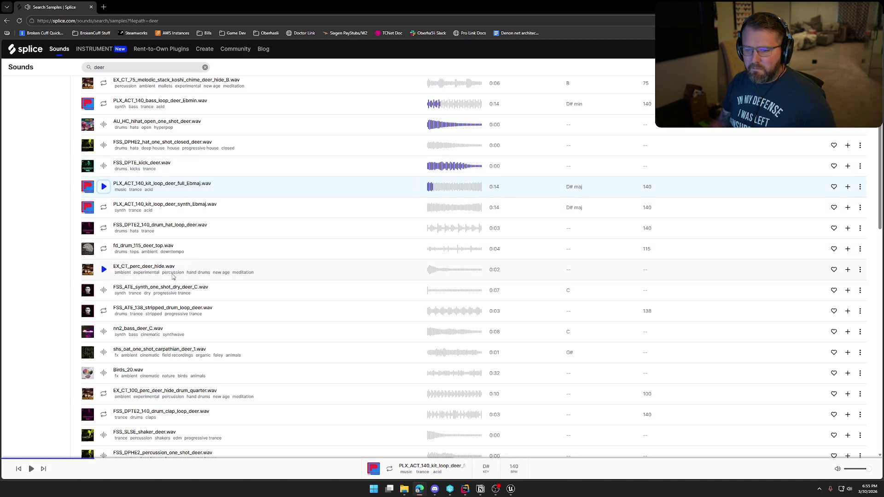
pyautogui.scroll(-2, 240, 258)
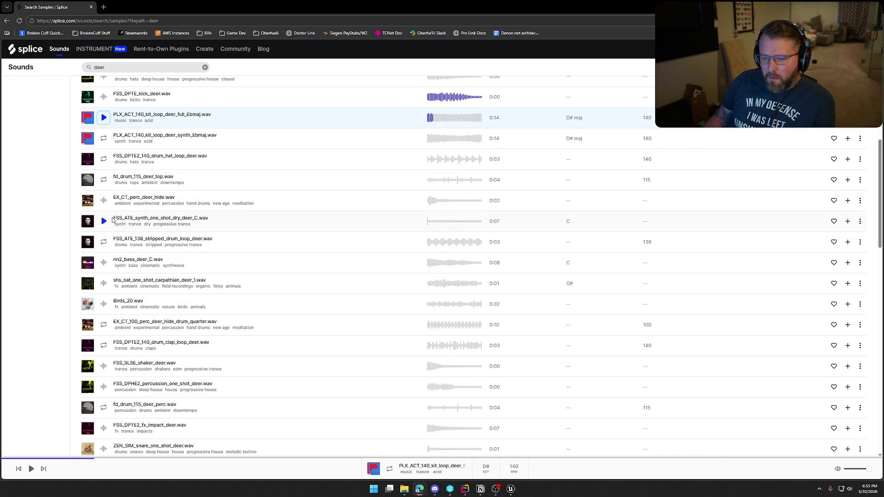
pyautogui.click(105, 206)
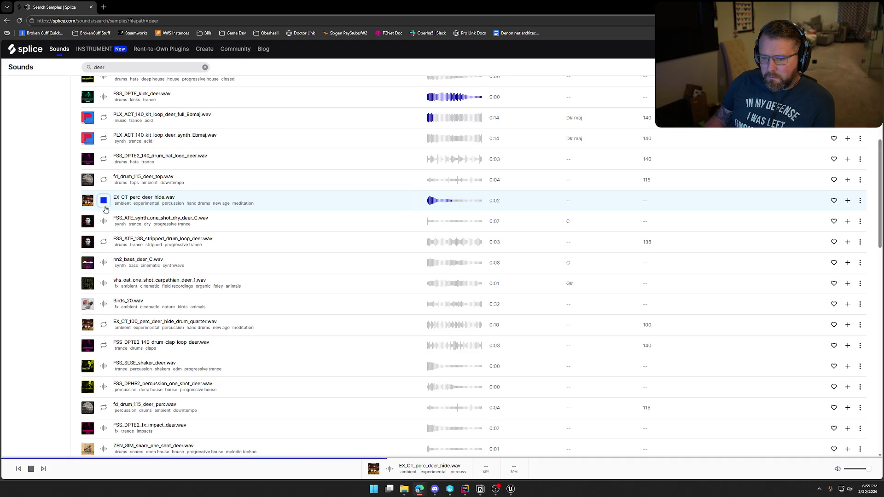
pyautogui.click(104, 222)
pyautogui.click(104, 262)
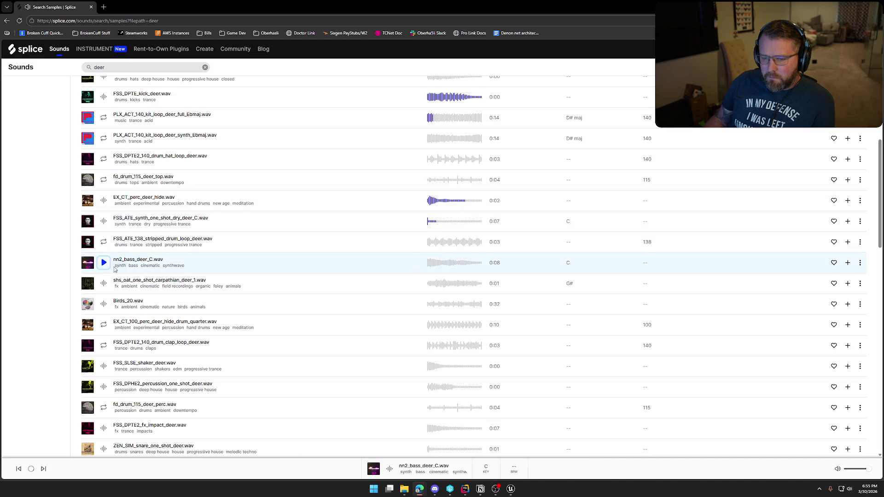
pyautogui.scroll(-2, 180, 305)
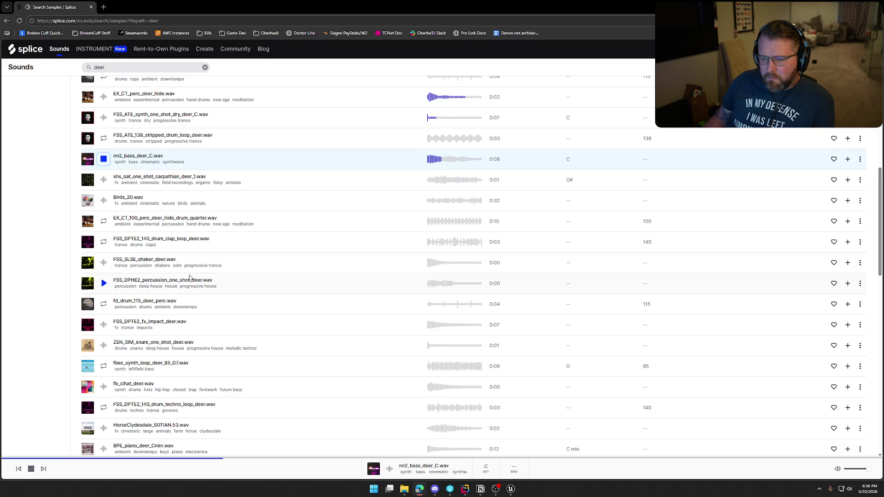
pyautogui.scroll(-2, 190, 277)
pyautogui.click(104, 205)
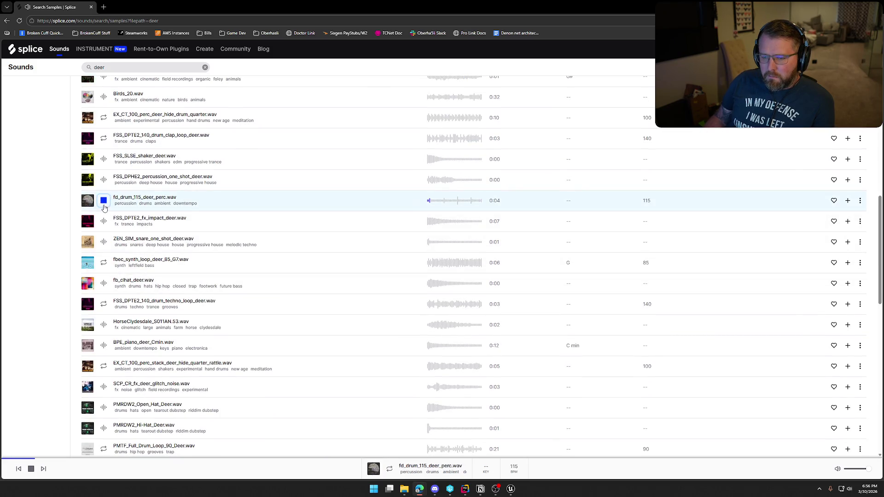
pyautogui.click(103, 283)
pyautogui.scroll(-3, 243, 333)
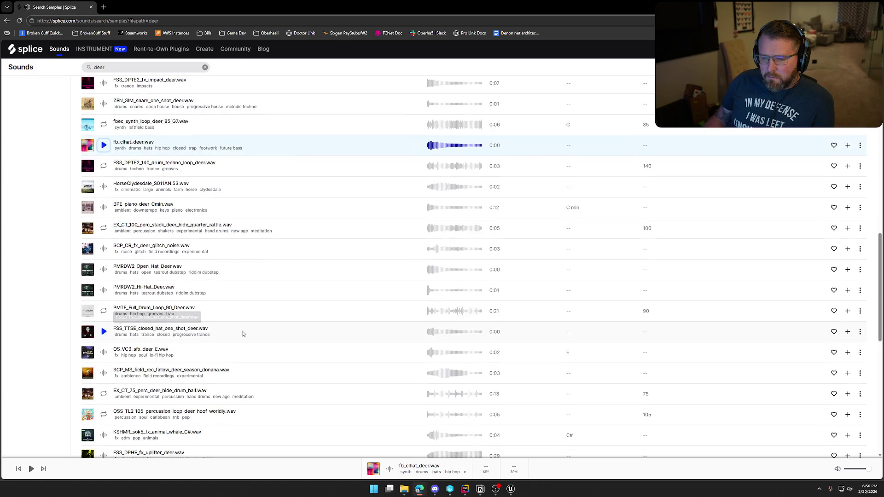
pyautogui.scroll(-3, 243, 333)
pyautogui.scroll(-5, 195, 306)
pyautogui.scroll(10, 196, 308)
pyautogui.scroll(5, 195, 308)
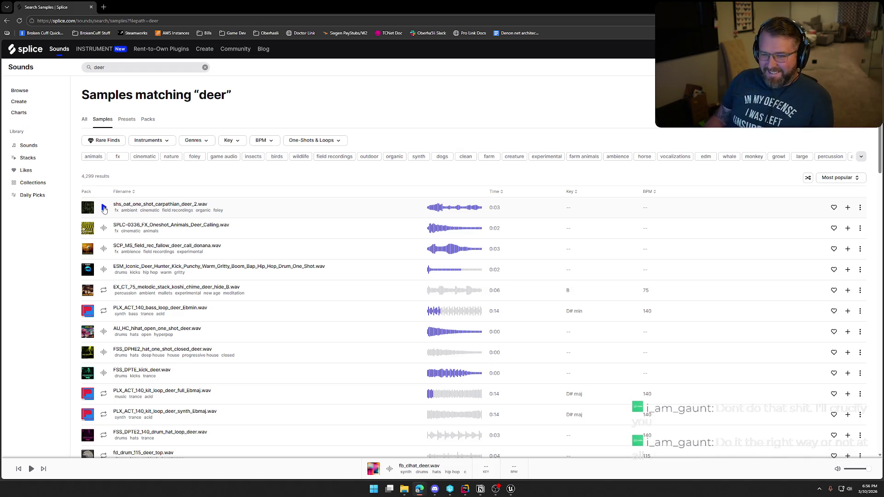
# Audition shs_oat_one_shot_carpathian_deer_2, add it to the library and download it
pyautogui.click(104, 209)
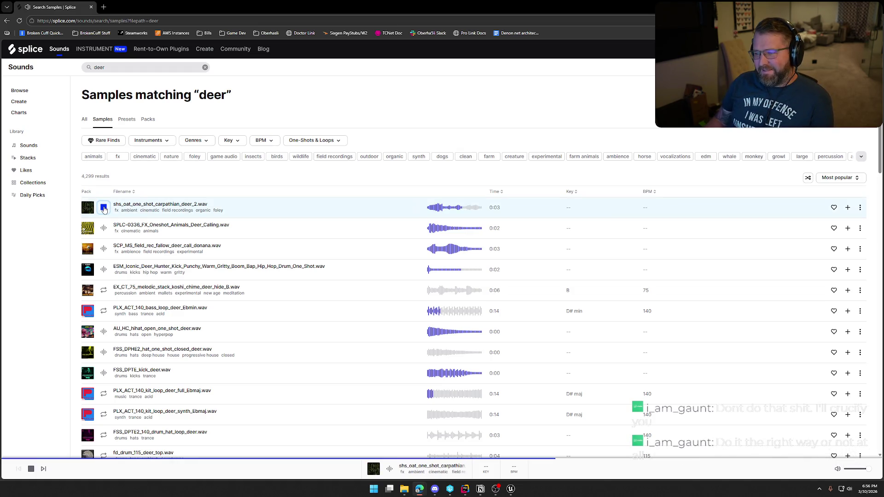
pyautogui.click(104, 208)
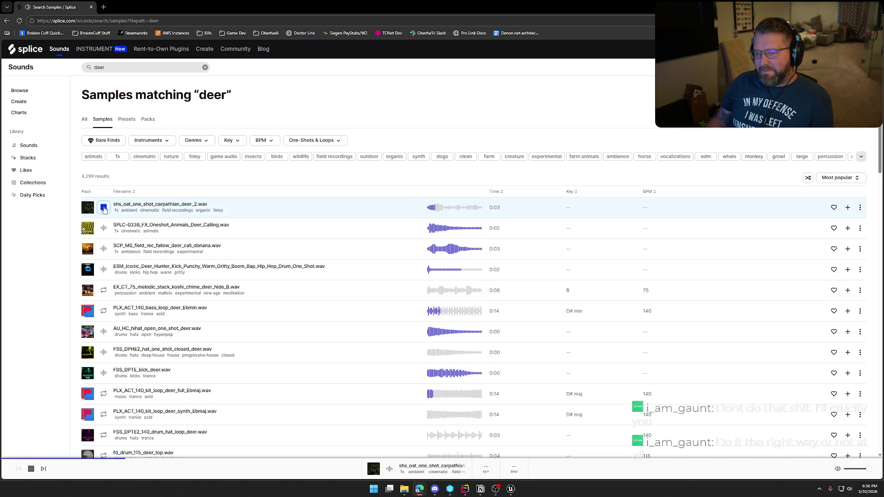
pyautogui.click(104, 208)
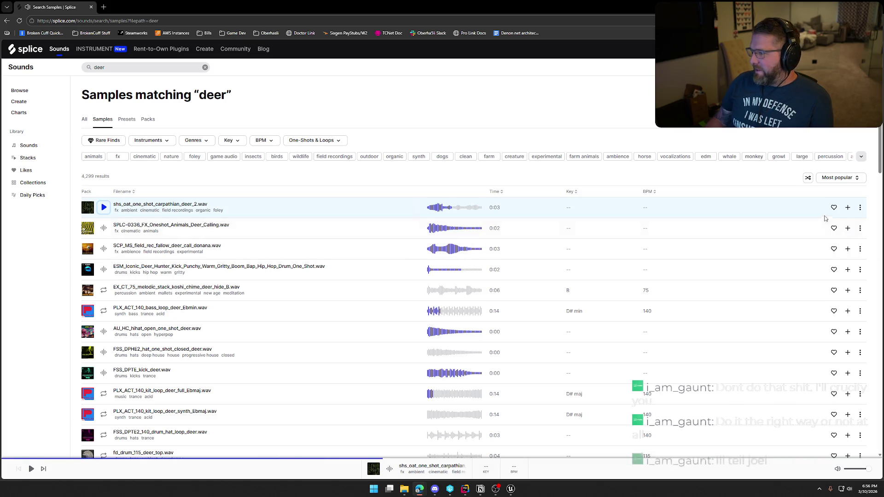
pyautogui.click(848, 208)
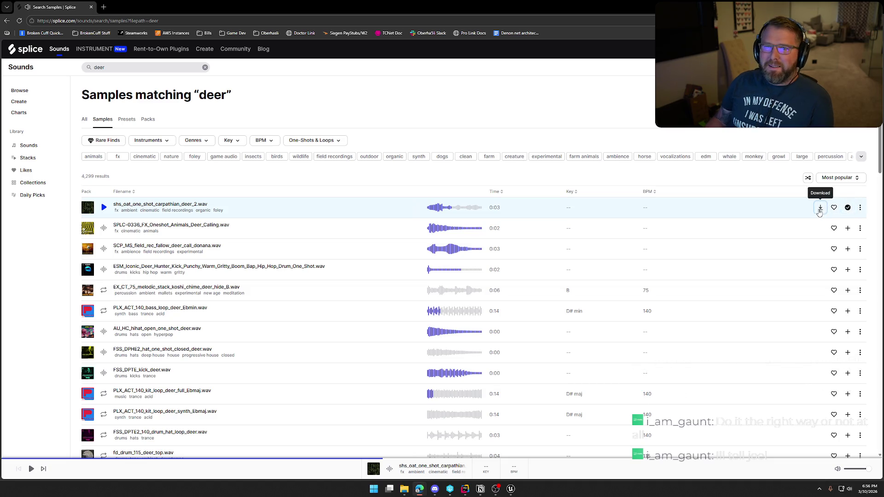
pyautogui.click(820, 208)
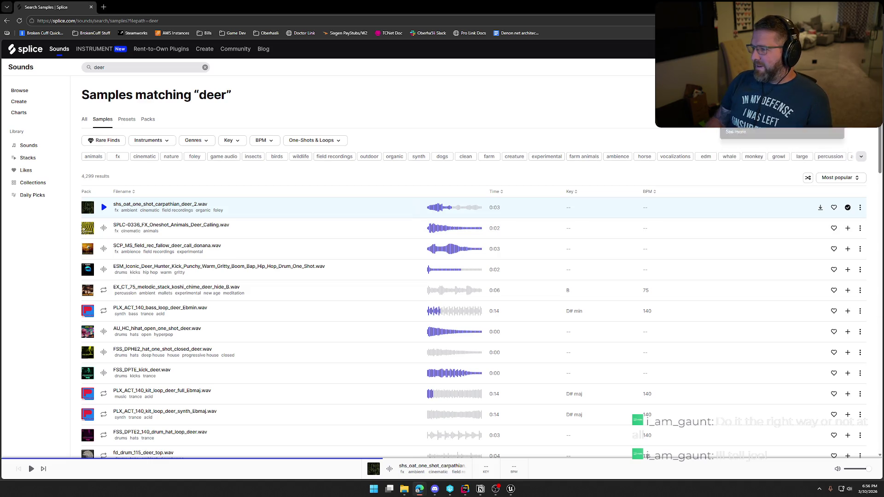
pyautogui.press('super')
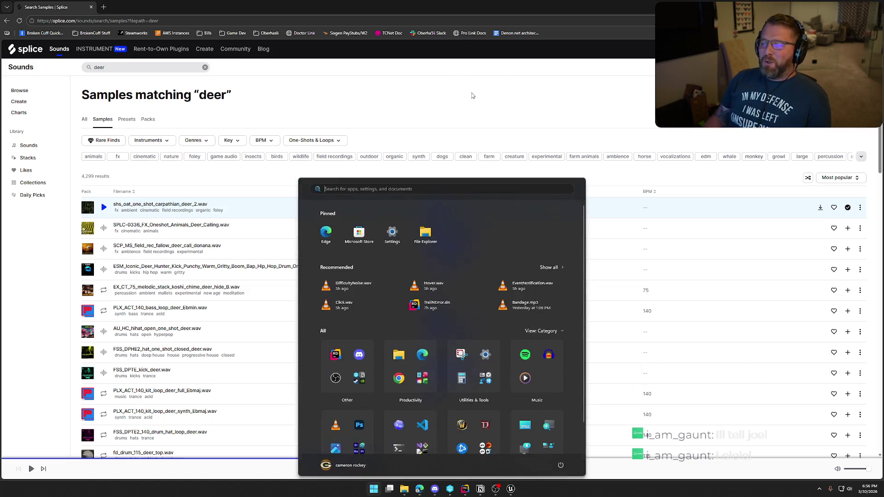
# Launch Audacity, accept the 257.31 bpm project tempo, and play the DeerDeath audio
pyautogui.write('audacity')
pyautogui.press('Return')
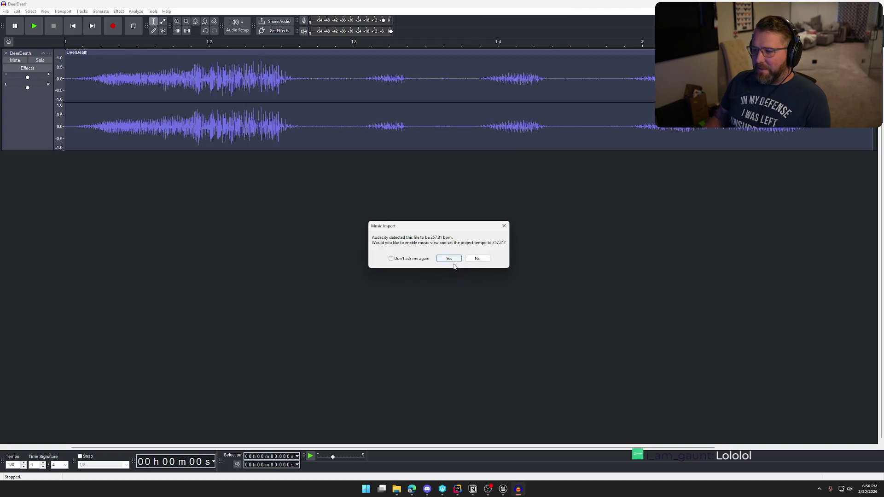
pyautogui.click(449, 258)
pyautogui.press('space')
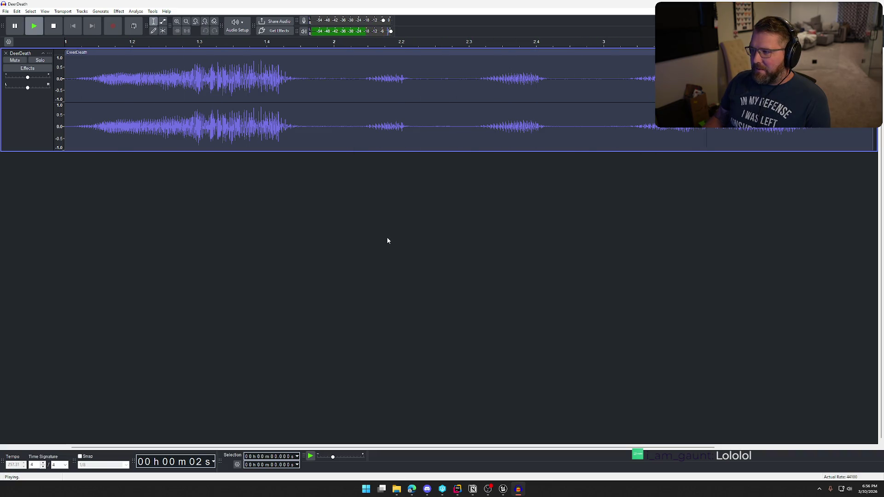
# Delete the quiet tail of the DeerDeath clip and apply a fade to the end of the call
pyautogui.moveTo(338, 86); pyautogui.dragTo(853, 87)
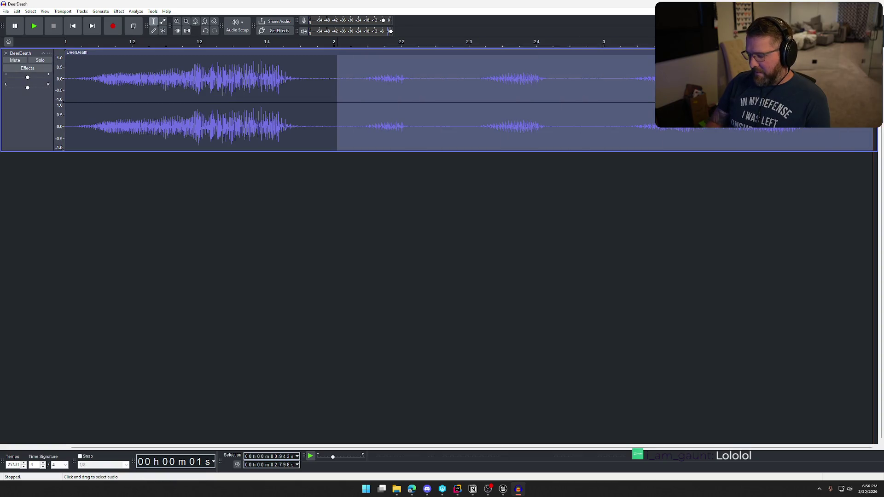
pyautogui.press('Delete')
pyautogui.press('space')
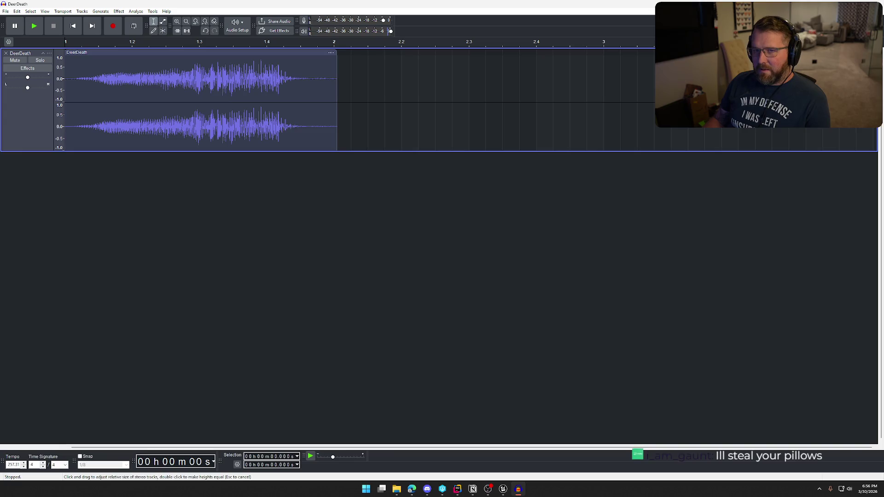
pyautogui.moveTo(338, 84); pyautogui.dragTo(254, 79)
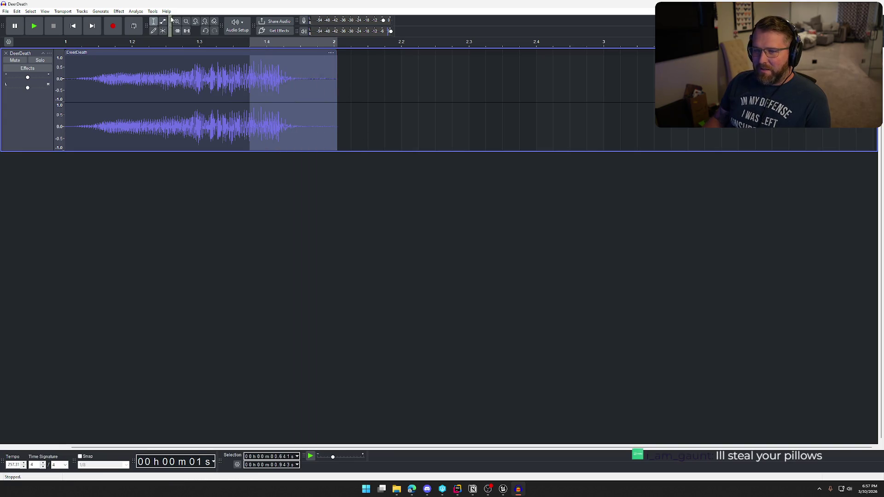
pyautogui.click(120, 11)
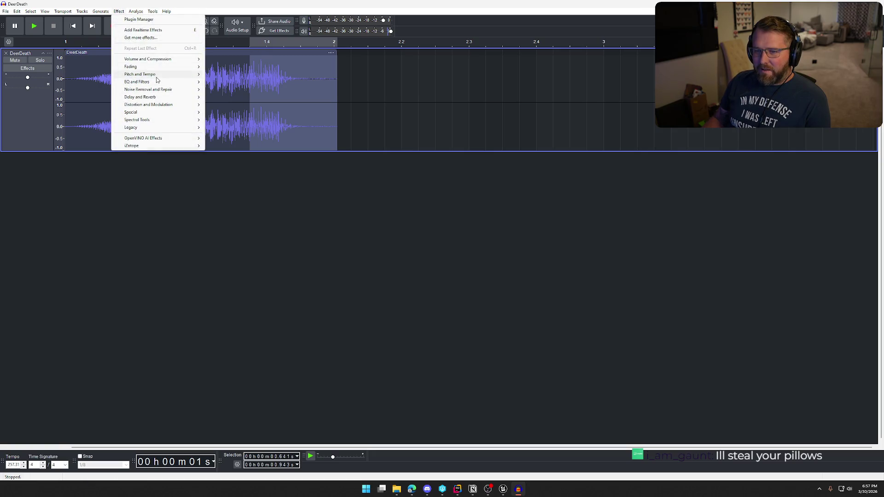
pyautogui.moveTo(157, 75)
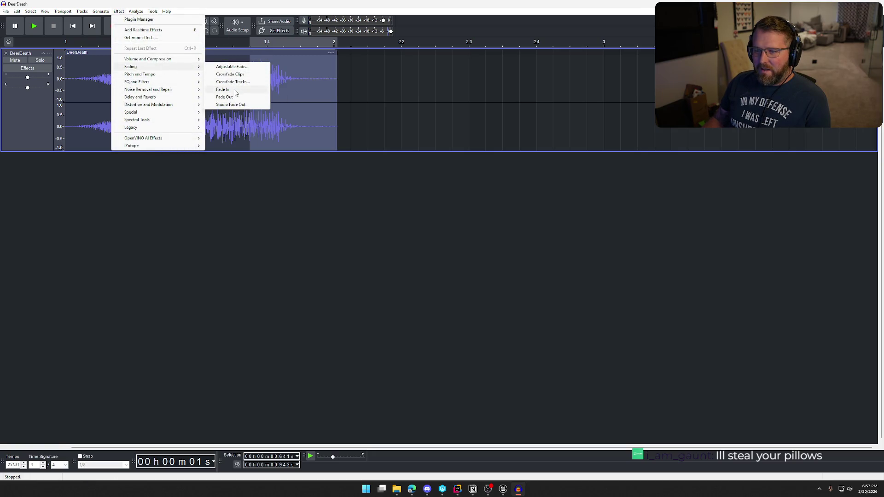
pyautogui.click(235, 91)
pyautogui.click(383, 265)
pyautogui.press('space')
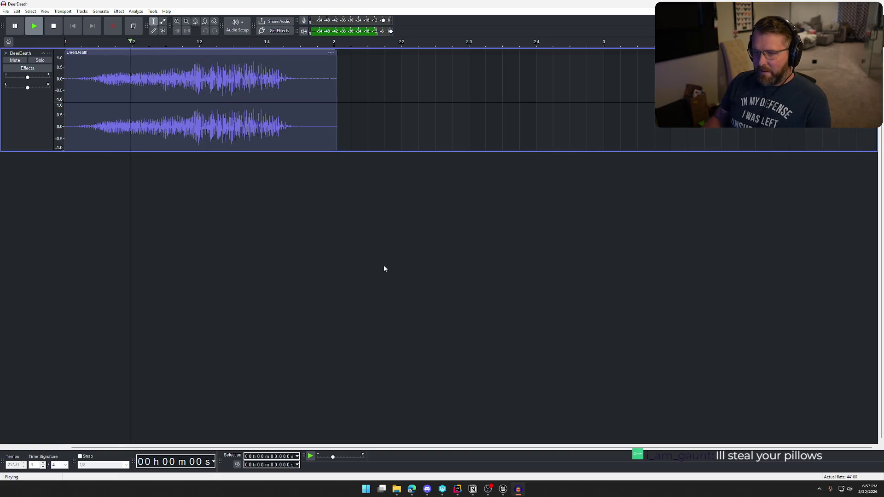
# Export the clip as DeerDeath.wav into TrailNError\Sounds, replacing the old file, and close Audacity without saving
pyautogui.click(5, 12)
pyautogui.click(40, 79)
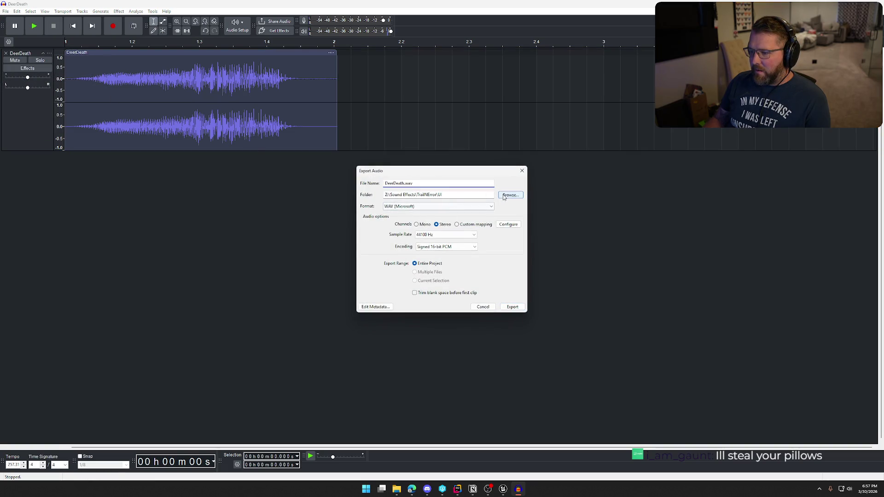
pyautogui.click(511, 194)
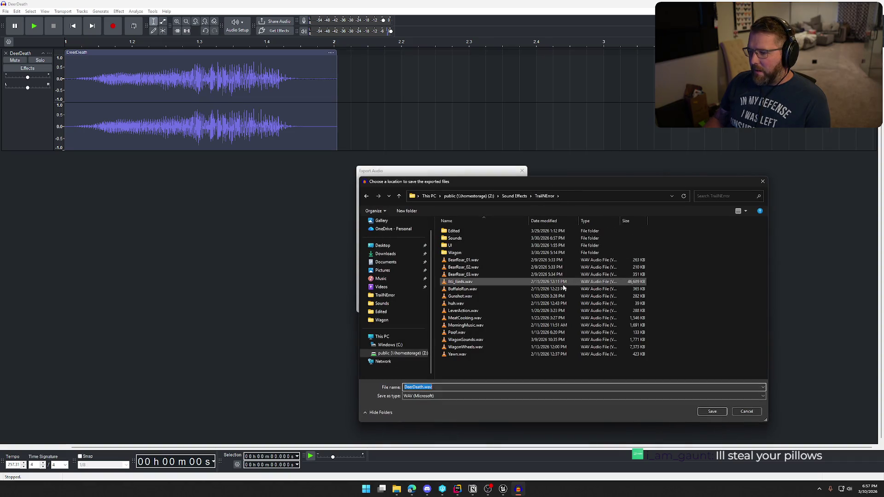
pyautogui.doubleClick(530, 239)
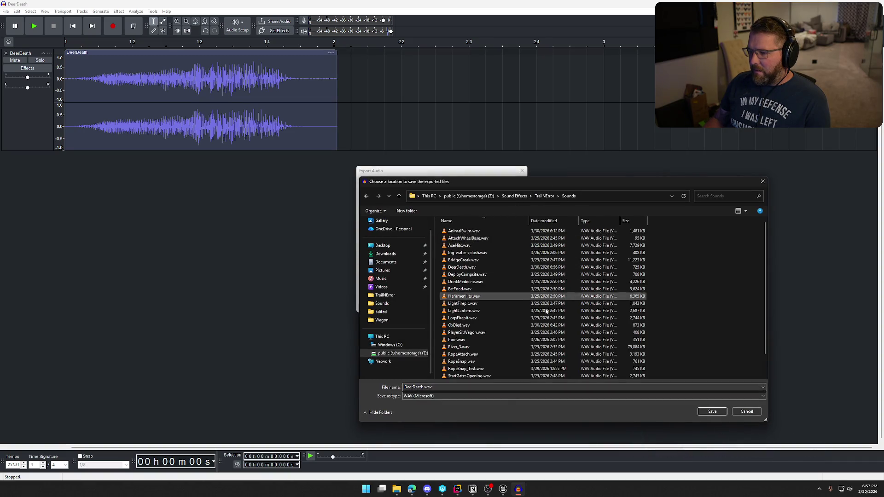
pyautogui.click(713, 411)
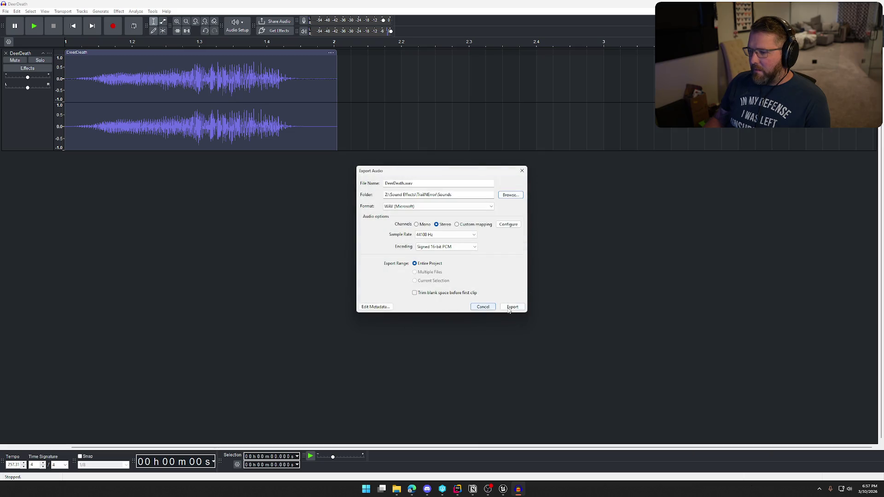
pyautogui.click(512, 308)
pyautogui.click(489, 243)
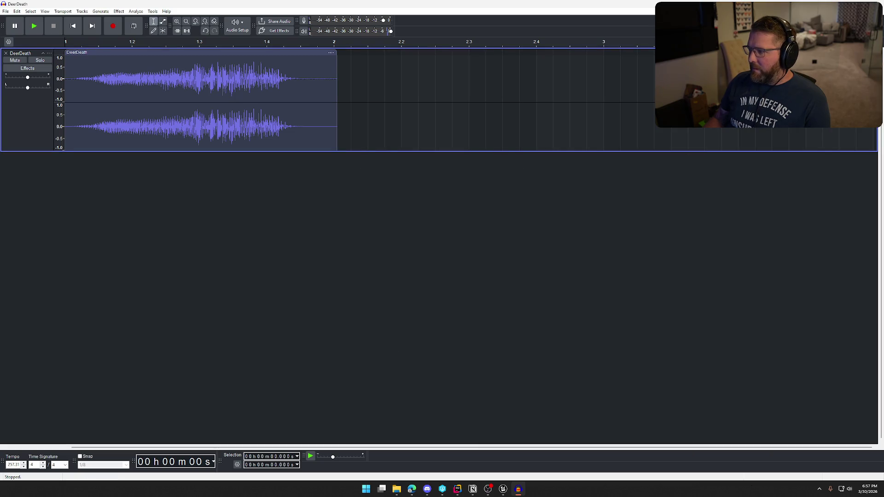
pyautogui.click(875, 4)
pyautogui.click(463, 242)
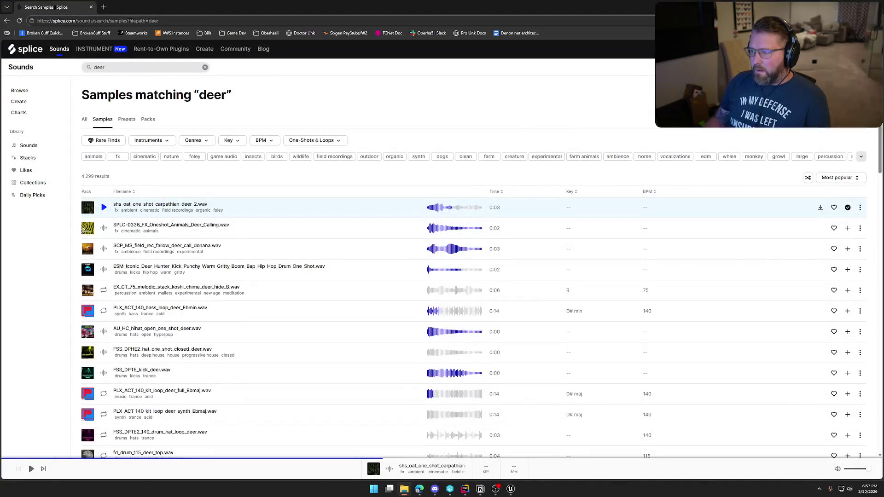
# Import DeerDeath.wav into Content/Sounds/Animals in Unreal and open the new sound asset
pyautogui.hotkey('alt', 'Tab')
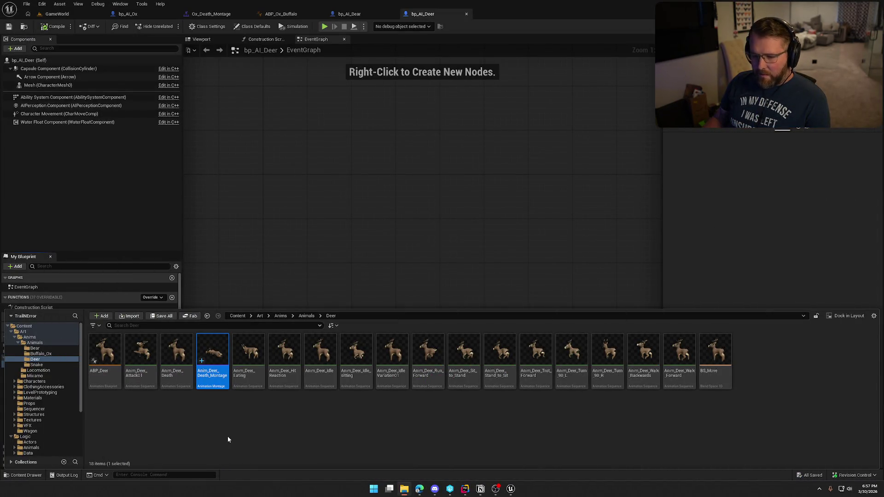
pyautogui.click(227, 437)
pyautogui.scroll(-5, 48, 447)
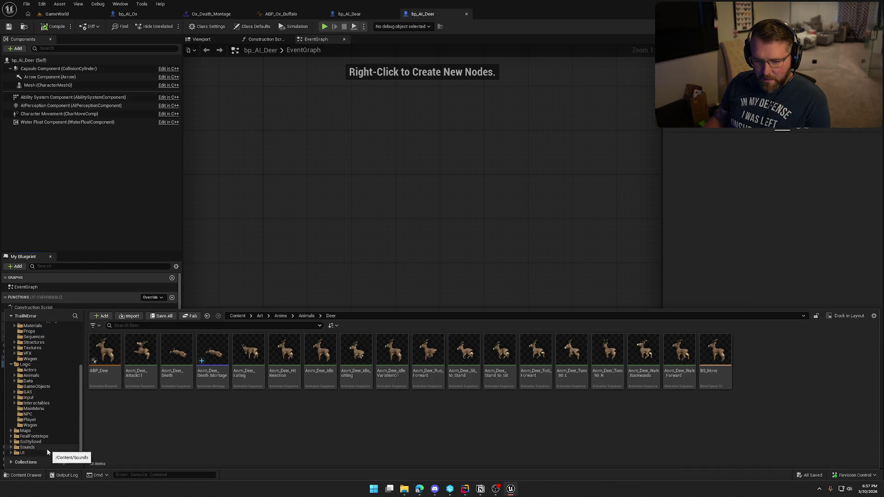
pyautogui.click(42, 447)
pyautogui.doubleClick(105, 350)
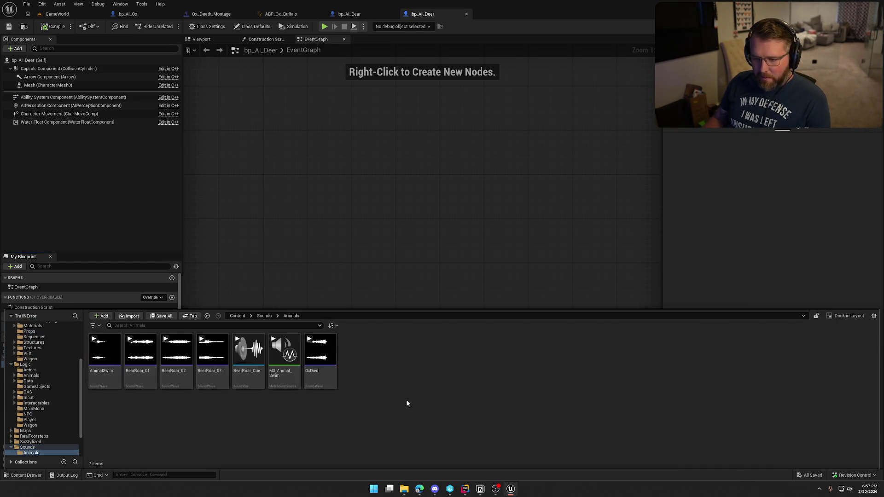
pyautogui.moveTo(105, 350)
pyautogui.mouseDown()
pyautogui.moveTo(427, 394)
pyautogui.moveTo(825, 246)
pyautogui.mouseUp()
pyautogui.hotkey('ctrl', 'space')
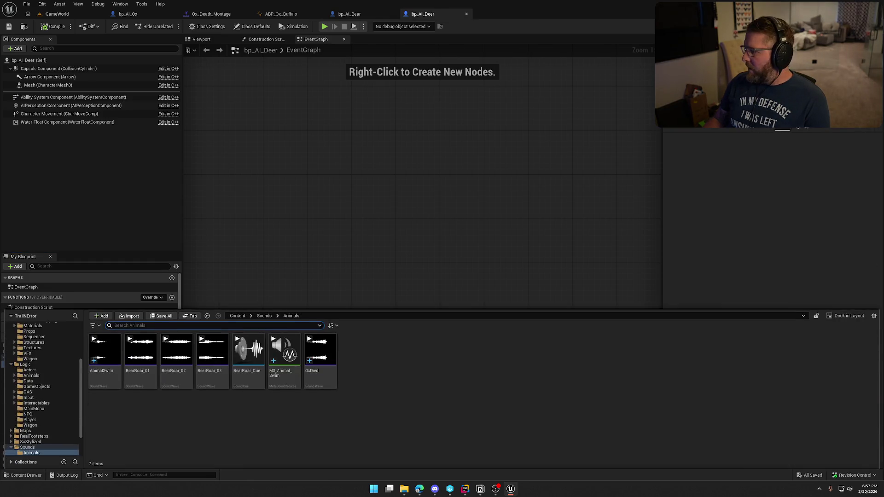
pyautogui.moveTo(105, 350)
pyautogui.mouseDown()
pyautogui.moveTo(544, 411)
pyautogui.moveTo(565, 393)
pyautogui.mouseUp()
pyautogui.click(347, 419)
pyautogui.doubleClick(285, 355)
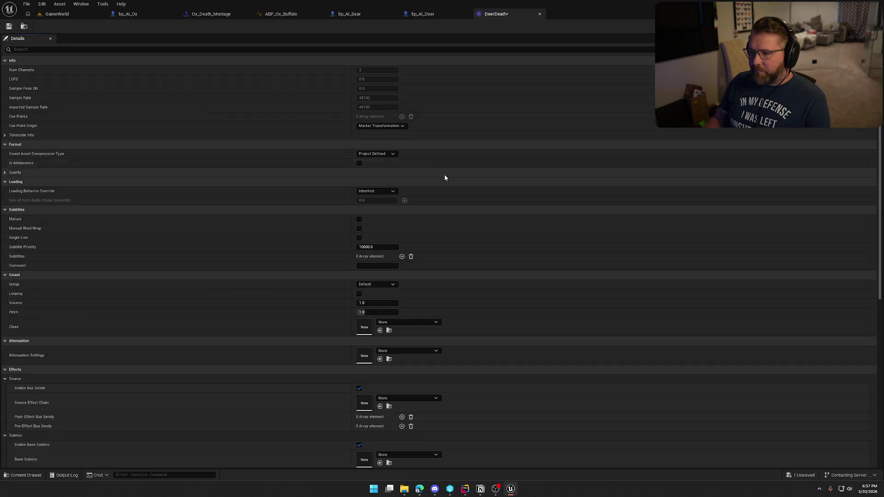
# Set the DeerDeath sound's class to SFX, attenuation to Wagon_Atten, and virtualization to Play when Silent
pyautogui.click(405, 323)
pyautogui.click(405, 274)
pyautogui.click(404, 353)
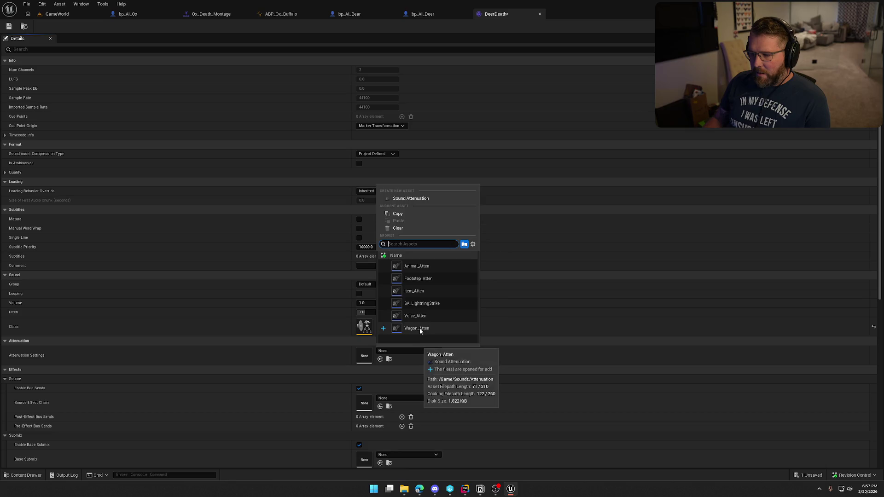
pyautogui.click(417, 329)
pyautogui.scroll(-3, 321, 354)
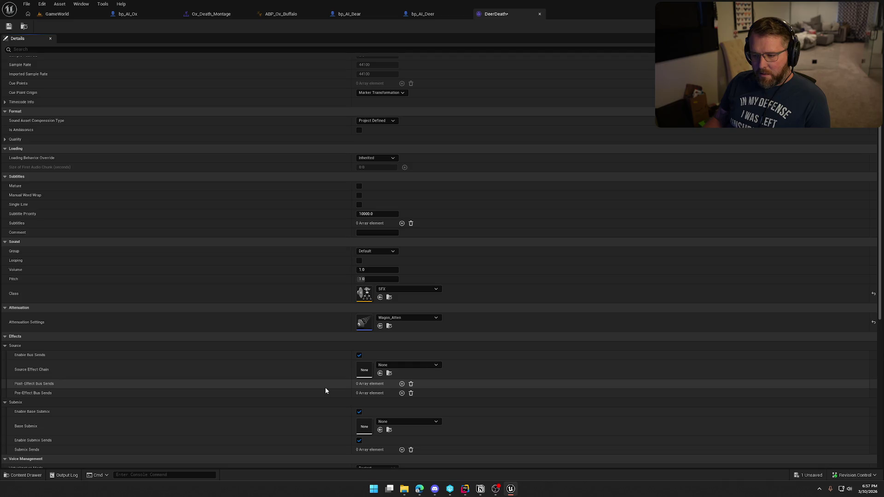
pyautogui.scroll(-3, 325, 390)
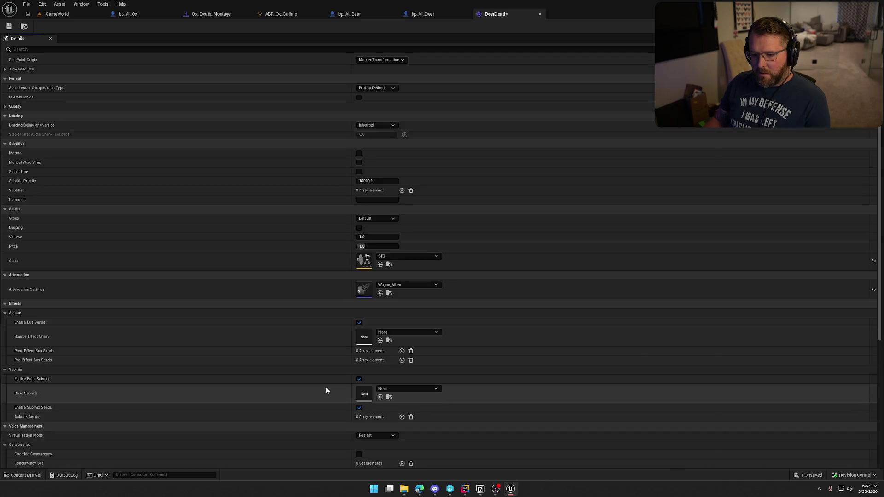
pyautogui.scroll(-4, 327, 391)
pyautogui.click(376, 391)
pyautogui.click(371, 402)
pyautogui.scroll(9, 329, 396)
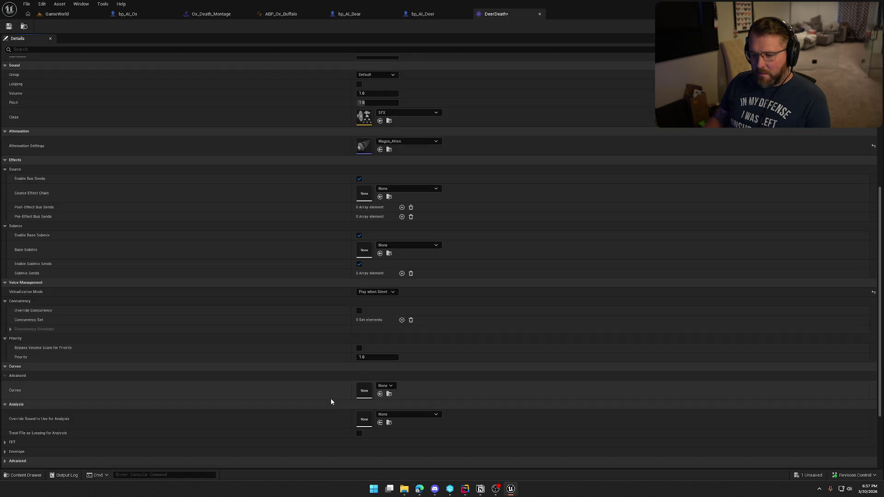
pyautogui.scroll(1, 330, 402)
pyautogui.write('0.75')
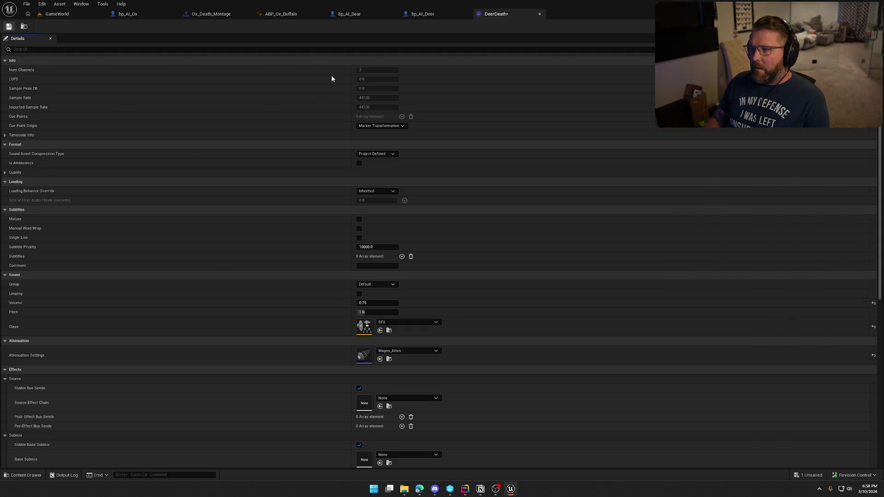
pyautogui.click(426, 18)
pyautogui.click(201, 18)
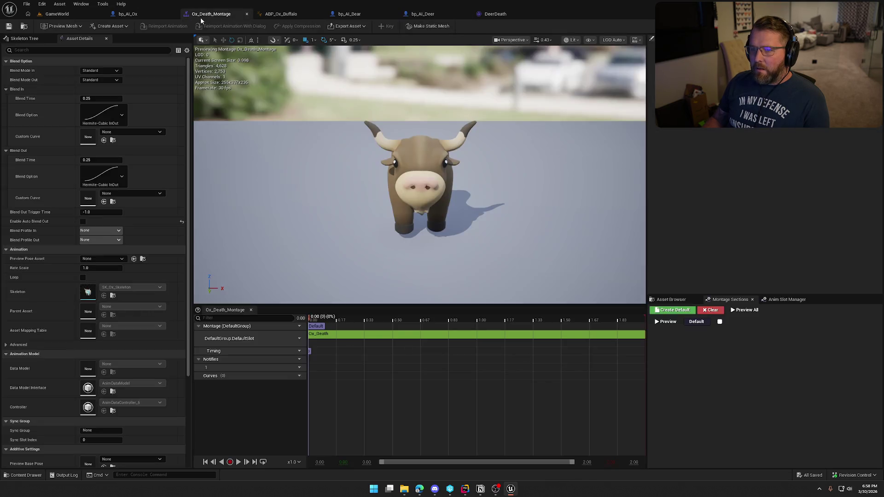
# Close the Ox_Death_Montage, ABP_Ox_Buffalo and bp_AI_Ox tabs
pyautogui.middleClick(202, 14)
pyautogui.middleClick(203, 15)
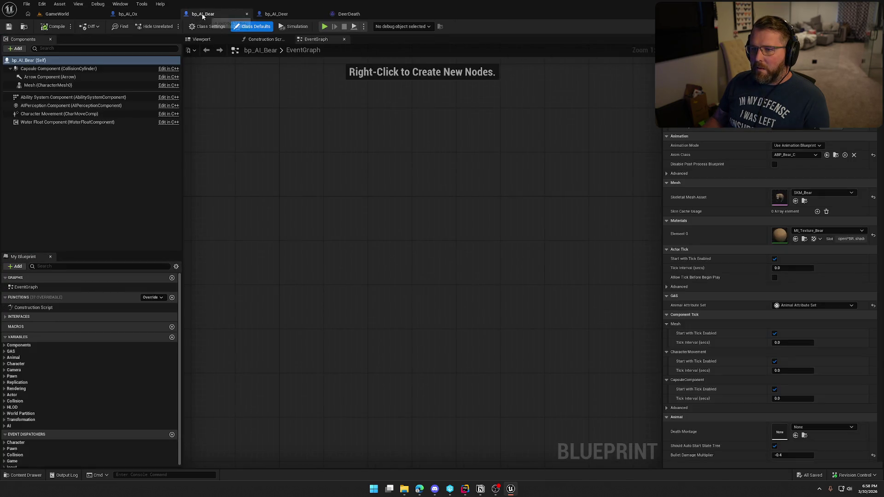
pyautogui.click(266, 16)
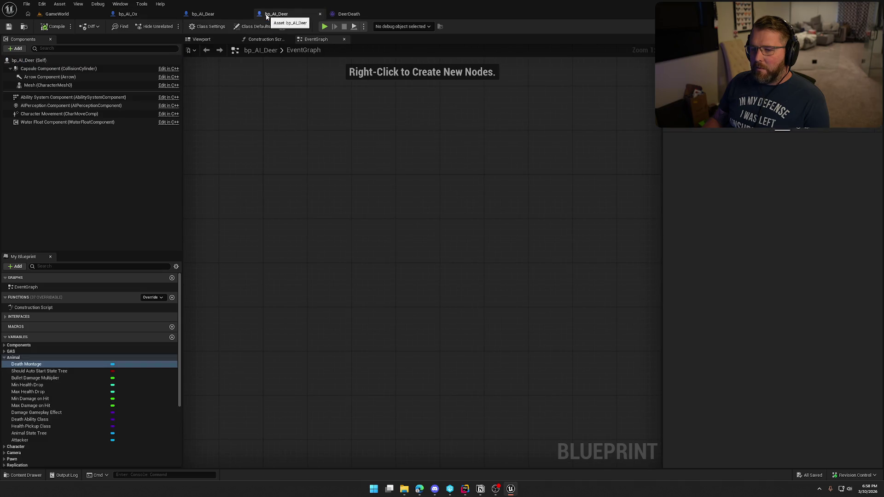
pyautogui.hotkey('ctrl', 'space')
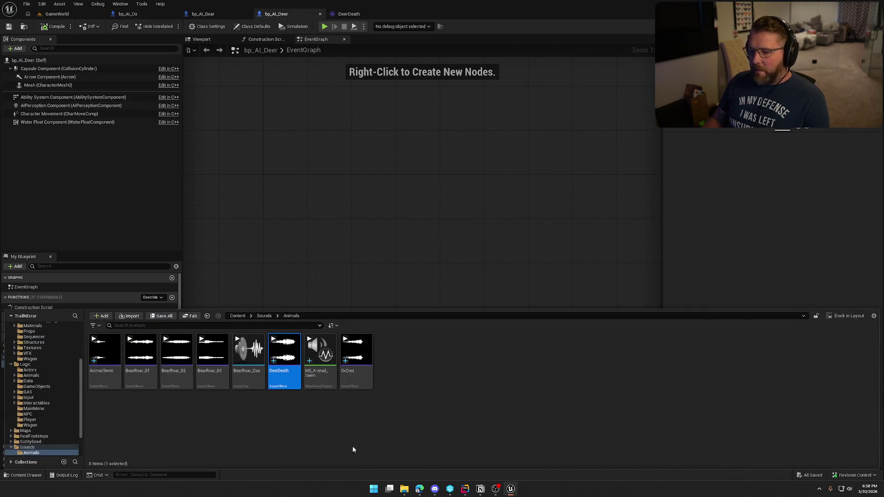
pyautogui.click(127, 13)
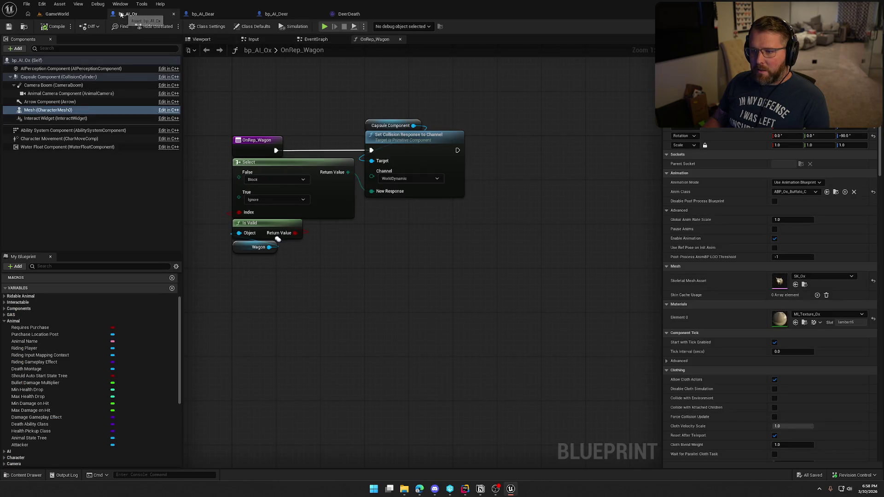
pyautogui.middleClick(121, 14)
pyautogui.hotkey('ctrl', 'space')
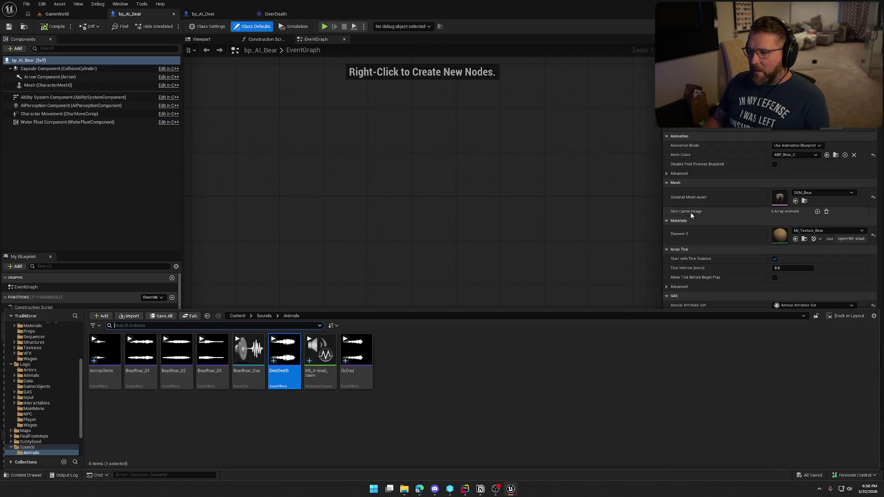
pyautogui.click(290, 19)
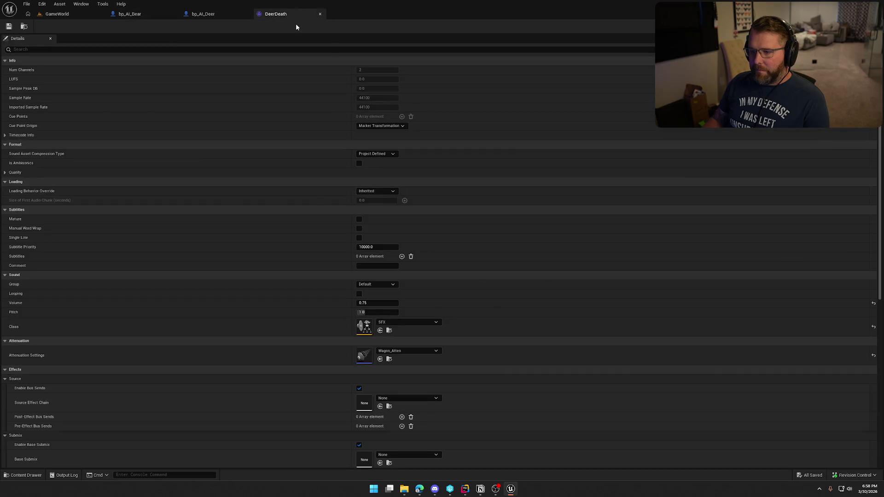
pyautogui.click(23, 27)
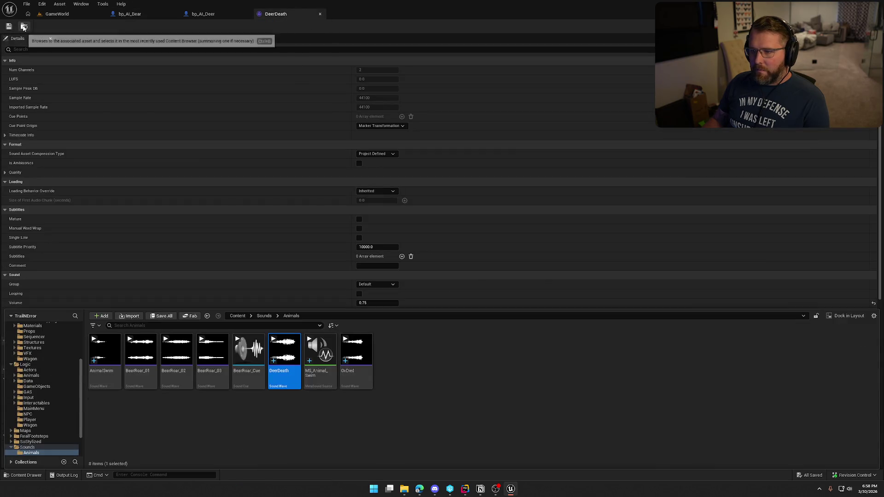
# In bp_AI_Deer, select the Mesh and browse to Anim_Deer_Death_Montage in the Deer animations folder
pyautogui.click(201, 15)
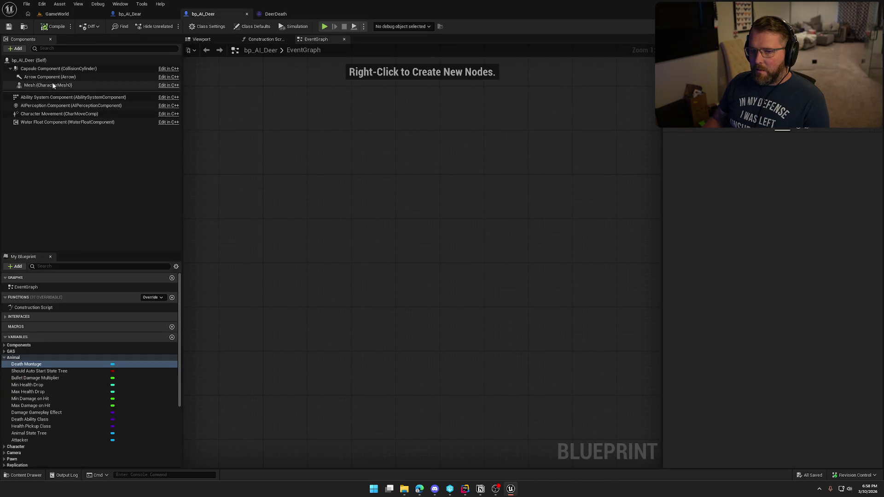
pyautogui.click(83, 85)
pyautogui.click(834, 193)
pyautogui.click(269, 413)
pyautogui.click(206, 378)
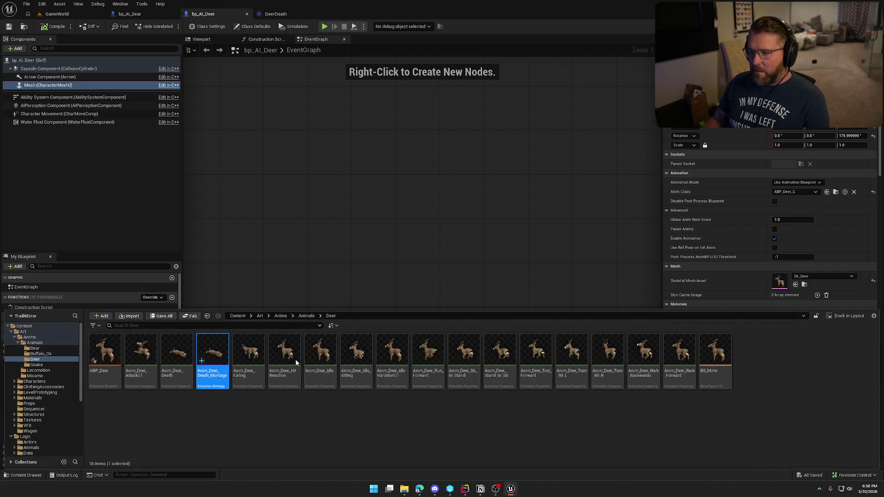
# Open Anim_Deer_Death_Montage, turn off auto blend out, and add a Play Sound notify near 0.44 s
pyautogui.doubleClick(205, 378)
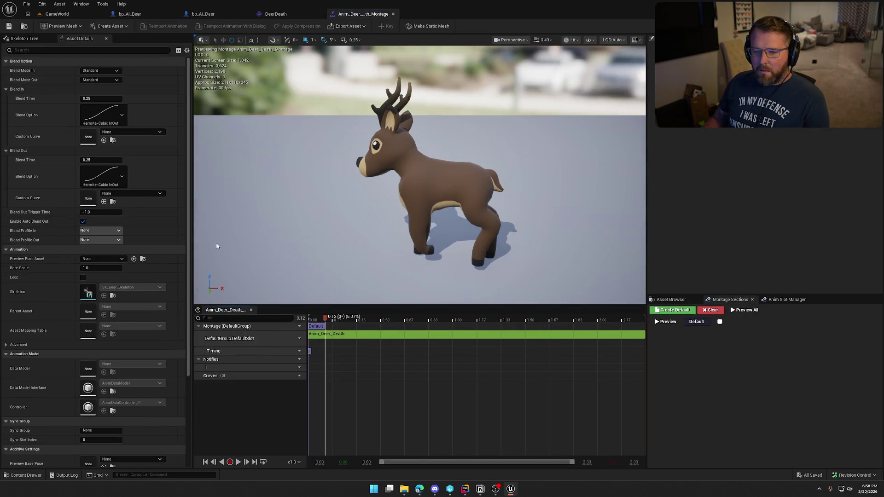
pyautogui.click(83, 221)
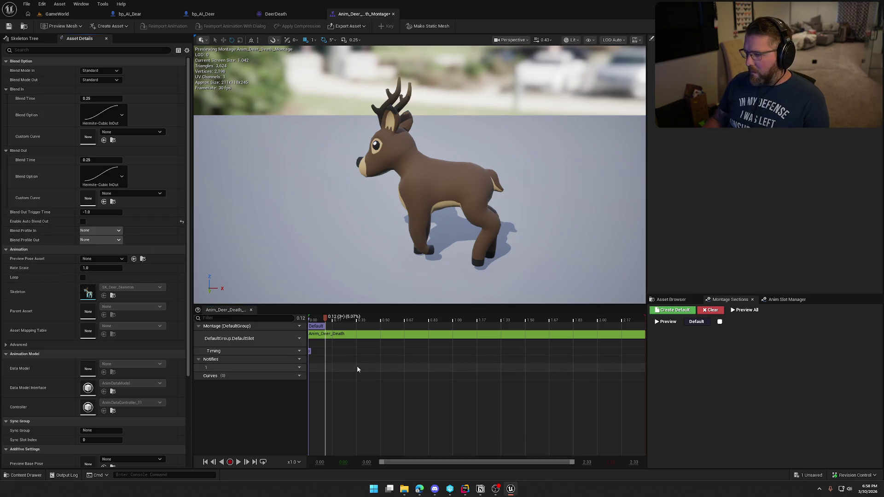
pyautogui.moveTo(313, 319)
pyautogui.mouseDown()
pyautogui.moveTo(351, 320)
pyautogui.moveTo(312, 320)
pyautogui.moveTo(375, 338)
pyautogui.moveTo(450, 338)
pyautogui.moveTo(315, 340)
pyautogui.moveTo(335, 343)
pyautogui.mouseUp()
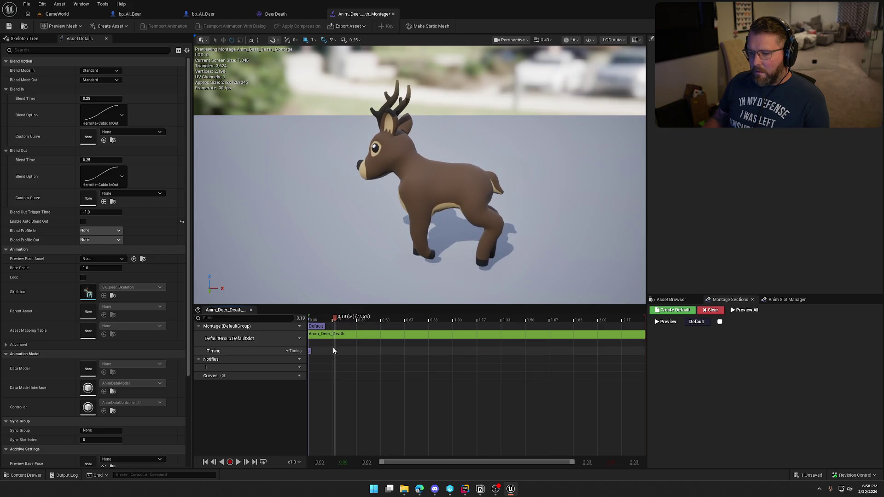
pyautogui.rightClick(335, 366)
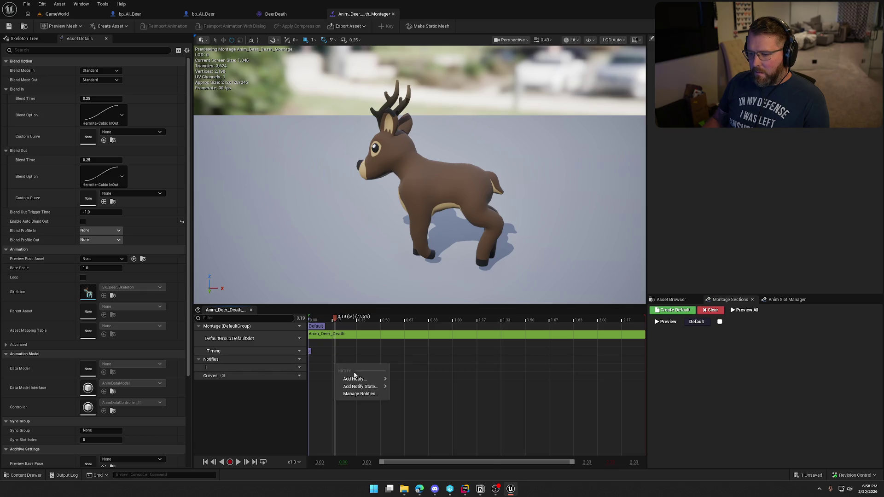
pyautogui.moveTo(361, 379)
pyautogui.scroll(-2, 455, 433)
pyautogui.click(449, 442)
# Set the Play Sound notify's sound to DeerDeath and save the montage
pyautogui.click(349, 367)
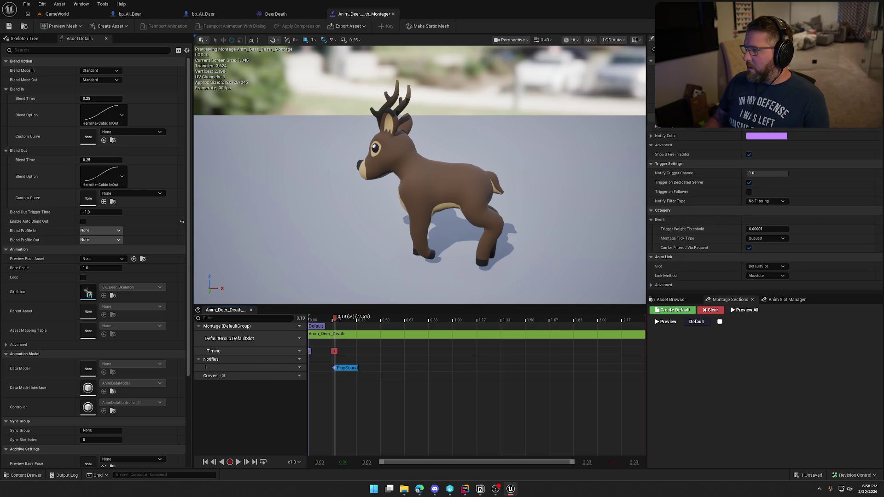
pyautogui.click(24, 39)
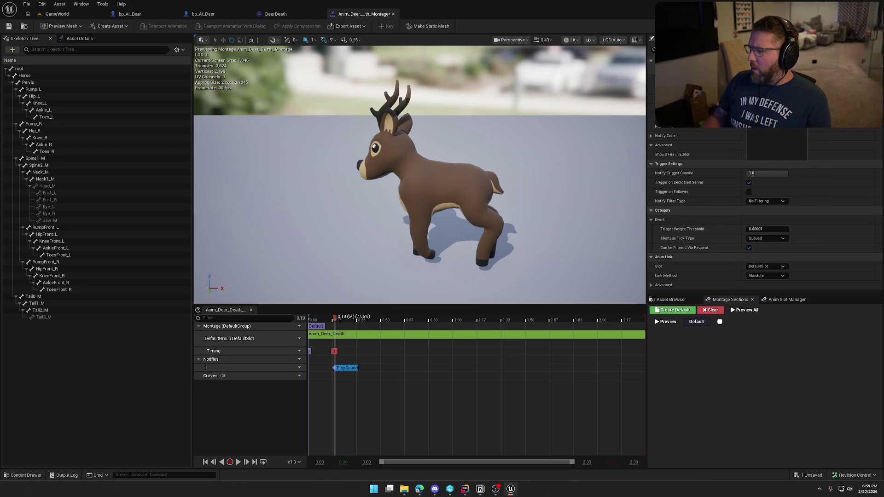
pyautogui.click(767, 121)
pyautogui.write('dea')
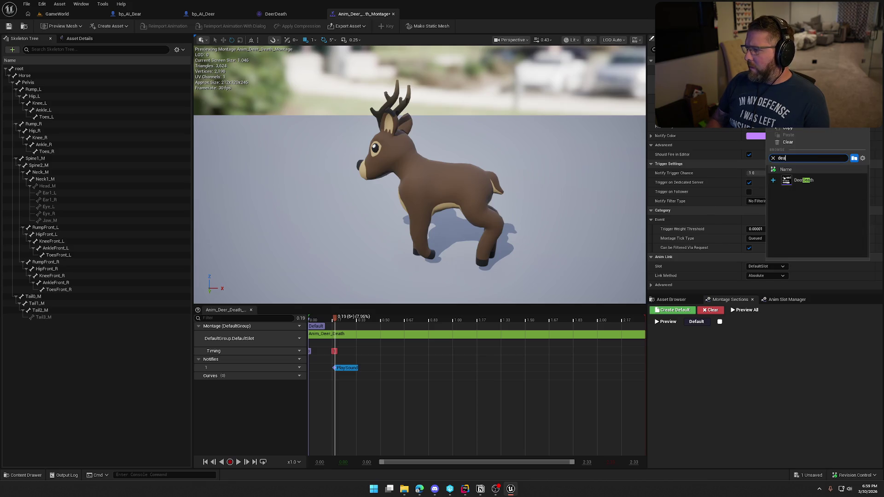
pyautogui.click(804, 180)
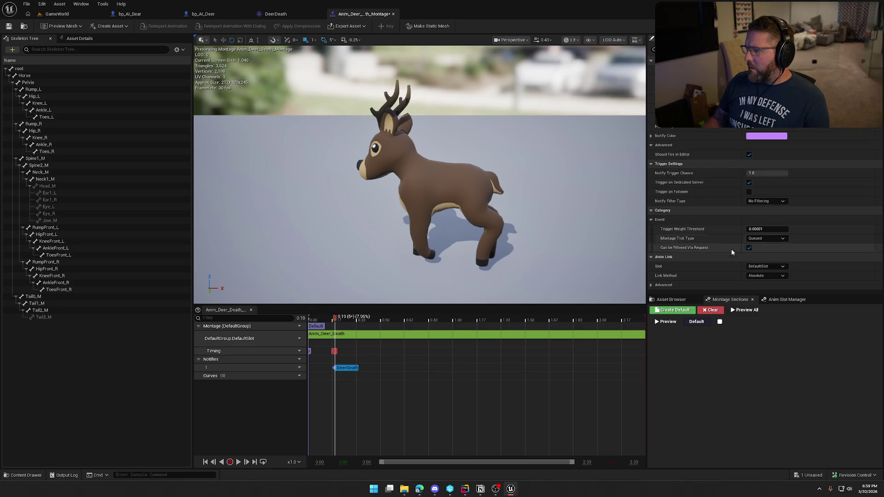
pyautogui.click(9, 26)
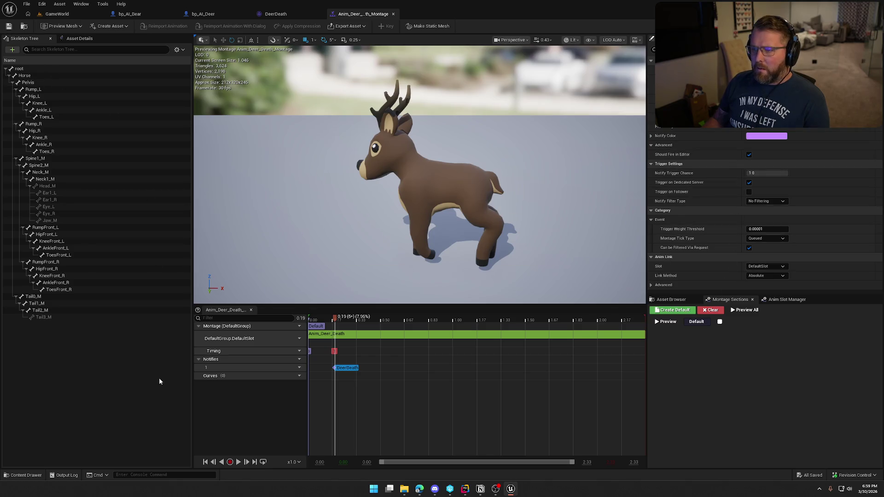
pyautogui.click(64, 14)
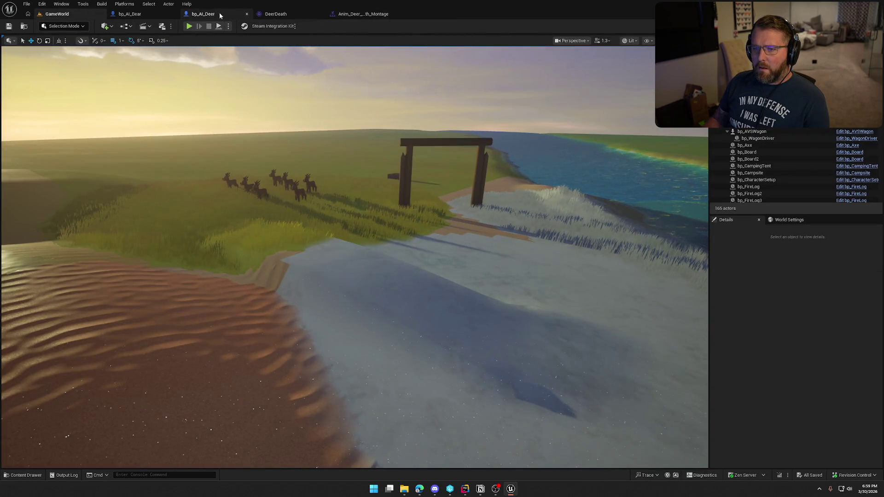
# Assign Anim_Deer_Death_Montage as bp_AI_Deer's Death Montage, save it, and play GameWorld
pyautogui.click(210, 14)
pyautogui.click(26, 364)
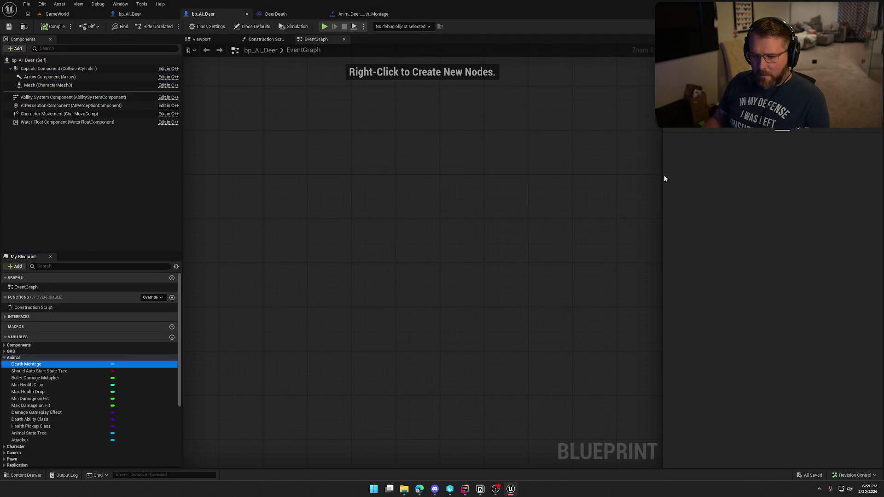
pyautogui.click(811, 125)
pyautogui.write('dee')
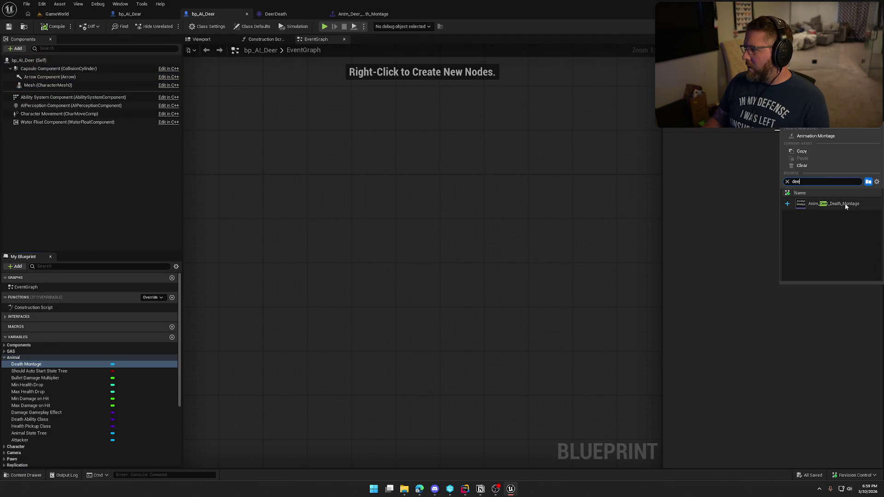
pyautogui.click(845, 203)
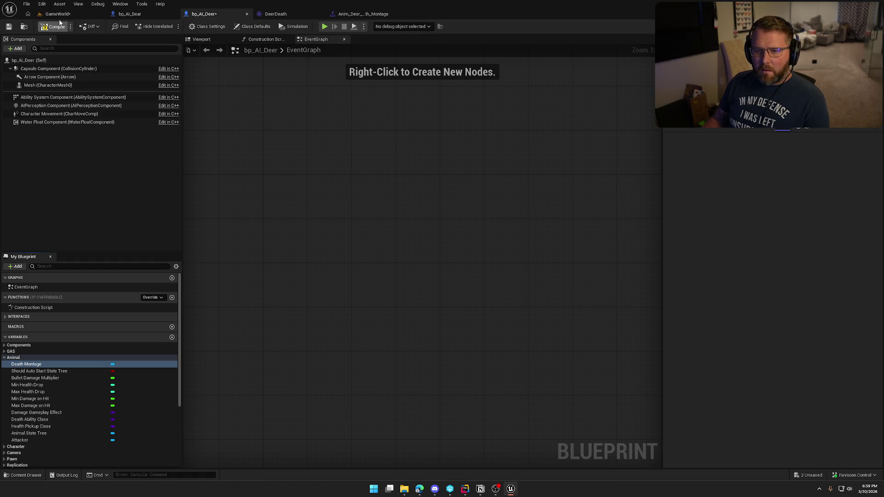
pyautogui.hotkey('ctrl', 's')
pyautogui.click(452, 322)
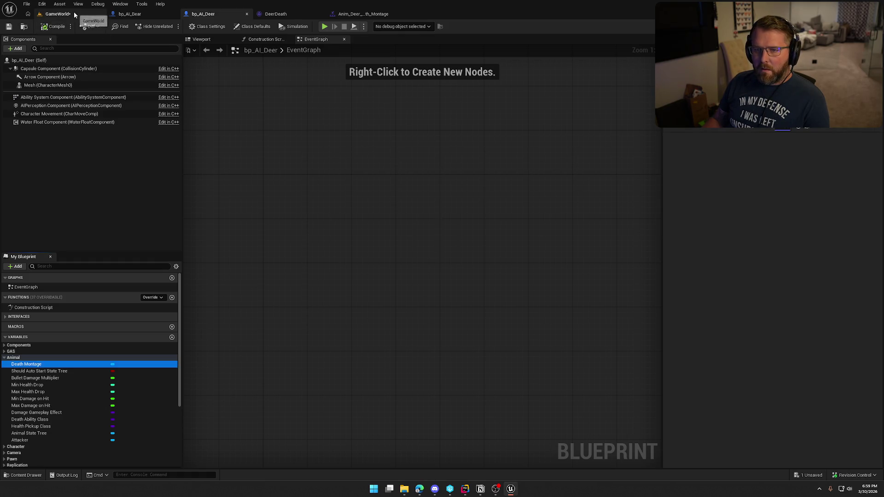
pyautogui.click(73, 14)
pyautogui.click(189, 26)
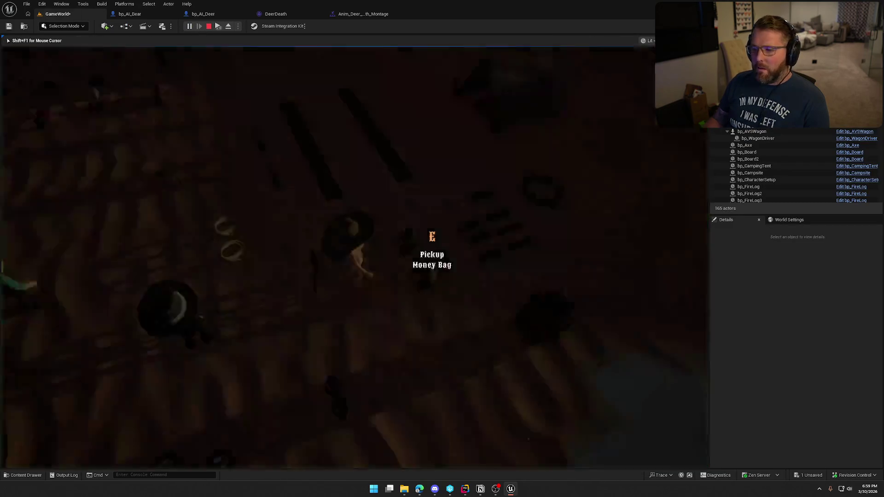
# Pick up the gun, run toward the deer, shoot one, then stop the playtest
pyautogui.press('e')
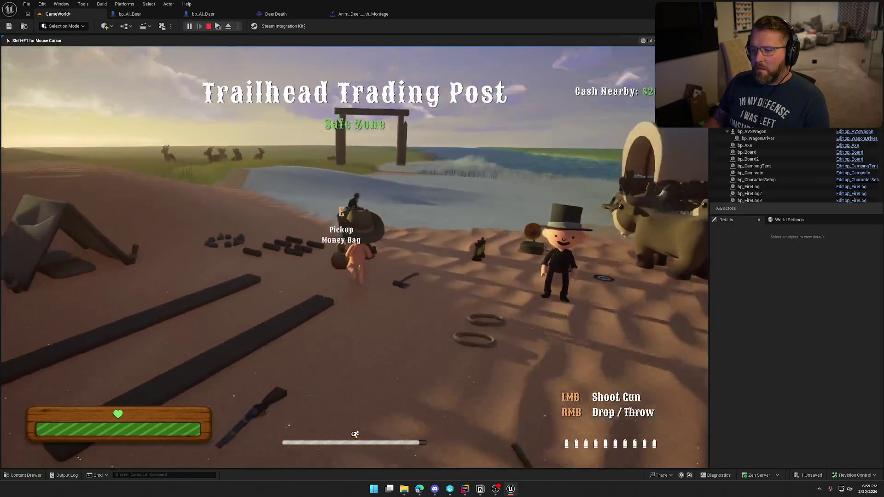
pyautogui.press('w')
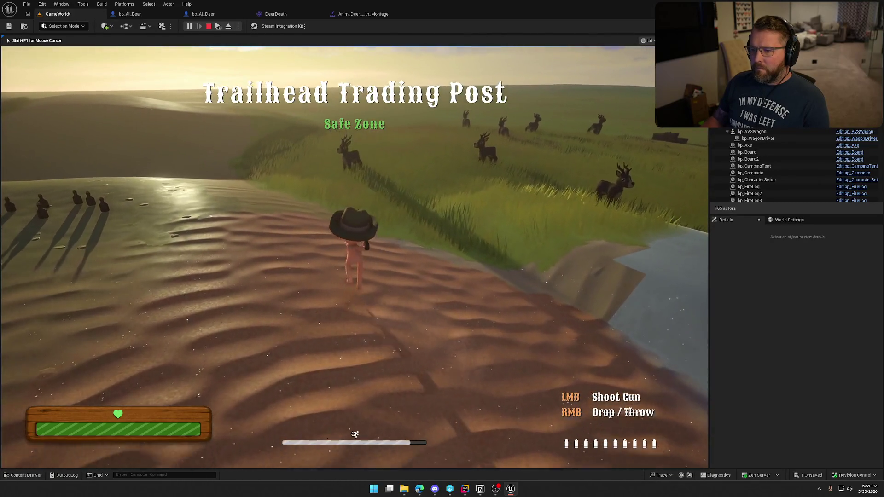
pyautogui.click(355, 258)
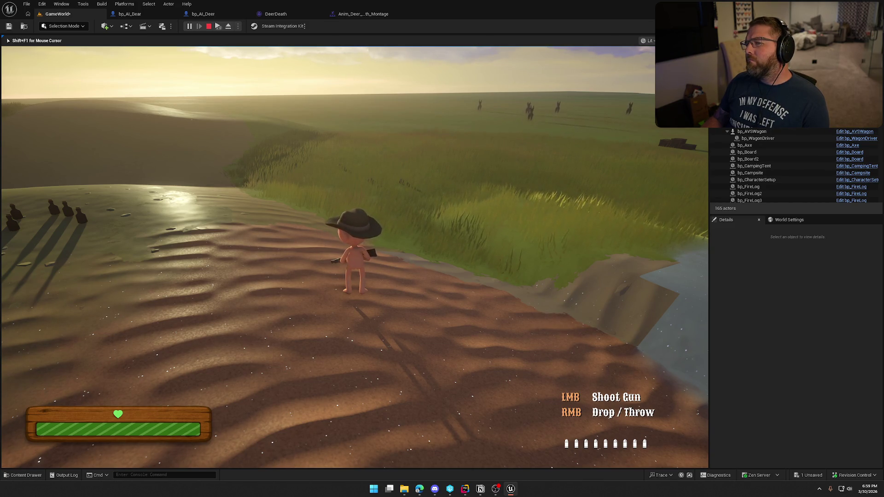
pyautogui.press('Escape')
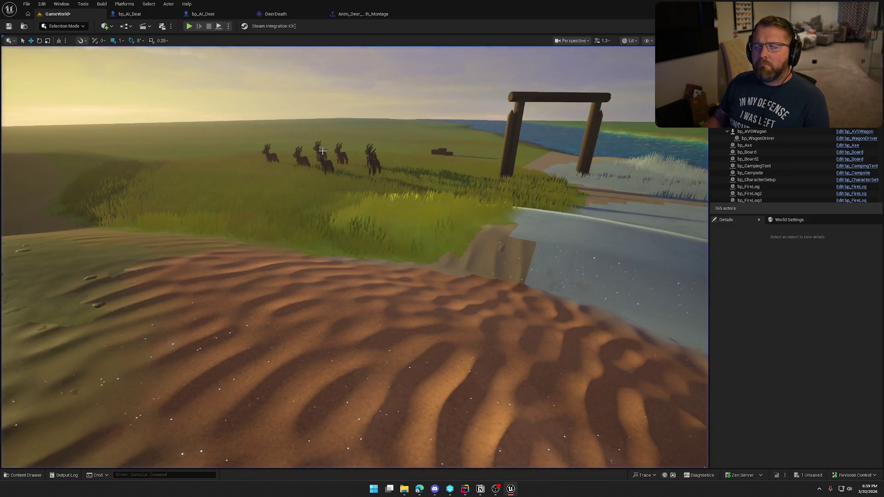
# Check the DeerDeath sound asset and preview the deer death montage
pyautogui.click(278, 15)
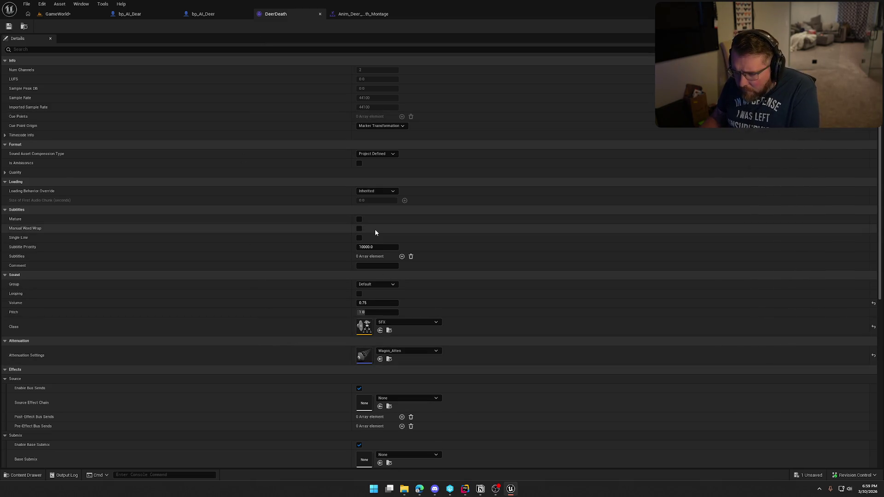
pyautogui.click(353, 15)
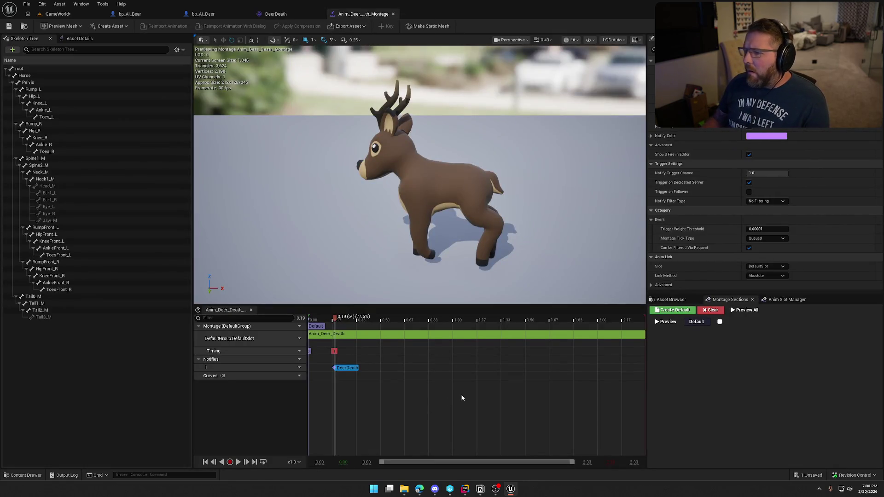
pyautogui.click(237, 462)
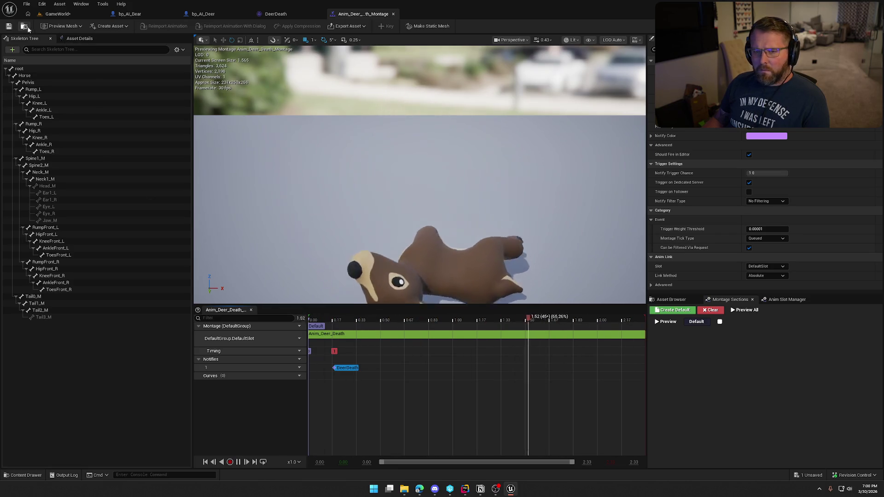
# Close the deer death montage editor and start playing GameWorld again
pyautogui.click(393, 14)
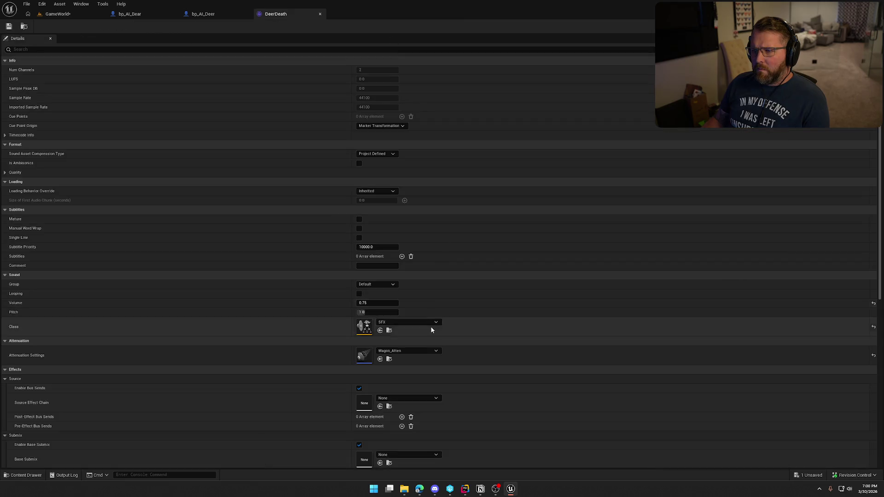
pyautogui.hotkey('ctrl', 'space')
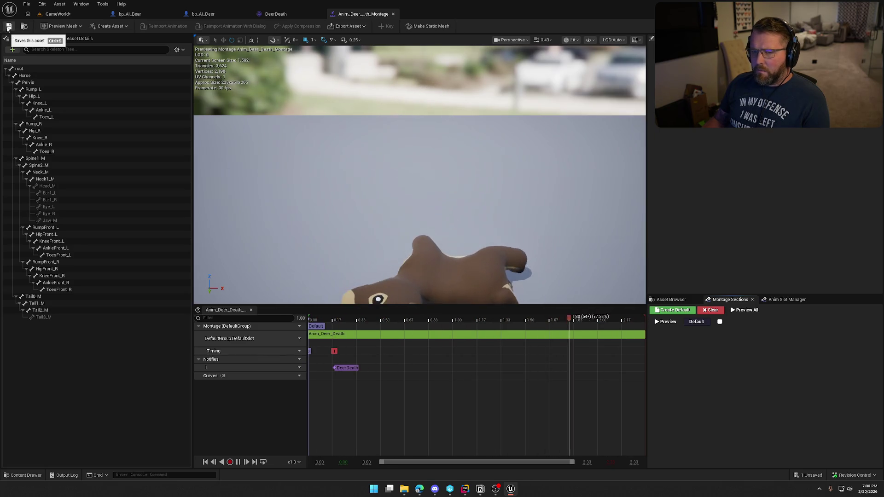
pyautogui.middleClick(354, 14)
pyautogui.click(73, 18)
pyautogui.click(189, 27)
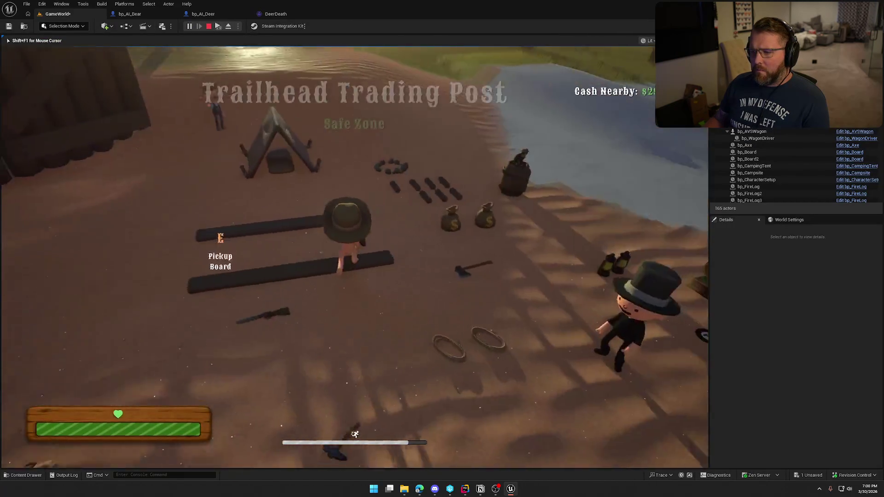
# Grab the gun, shoot a deer, stop play, and bring up bp_AI_Bear
pyautogui.press('e')
pyautogui.press('w')
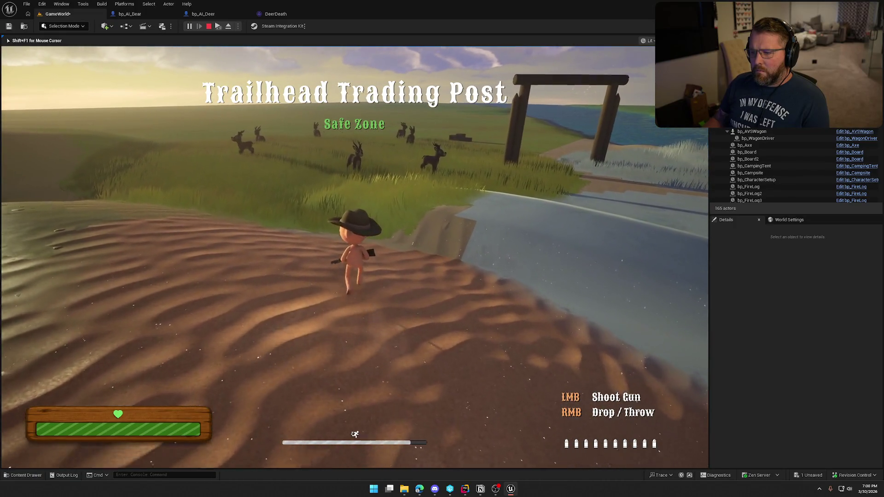
pyautogui.click(354, 254)
pyautogui.press('w')
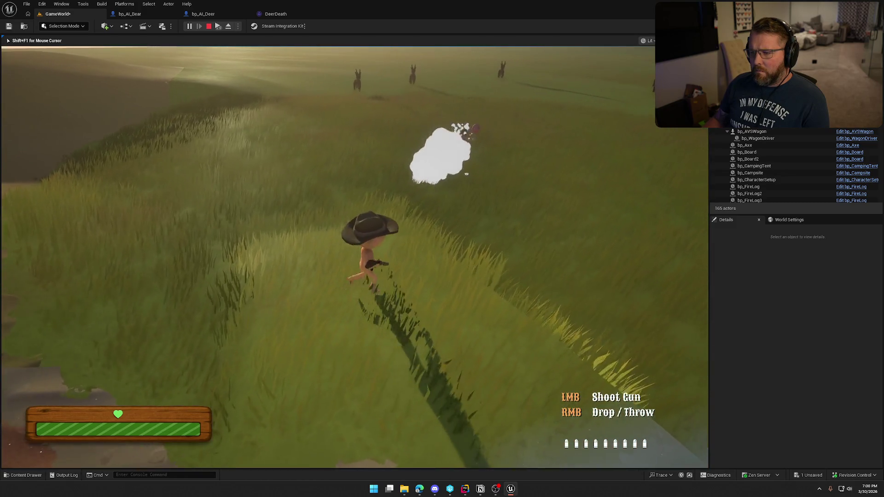
pyautogui.press('Escape')
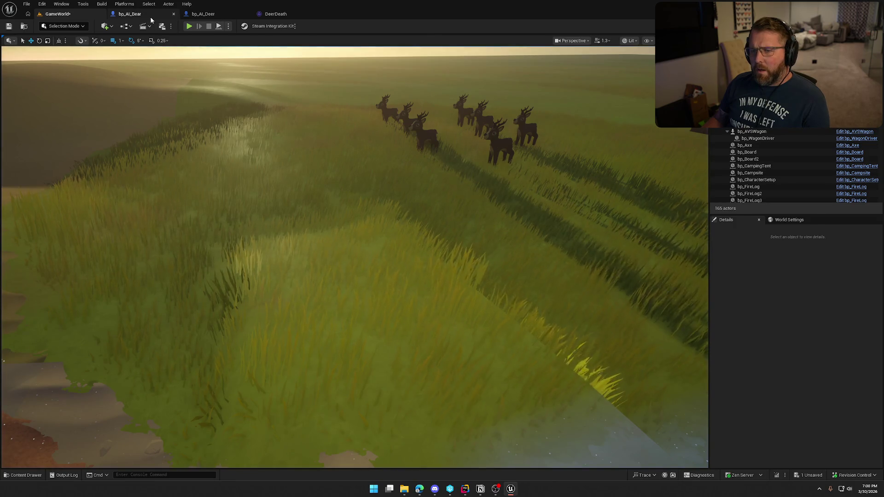
pyautogui.click(150, 16)
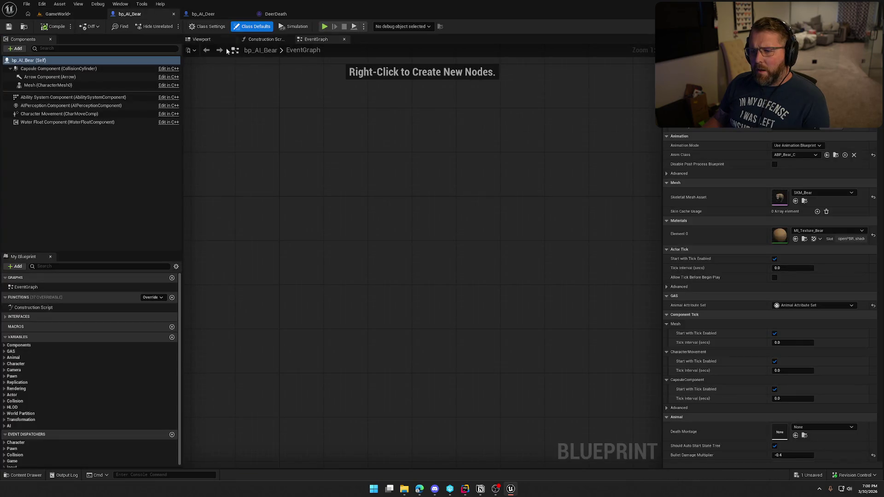
# Reopen the deer death montage and inspect its DeerDeath notify, Neck1_M bone, and asset details
pyautogui.click(197, 15)
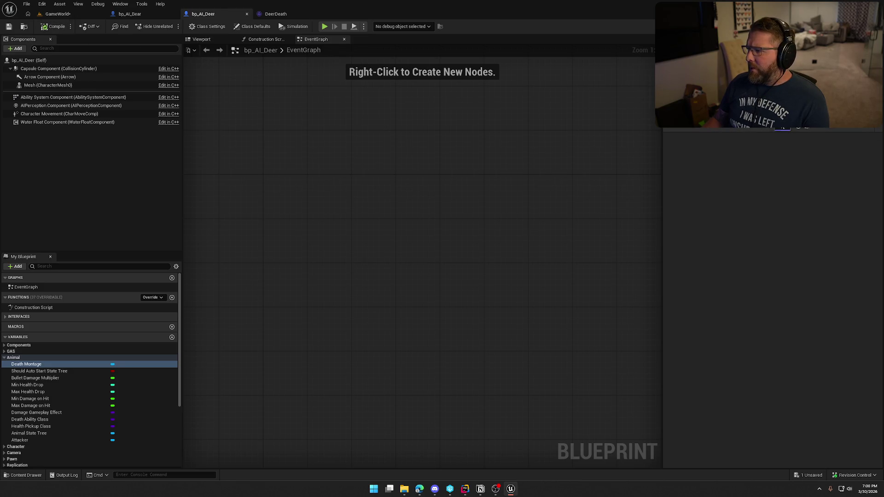
pyautogui.doubleClick(783, 128)
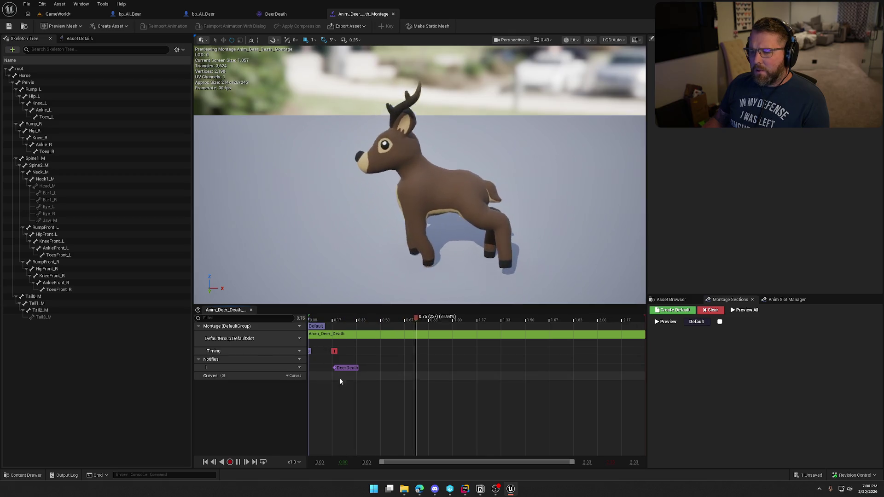
pyautogui.click(349, 369)
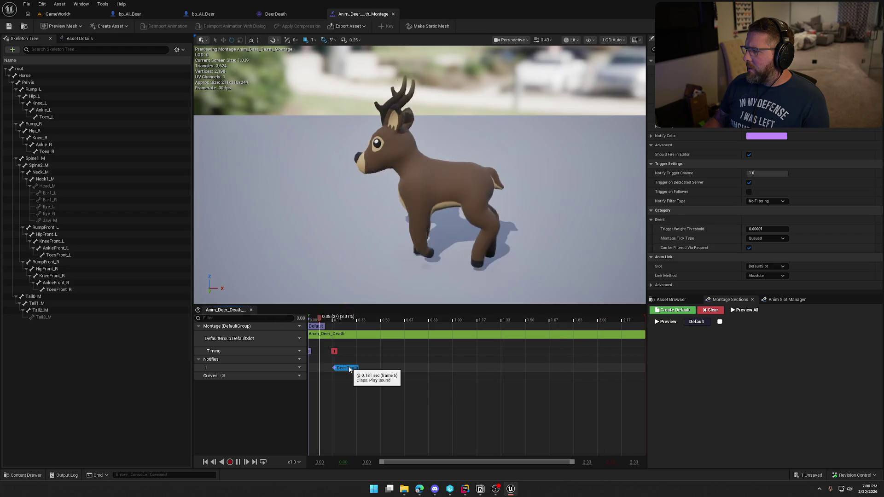
pyautogui.click(59, 180)
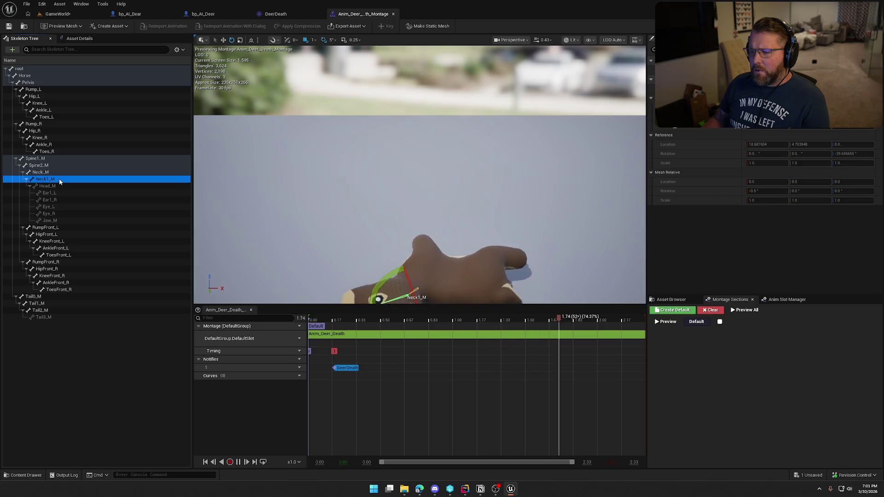
pyautogui.click(232, 420)
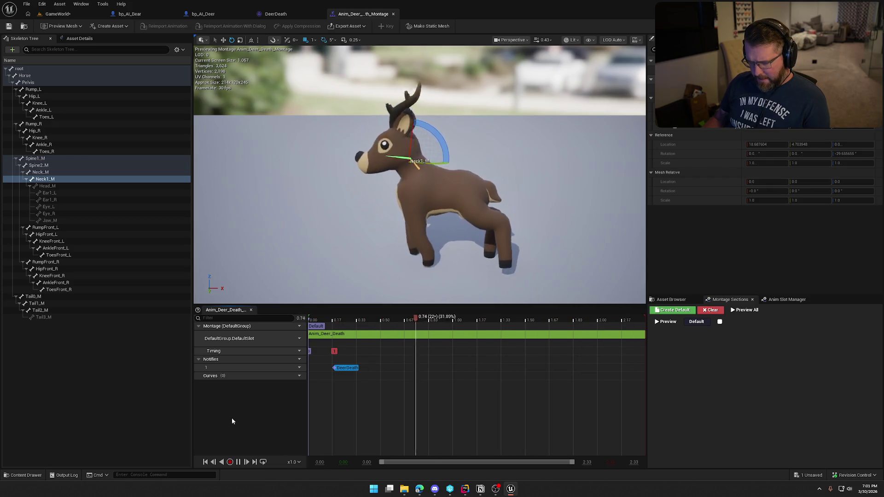
pyautogui.click(80, 39)
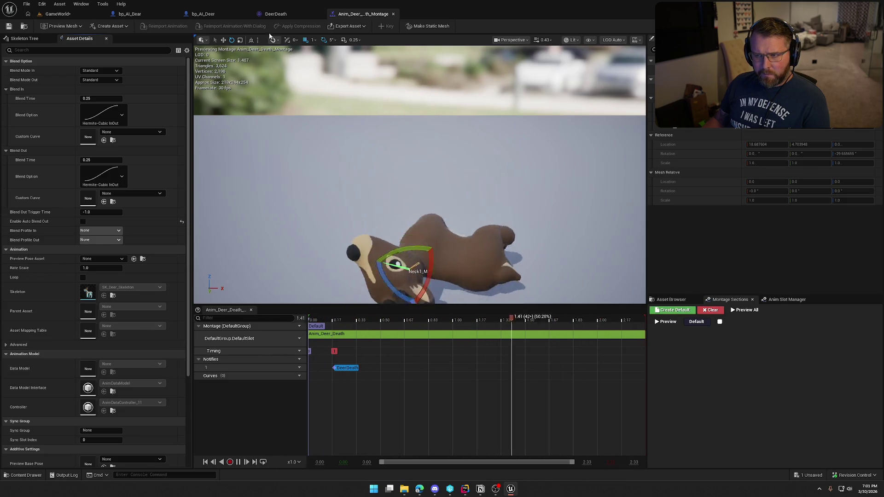
# Return to bp_AI_Deer and browse to its ABP_Deer animation blueprint in the Deer folder
pyautogui.click(281, 16)
pyautogui.click(217, 16)
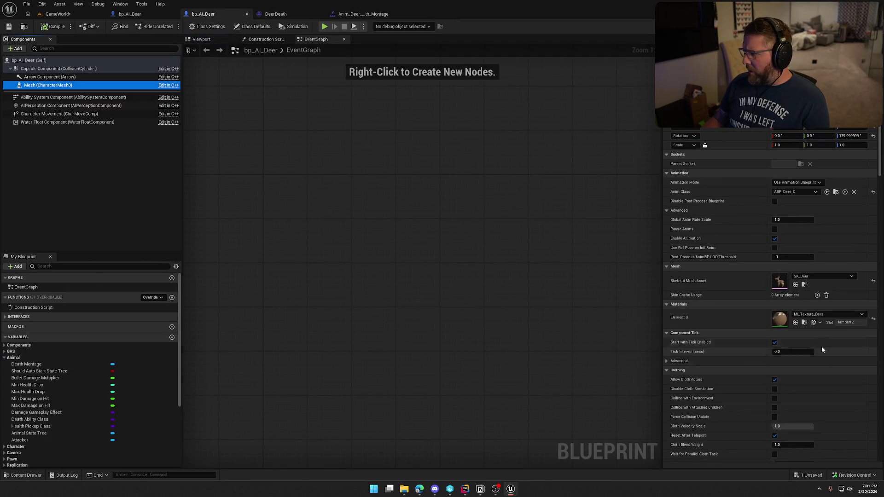
pyautogui.click(836, 192)
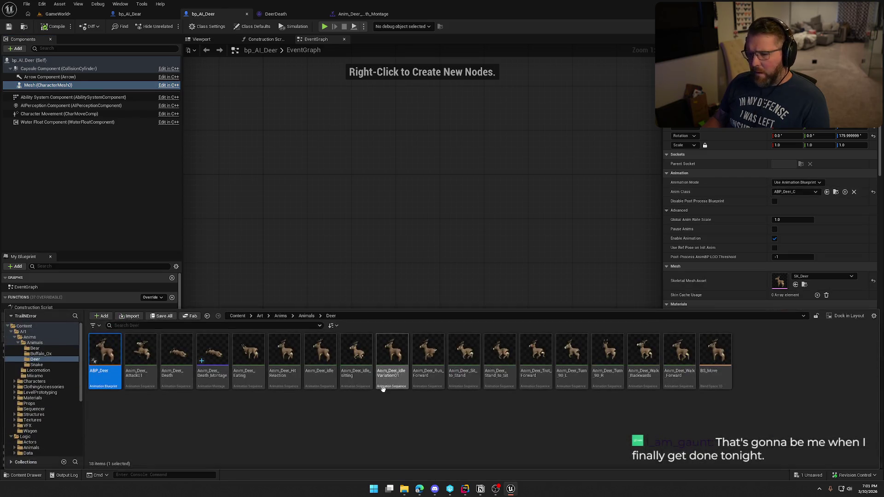
# In ABP_Deer's AnimGraph, insert a DefaultSlot node between BS_Move and Output Pose
pyautogui.doubleClick(103, 350)
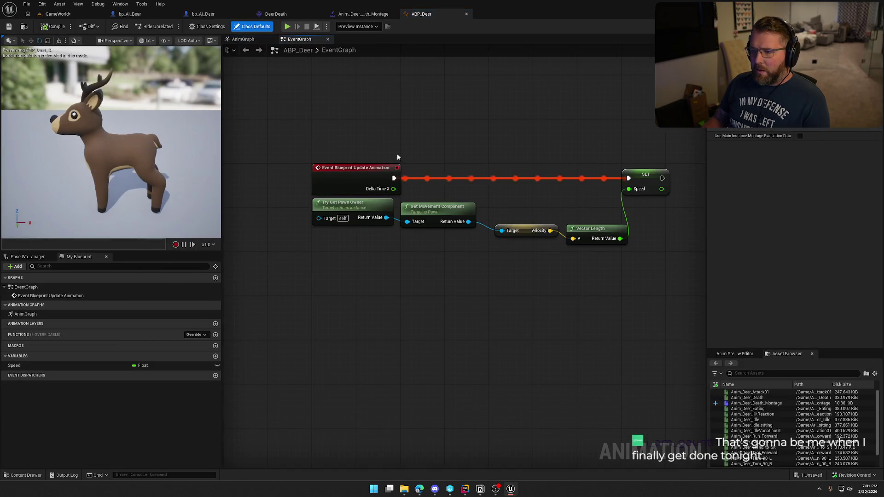
pyautogui.click(243, 40)
pyautogui.moveTo(429, 173); pyautogui.dragTo(564, 178)
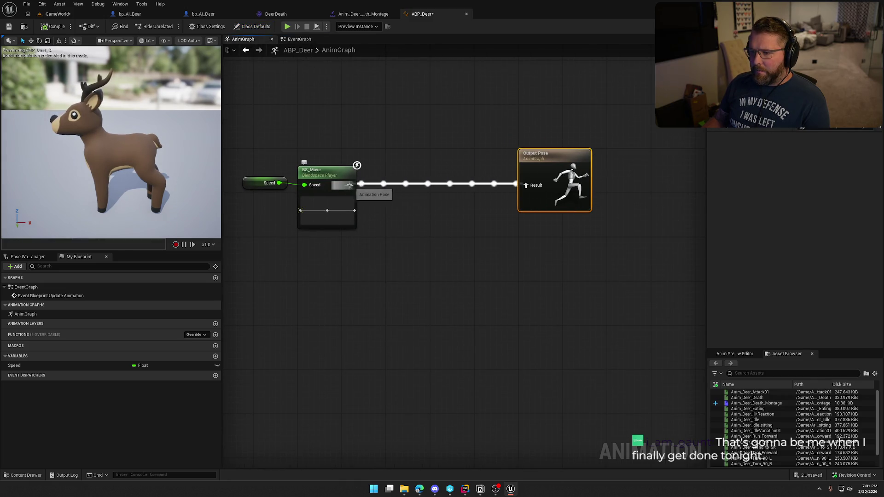
pyautogui.moveTo(349, 186); pyautogui.dragTo(407, 189)
pyautogui.write('defa')
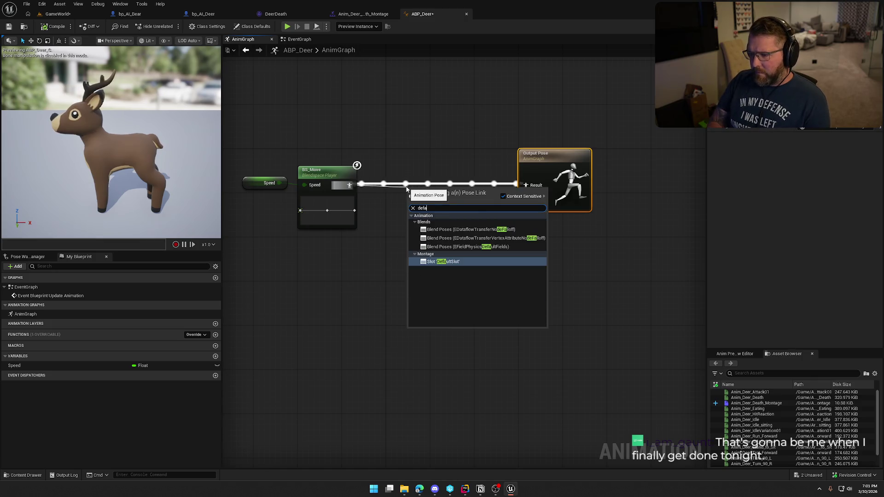
pyautogui.press('Return')
pyautogui.moveTo(557, 179); pyautogui.dragTo(512, 173)
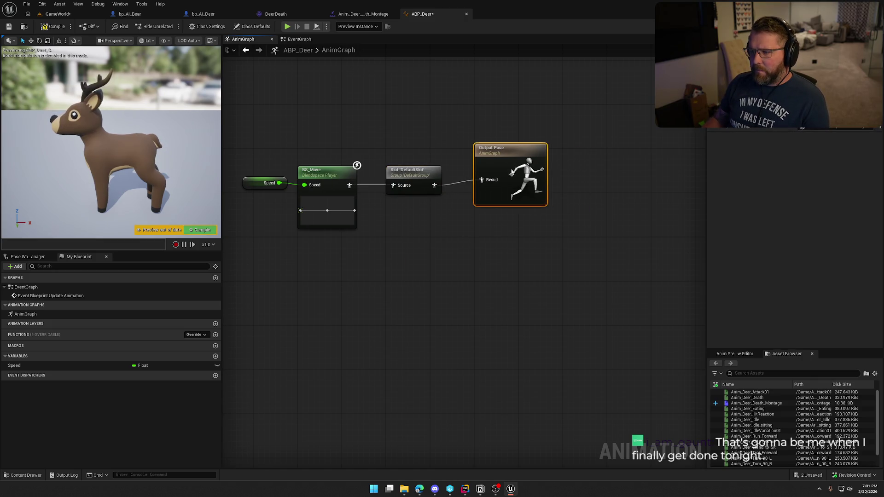
pyautogui.click(475, 274)
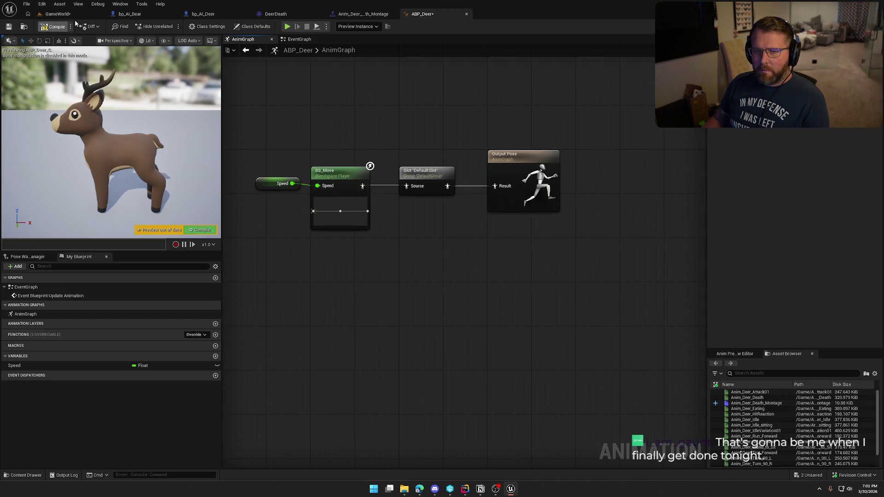
# Save ABP_Deer and start playing GameWorld
pyautogui.hotkey('ctrl', 's')
pyautogui.click(443, 323)
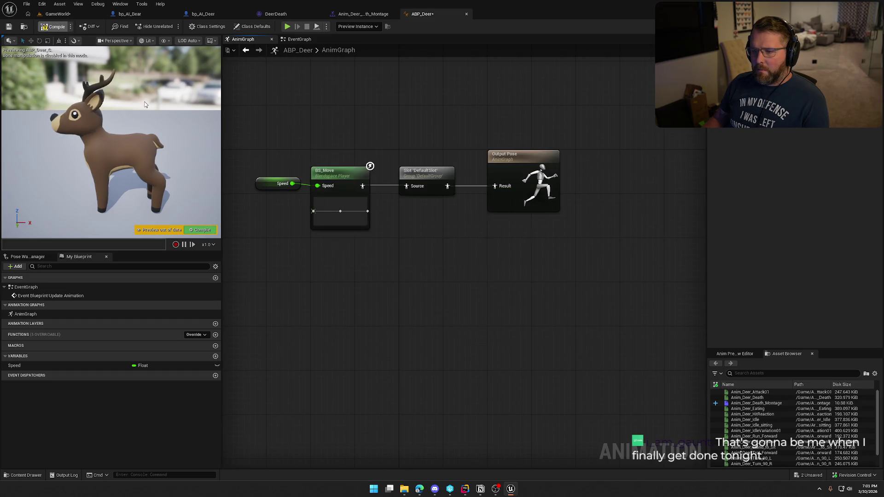
pyautogui.click(58, 15)
pyautogui.click(189, 26)
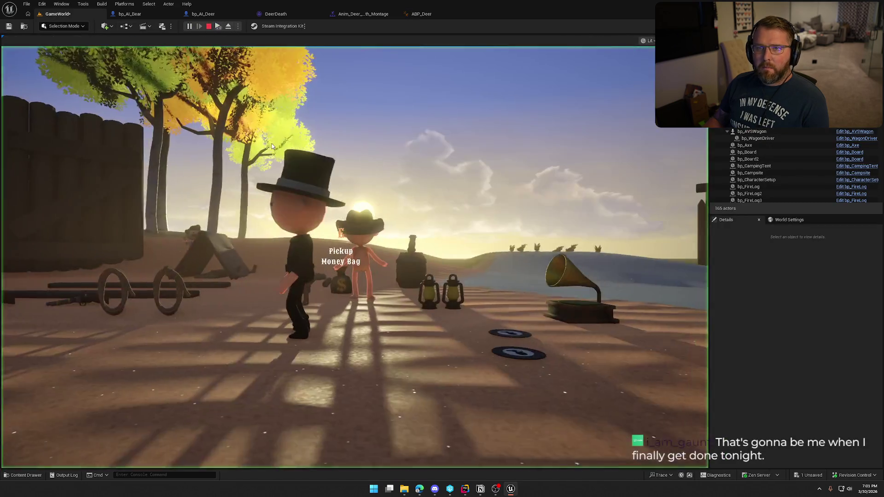
# Run from the trading post across the river and grass to the deer herd
pyautogui.press('w')
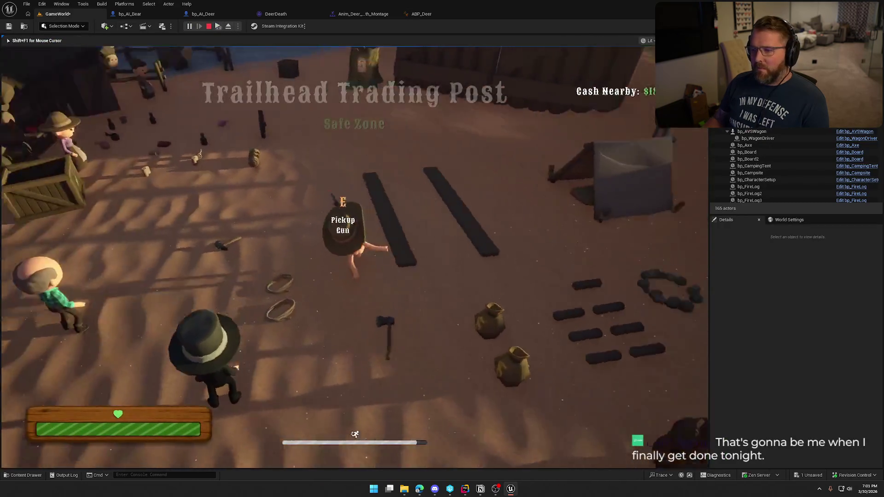
pyautogui.press('w')
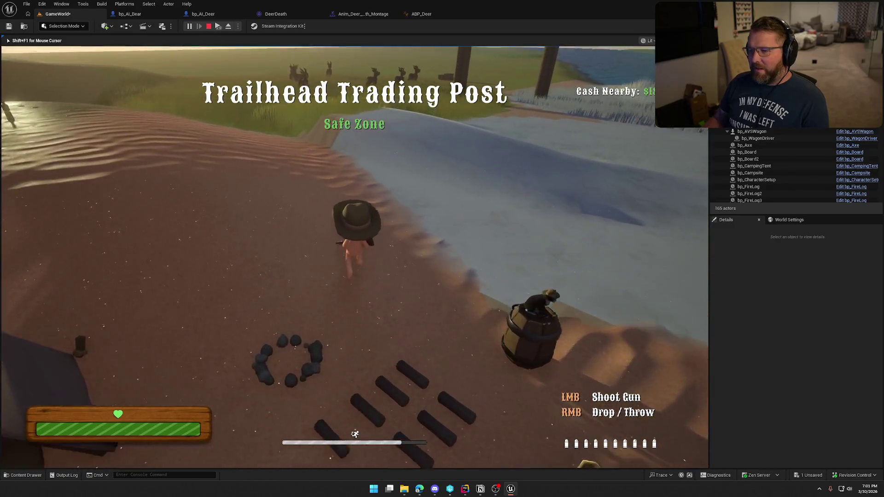
pyautogui.press('w')
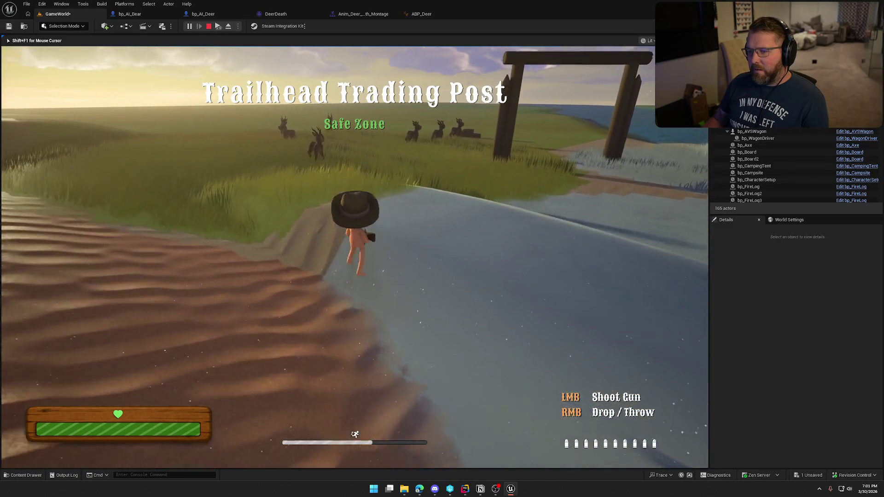
pyautogui.press('w')
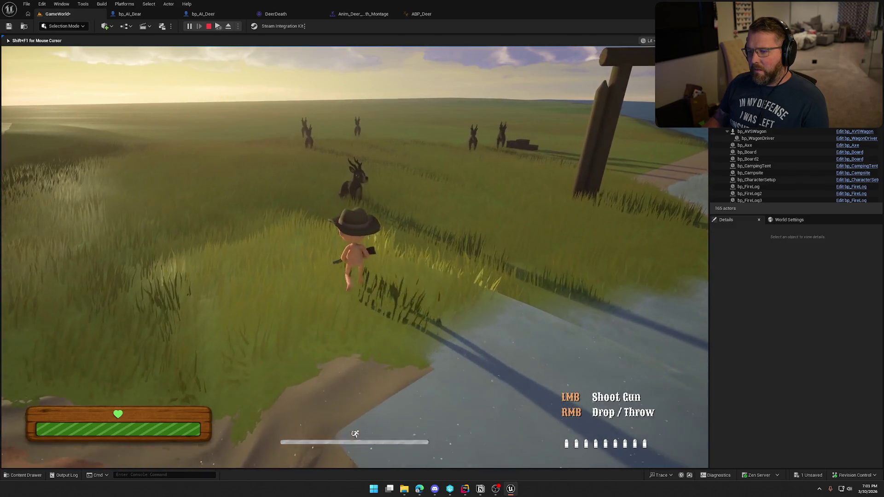
pyautogui.press('w')
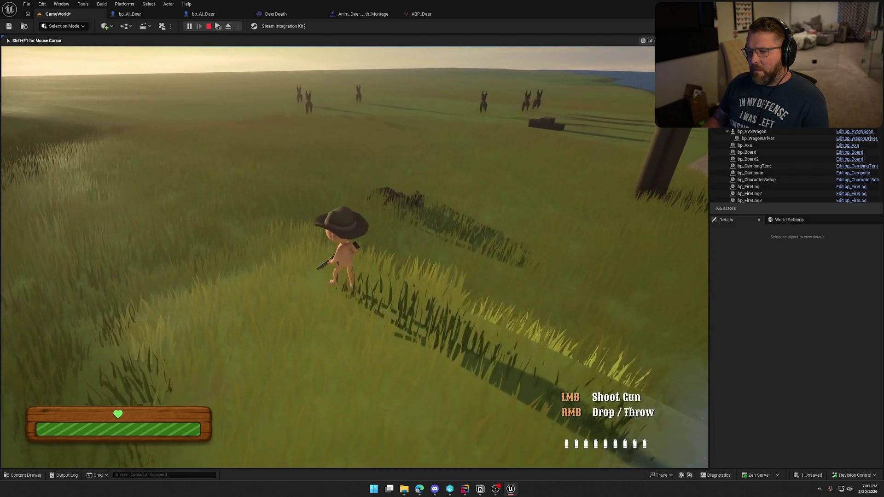
pyautogui.press('shift')
pyautogui.press('w')
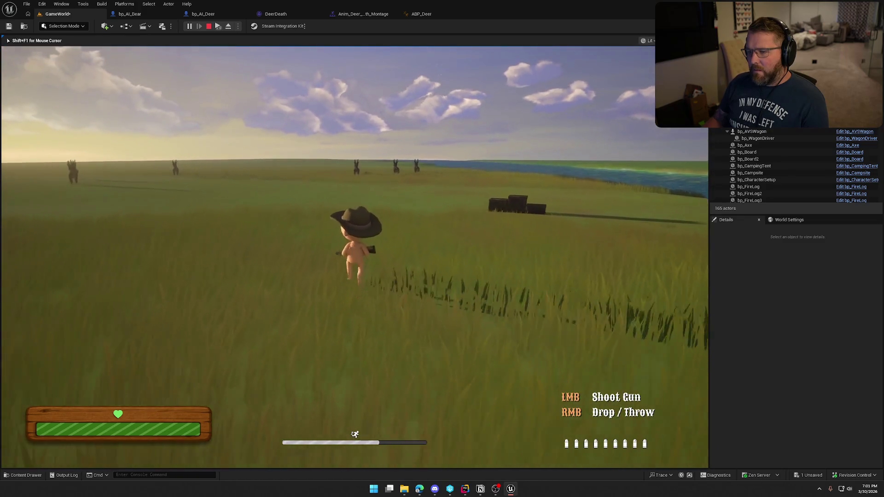
pyautogui.press('w')
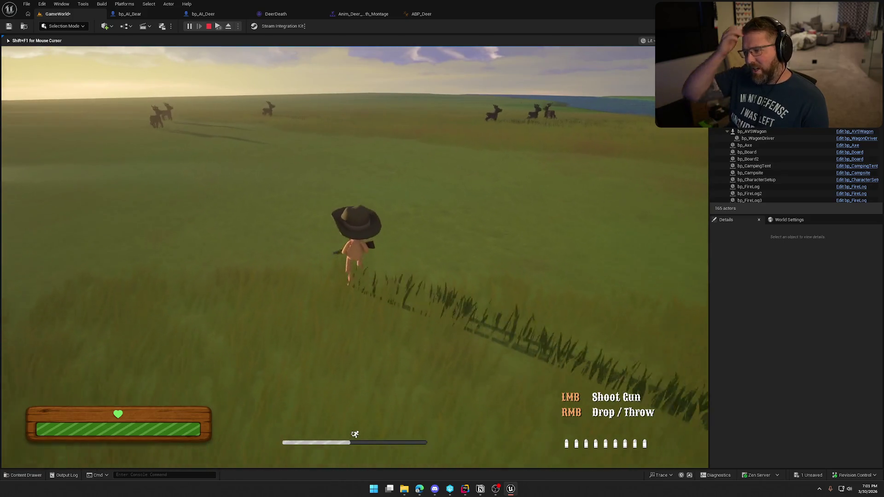
pyautogui.press('w')
pyautogui.press('w')
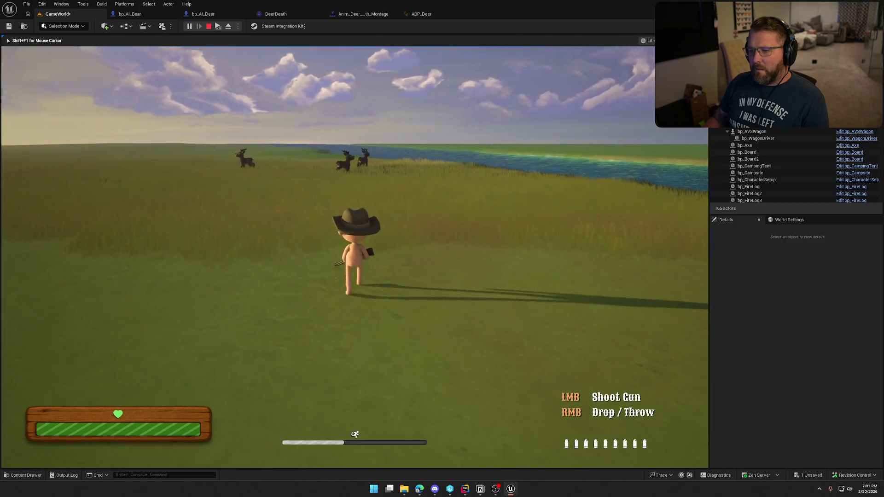
pyautogui.press('w')
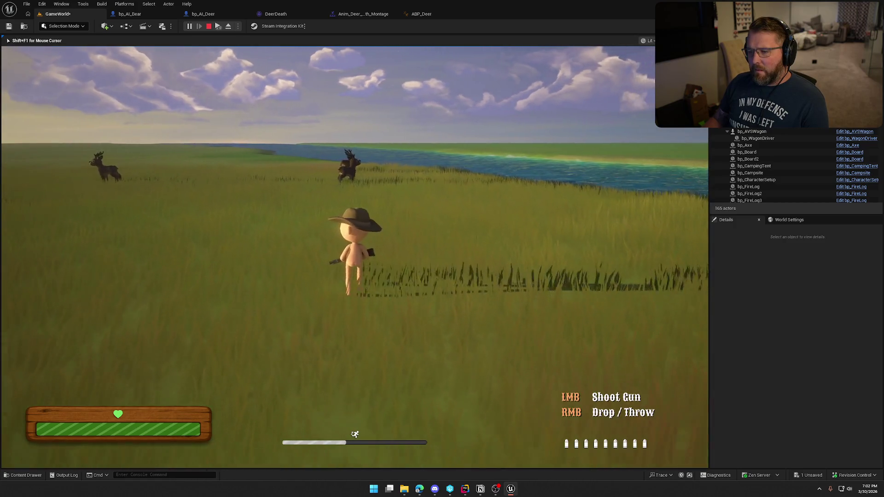
# Shoot deer until one falls dead, then stop the playtest
pyautogui.click(354, 253)
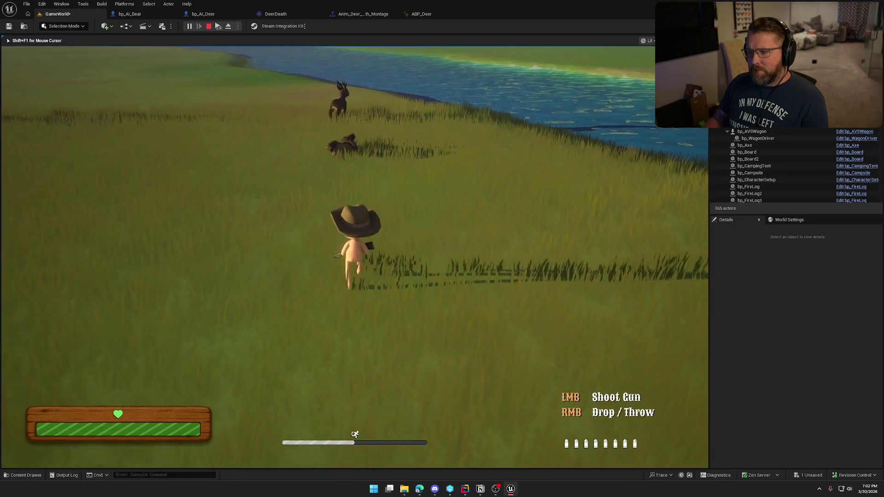
pyautogui.click(355, 253)
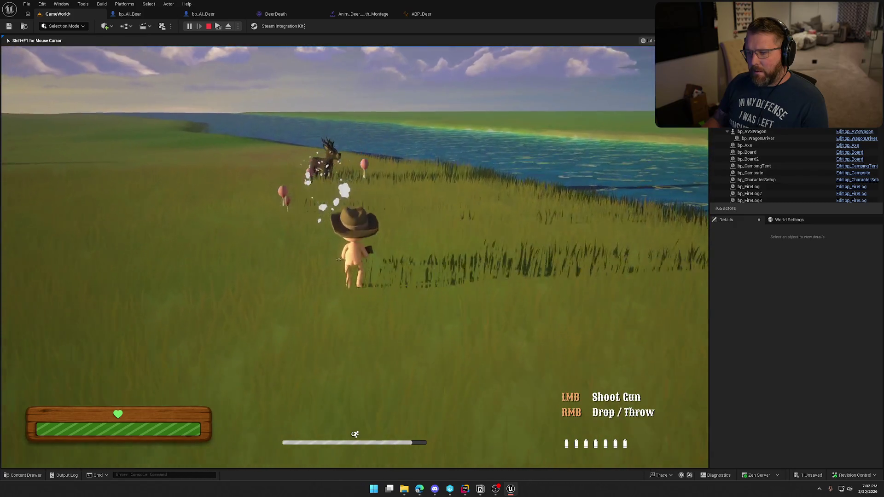
pyautogui.press('w')
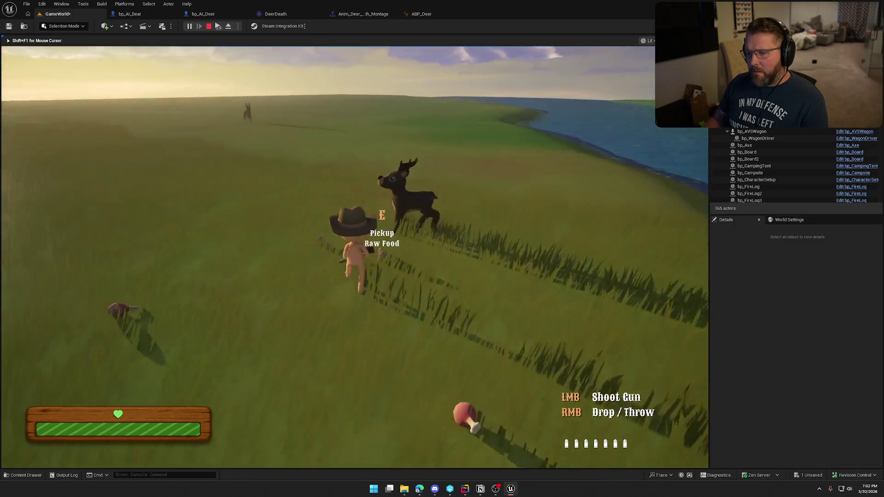
pyautogui.press('w')
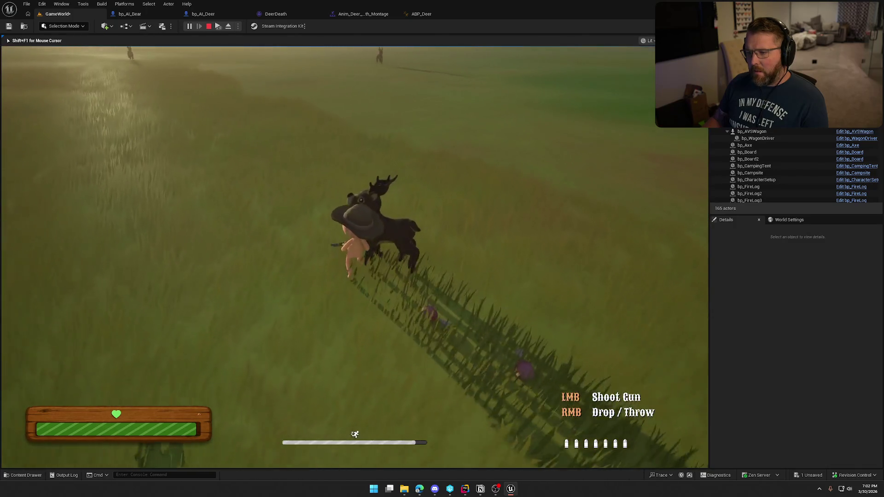
pyautogui.click(355, 253)
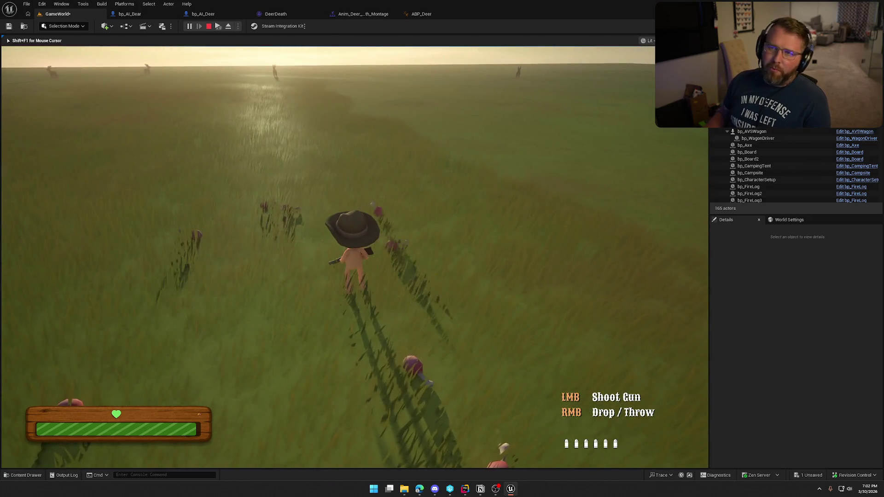
pyautogui.press('Escape')
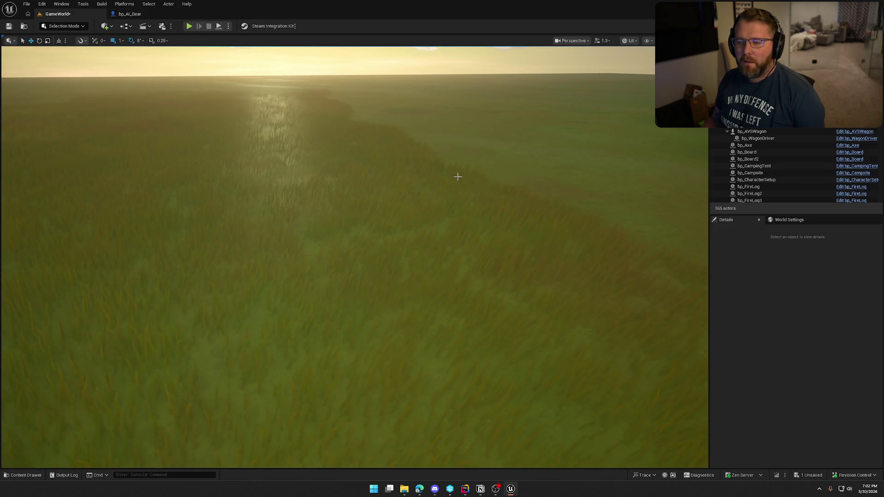
pyautogui.hotkey('ctrl', 'space')
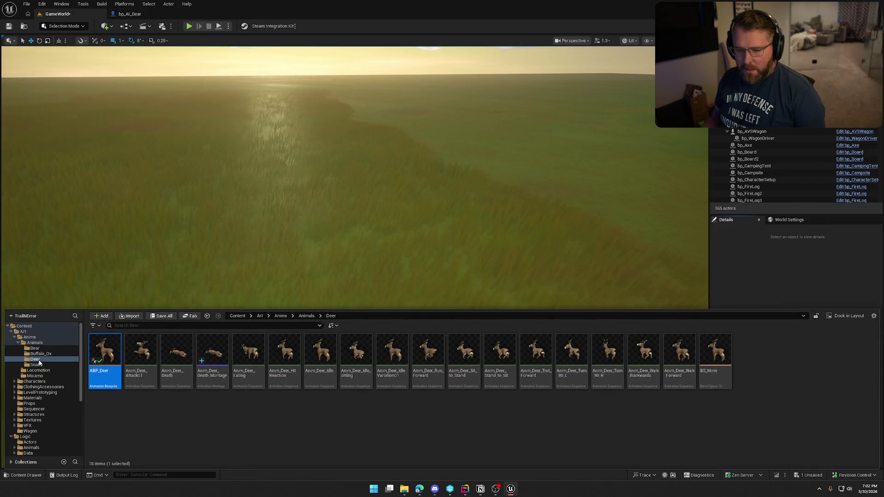
# Check Ox_Death_Montage in the Buffalo_Ox folder, then open Content > Logic > Animals
pyautogui.click(41, 354)
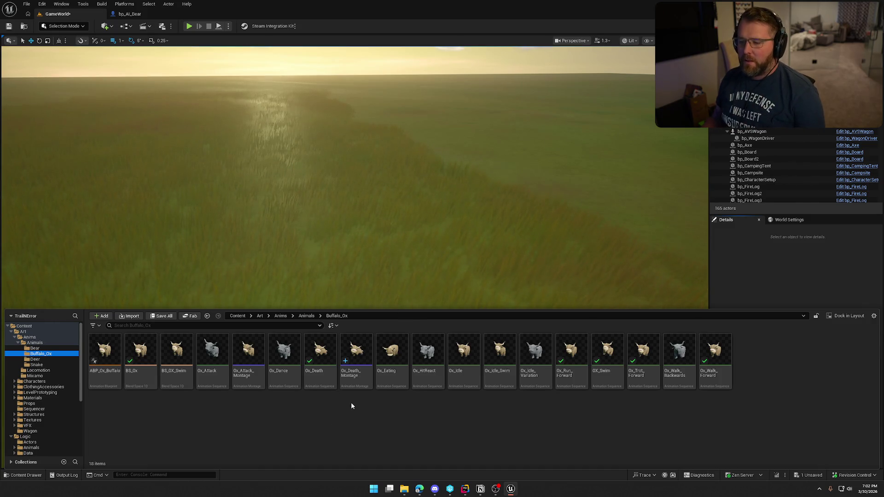
pyautogui.moveTo(351, 352)
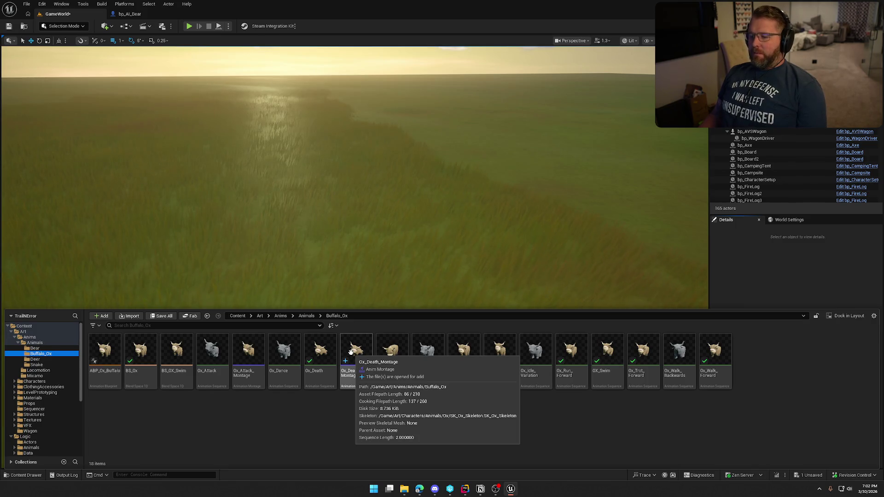
pyautogui.moveTo(321, 358)
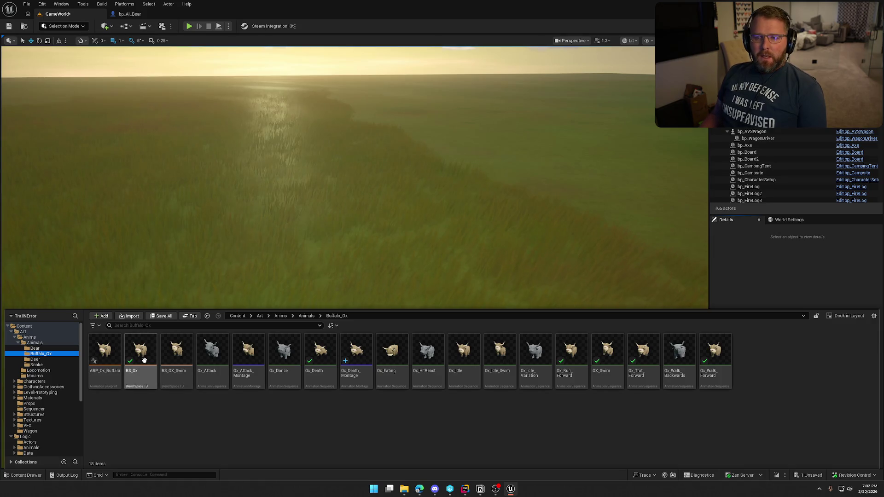
pyautogui.scroll(-3, 43, 426)
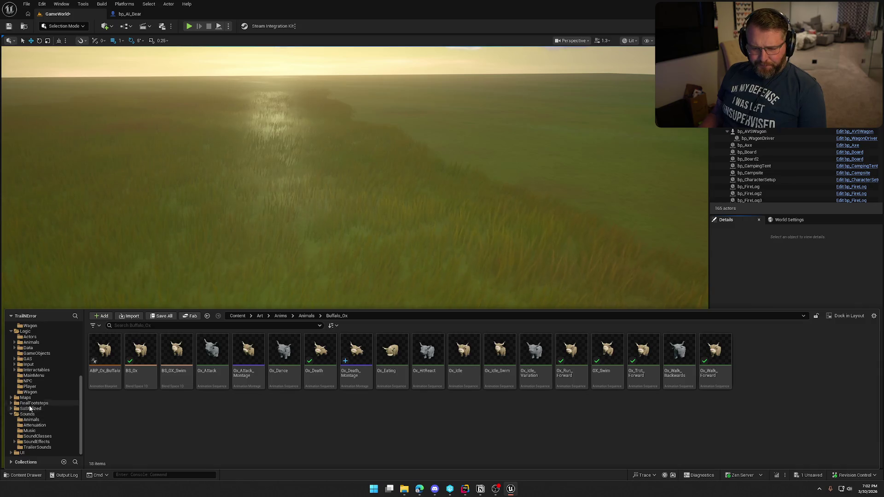
pyautogui.scroll(1, 36, 408)
pyautogui.click(31, 376)
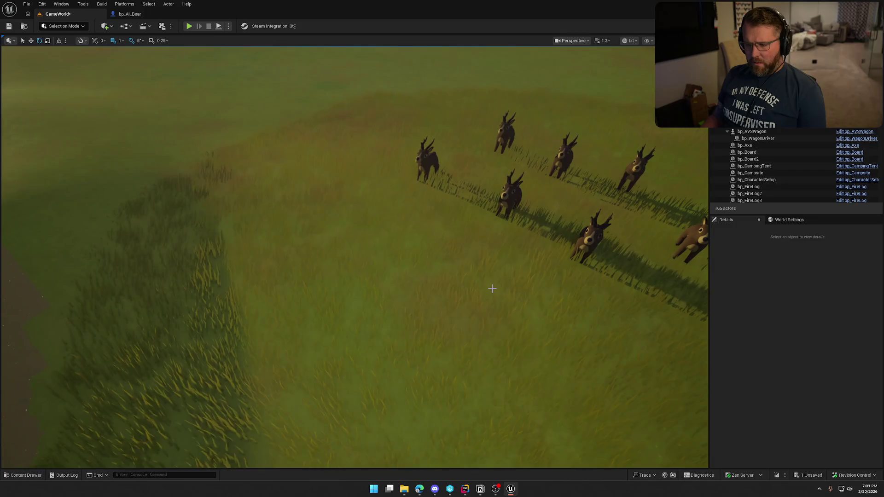
# Place a bp_AI_Buffalo in the level and start a playtest
pyautogui.hotkey('ctrl', 'space')
pyautogui.moveTo(181, 357); pyautogui.dragTo(366, 234)
pyautogui.hotkey('alt', 'p')
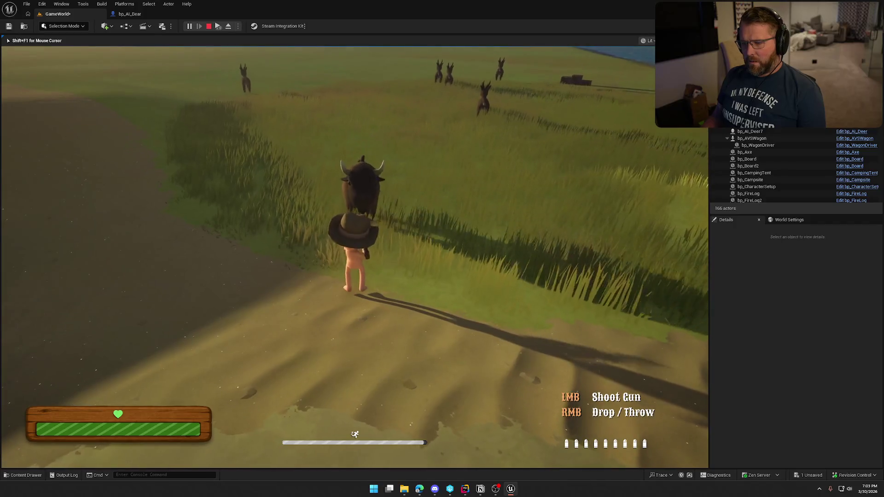
# Shoot the attacking buffalo repeatedly until it goes down, then stop the playtest
pyautogui.click(355, 249)
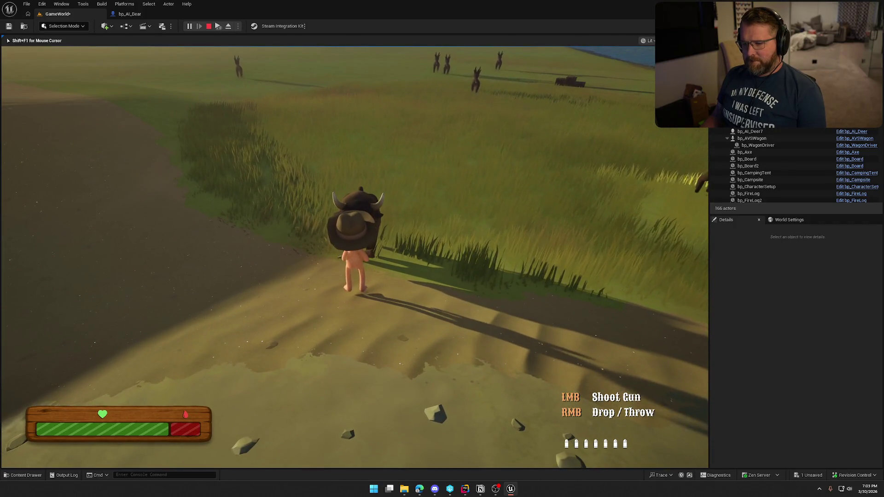
pyautogui.click(355, 249)
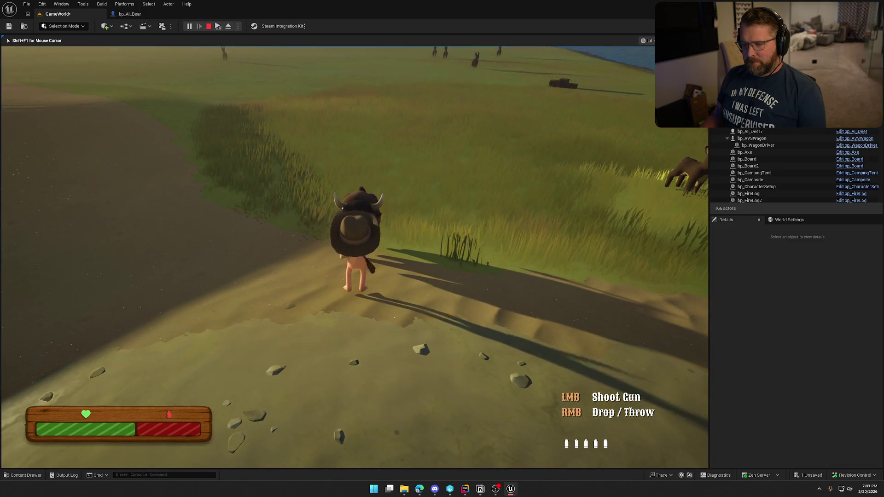
pyautogui.click(354, 249)
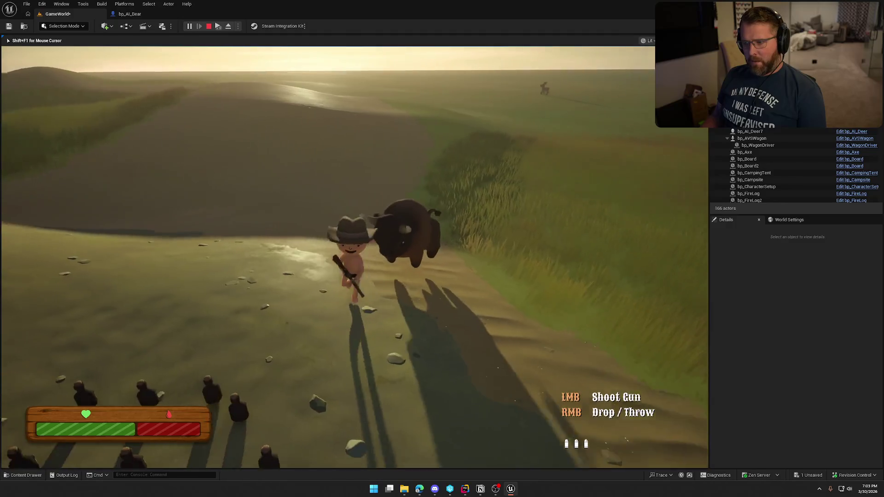
pyautogui.click(355, 248)
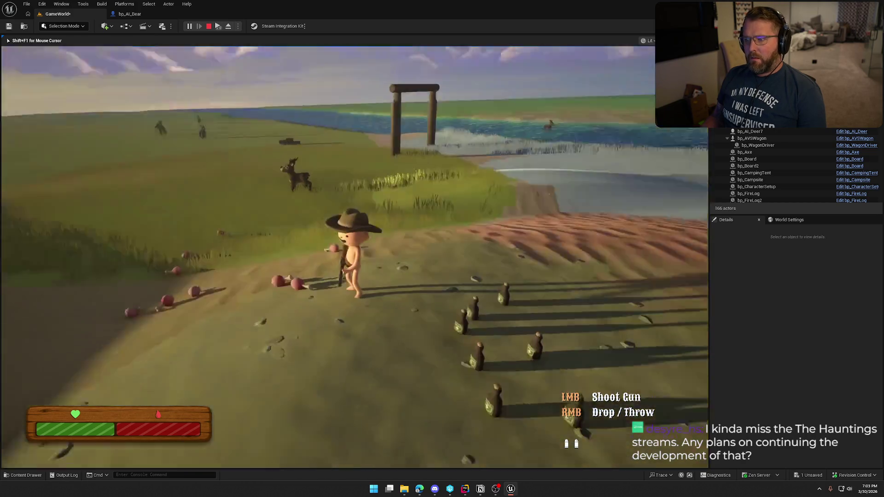
pyautogui.hotkey('shift', 'F1')
pyautogui.press('Escape')
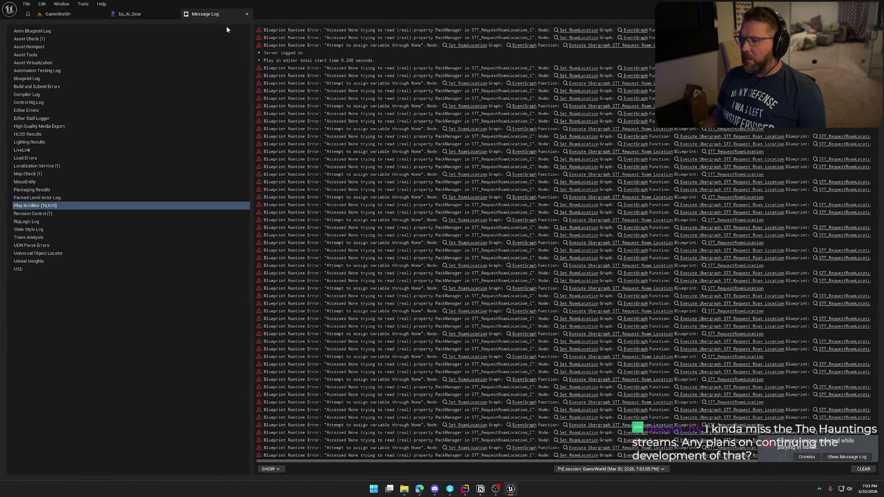
# Close the Message Log, open bp_AI_Buffalo and inspect its Bullet Damage Multiplier variable
pyautogui.middleClick(225, 12)
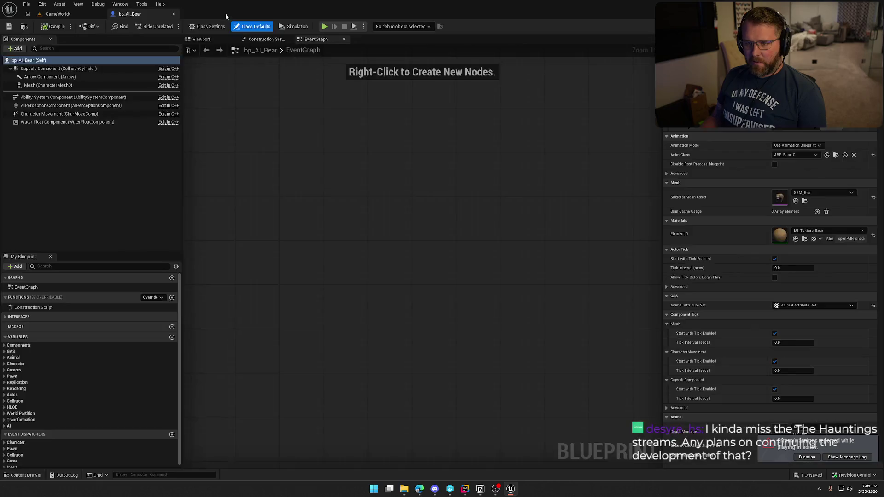
pyautogui.hotkey('ctrl', 'space')
pyautogui.doubleClick(179, 348)
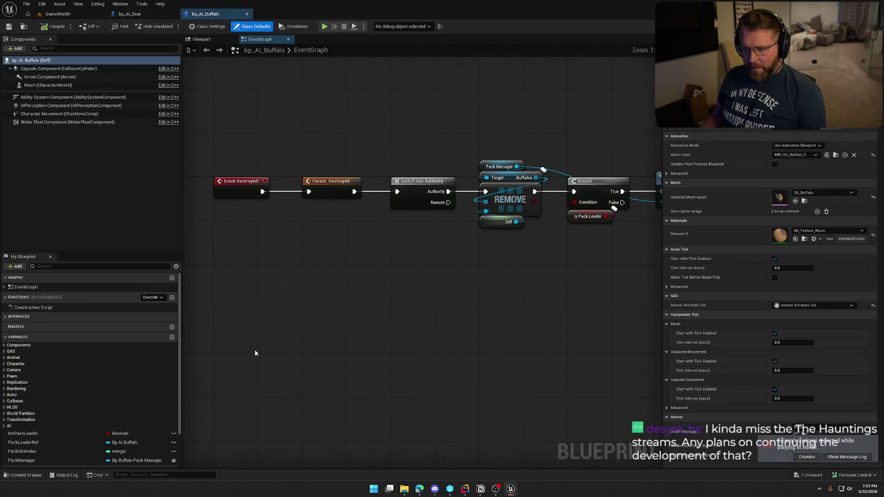
pyautogui.scroll(-2, 28, 359)
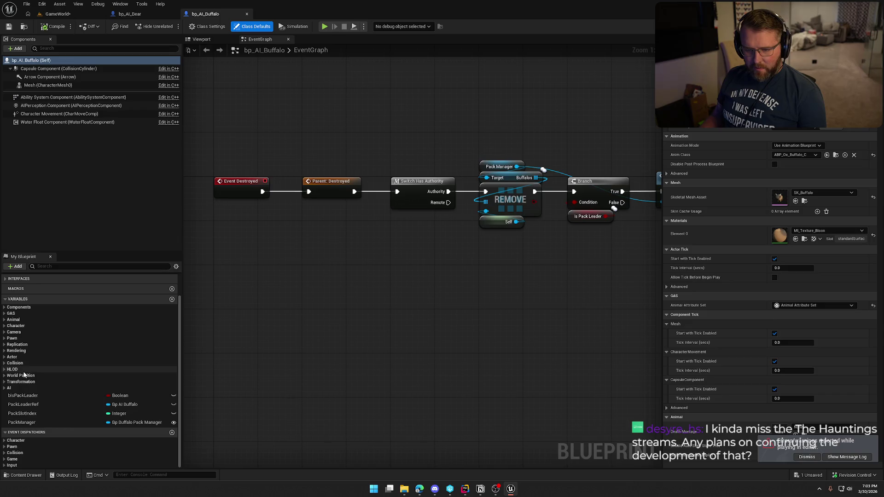
pyautogui.click(13, 320)
pyautogui.click(70, 341)
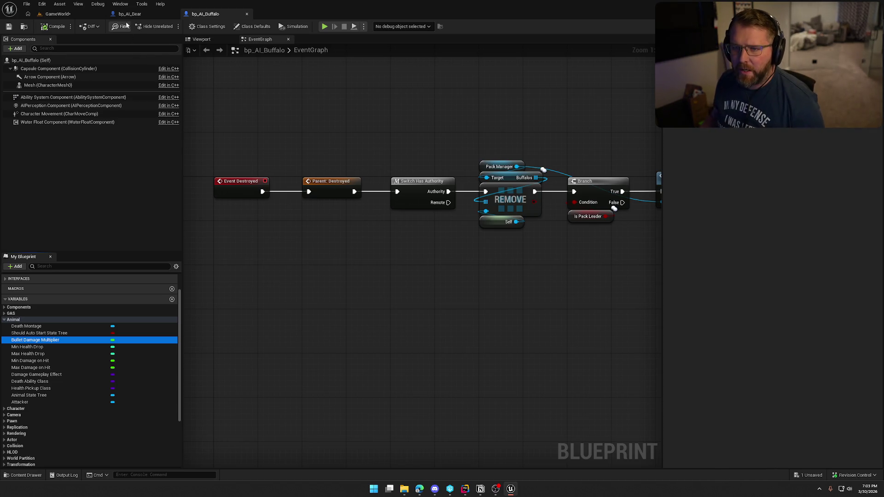
# Open bp_AI_Deer and expand its Animal variables for comparison
pyautogui.hotkey('ctrl', 'space')
pyautogui.doubleClick(212, 355)
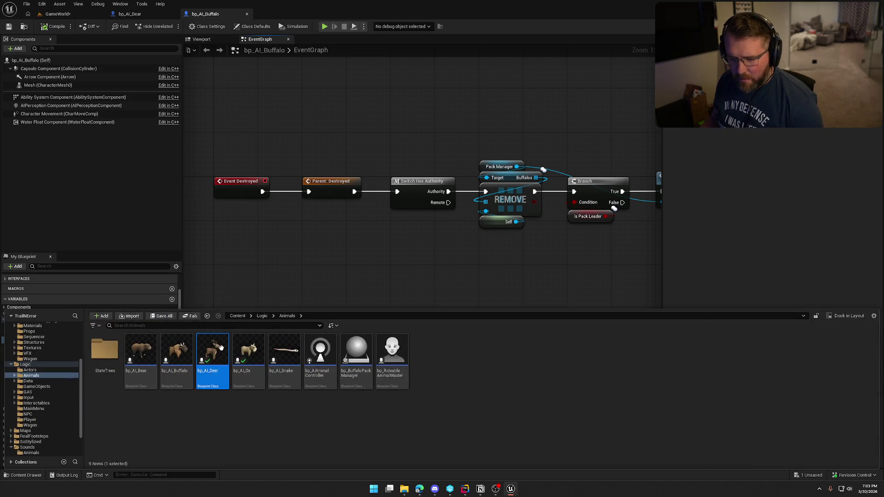
pyautogui.click(7, 358)
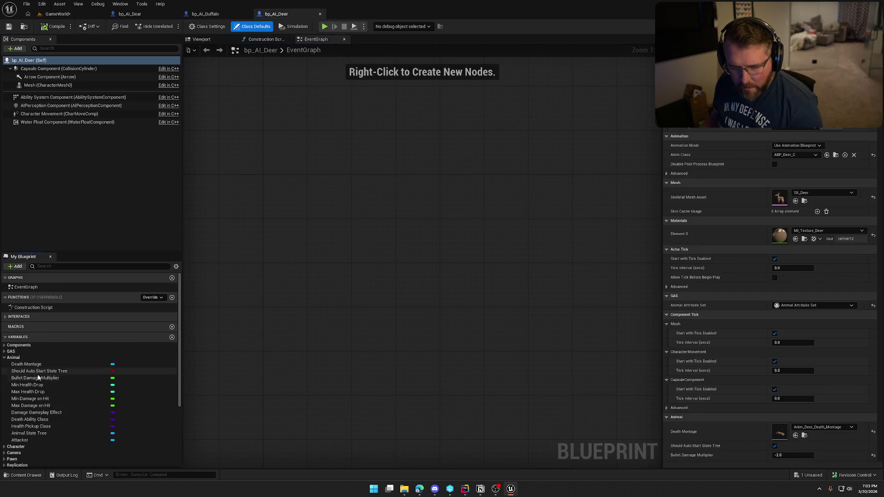
pyautogui.click(58, 379)
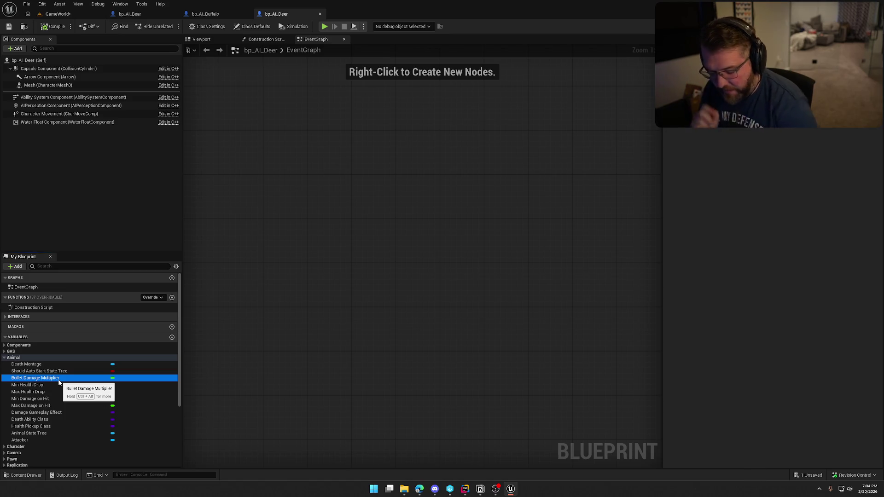
pyautogui.press('super+r')
# In Calculator, work out 0.25 × 50 = 12.5, then 100 ÷ 12.5 = 8
pyautogui.press('Return')
pyautogui.write('0.25*50')
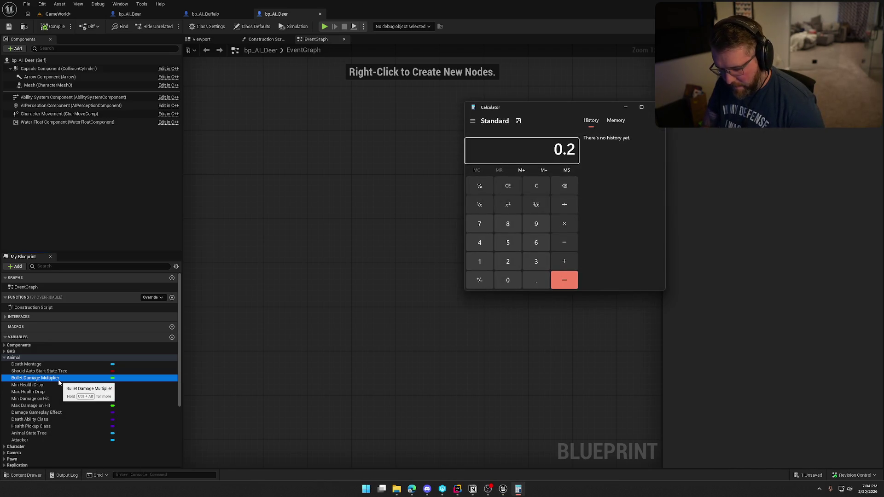
pyautogui.press('Return')
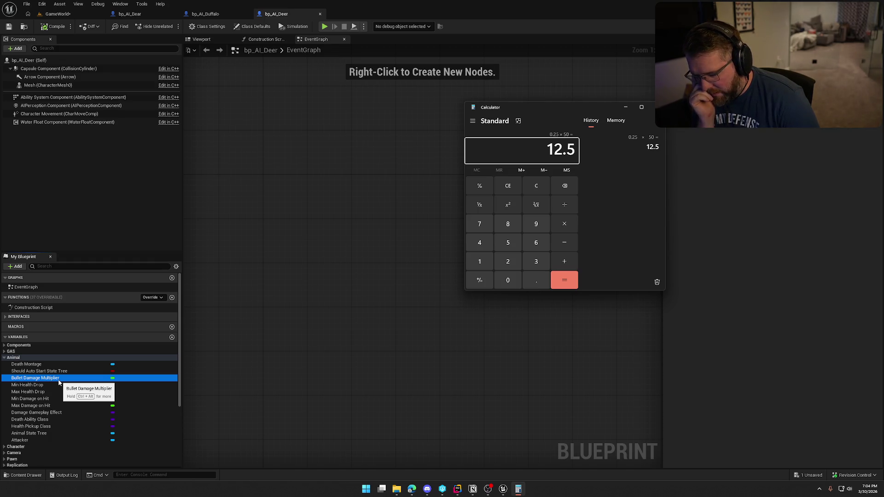
pyautogui.press('Escape')
pyautogui.write('100')
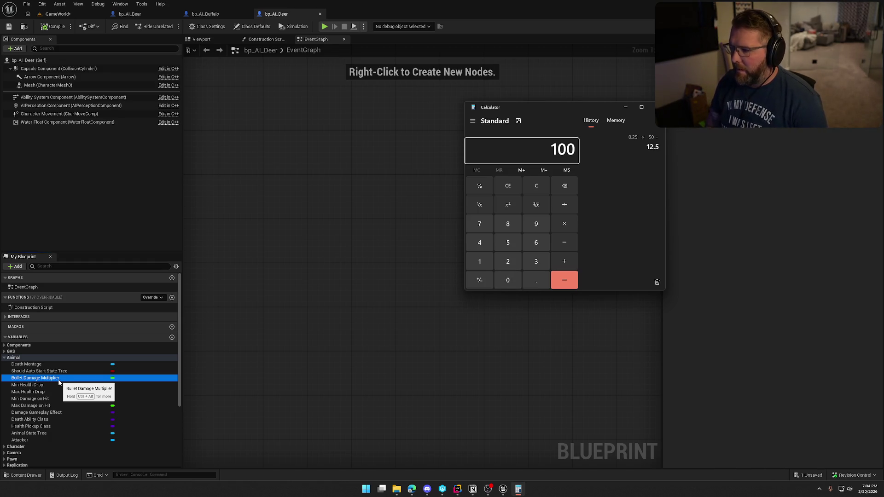
pyautogui.write('/12.5')
pyautogui.press('Return')
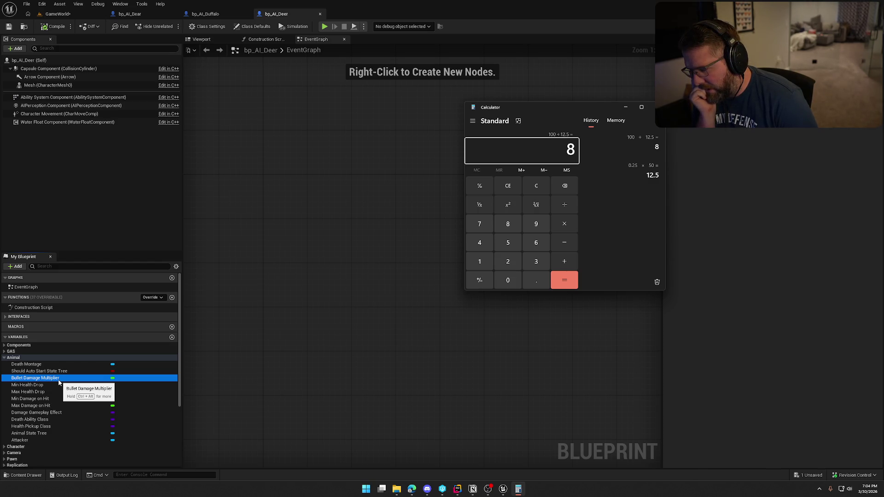
# Work out 0.5 × 50 = 25, then return to bp_AI_Buffalo in the editor
pyautogui.press('Escape')
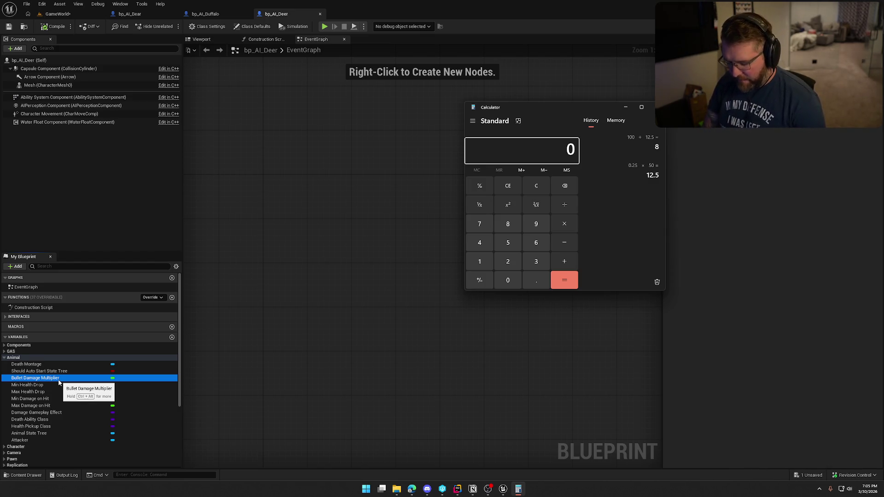
pyautogui.write('.5')
pyautogui.press('*')
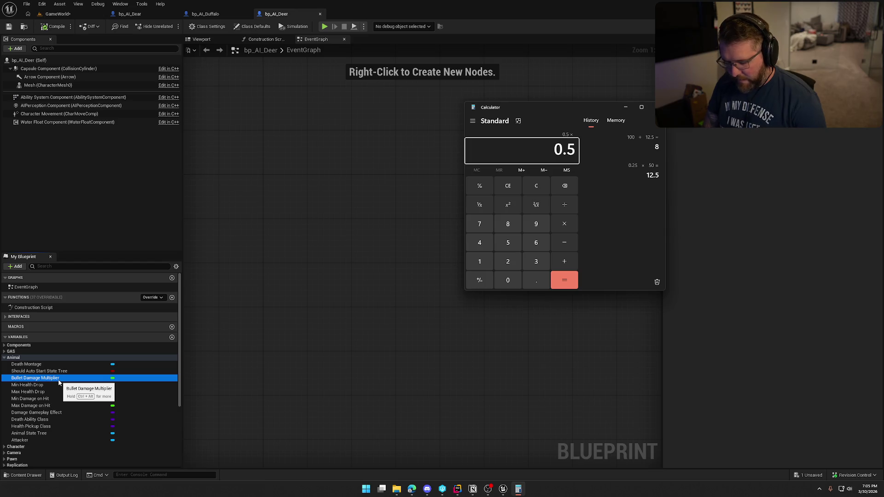
pyautogui.write('50')
pyautogui.press('Return')
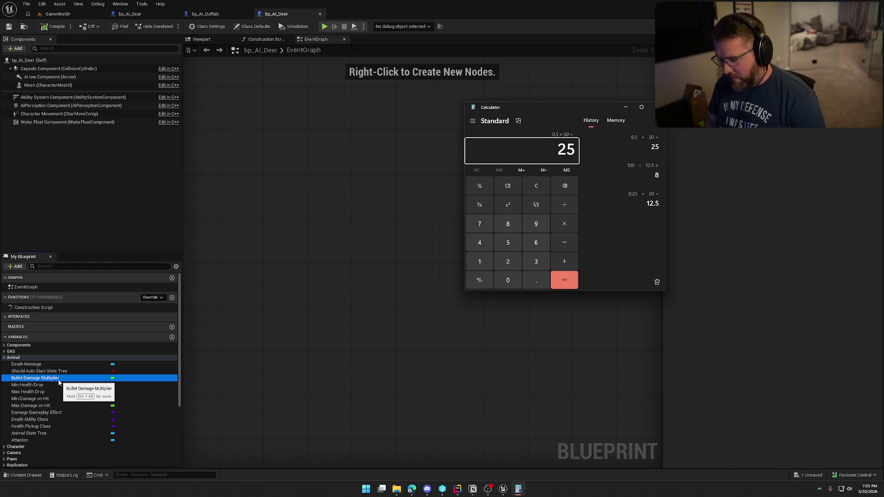
pyautogui.press('Escape')
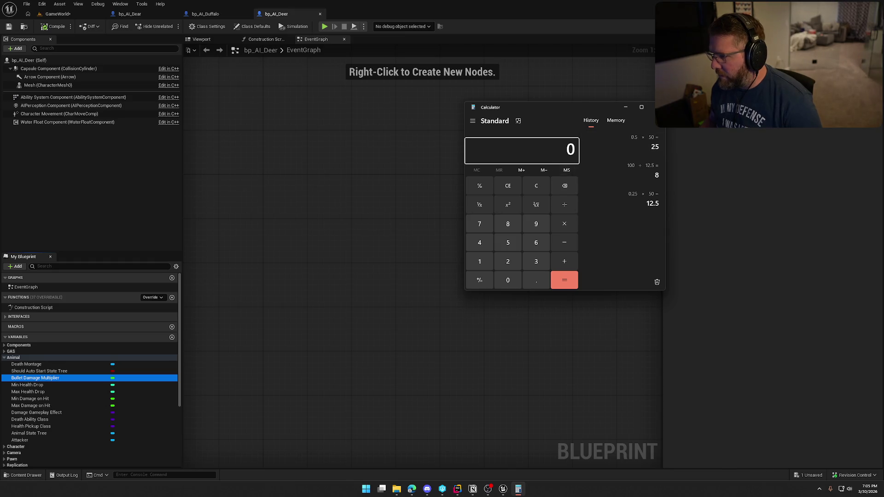
pyautogui.click(250, 278)
pyautogui.click(211, 16)
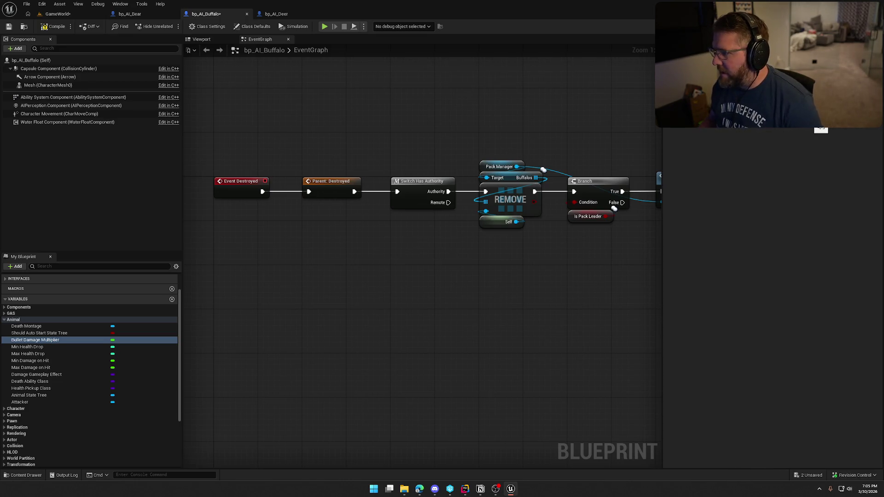
# Compile and check out the buffalo blueprint, returning to the level view
pyautogui.click(53, 27)
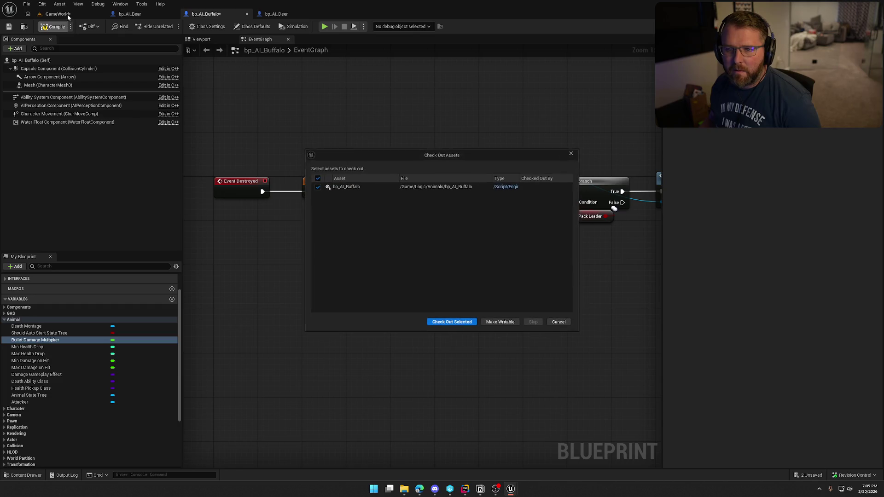
pyautogui.click(451, 318)
pyautogui.click(58, 14)
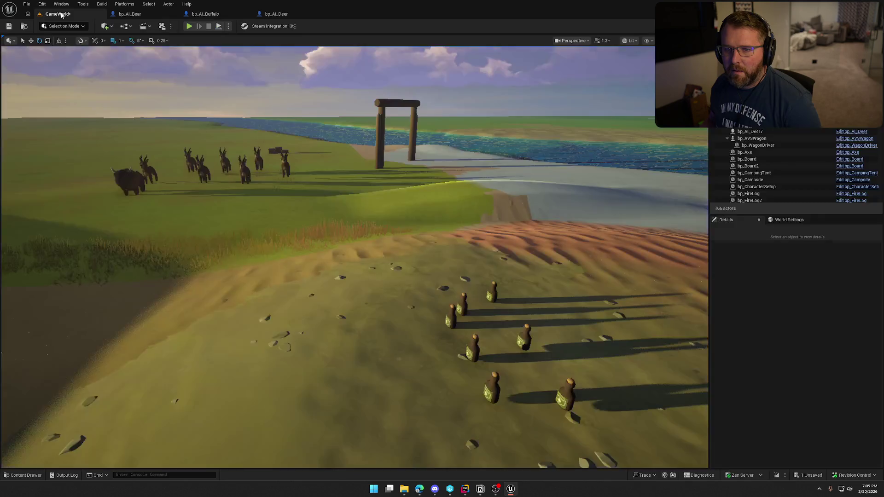
# Start a Play in Editor session and run the character to the deer herd
pyautogui.hotkey('alt', 'p')
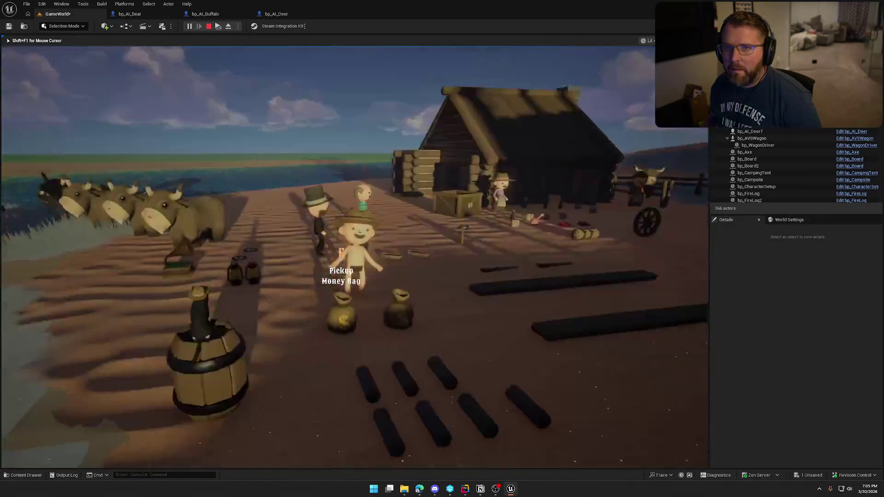
pyautogui.press('w')
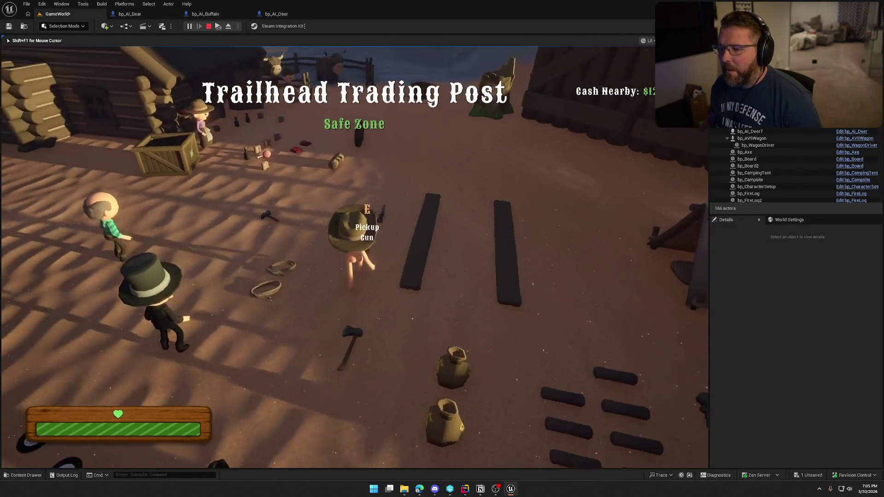
pyautogui.press('w')
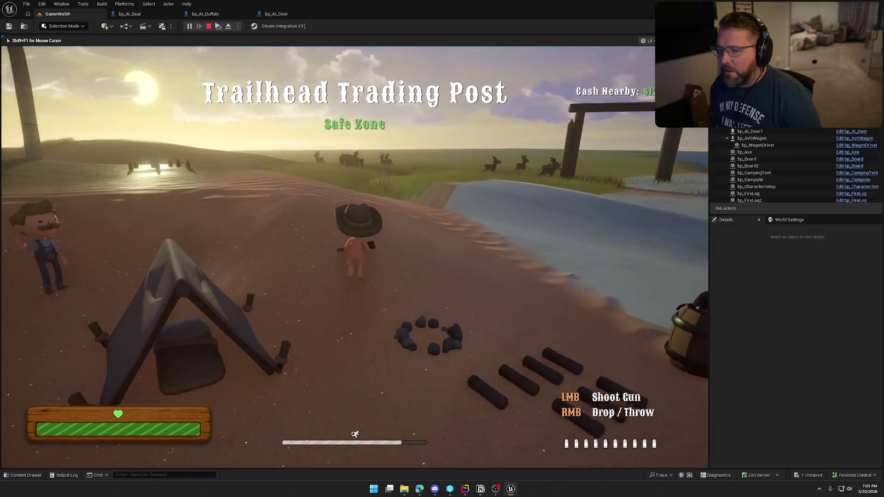
pyautogui.press('w')
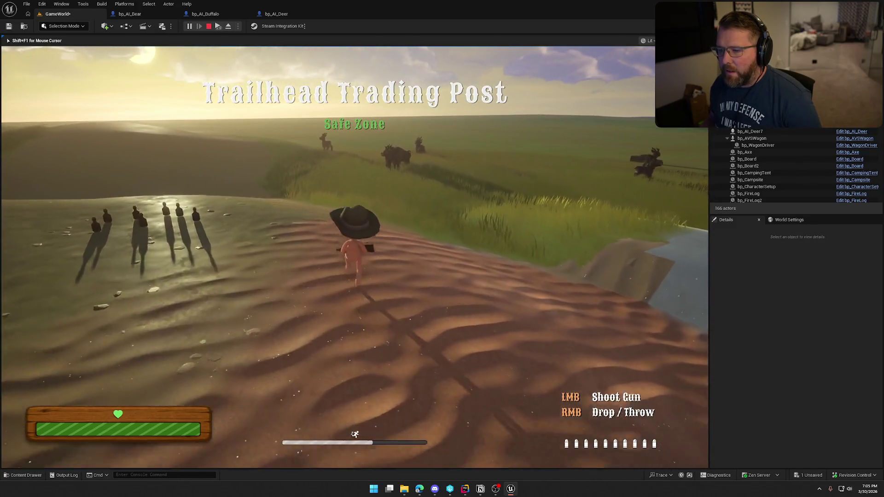
pyautogui.press('w')
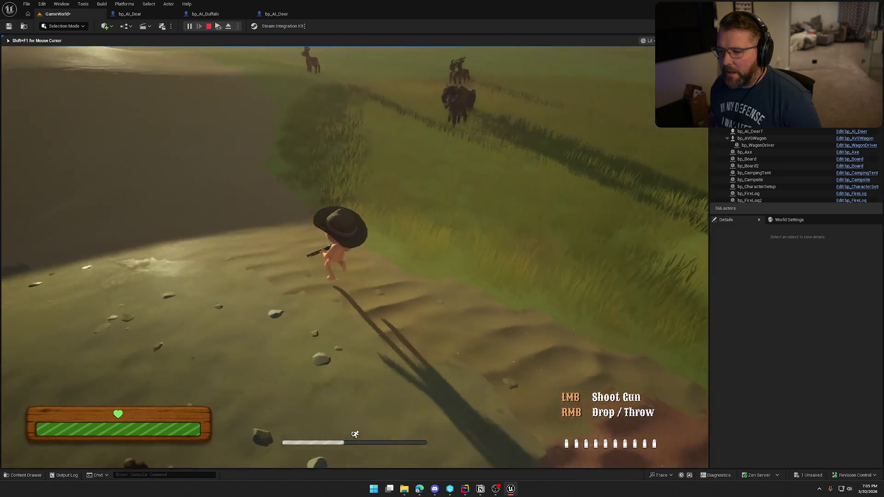
pyautogui.press('w')
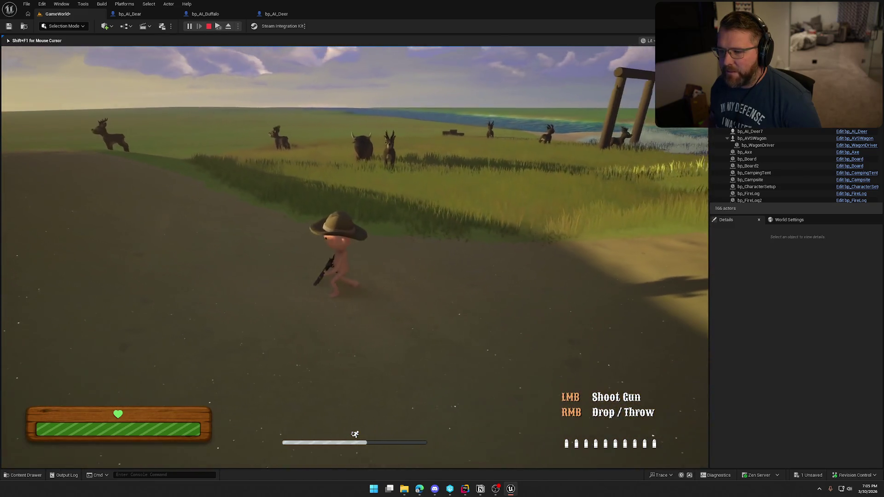
# Shoot a deer and the charging buffalo, then stop the play session
pyautogui.click(354, 257)
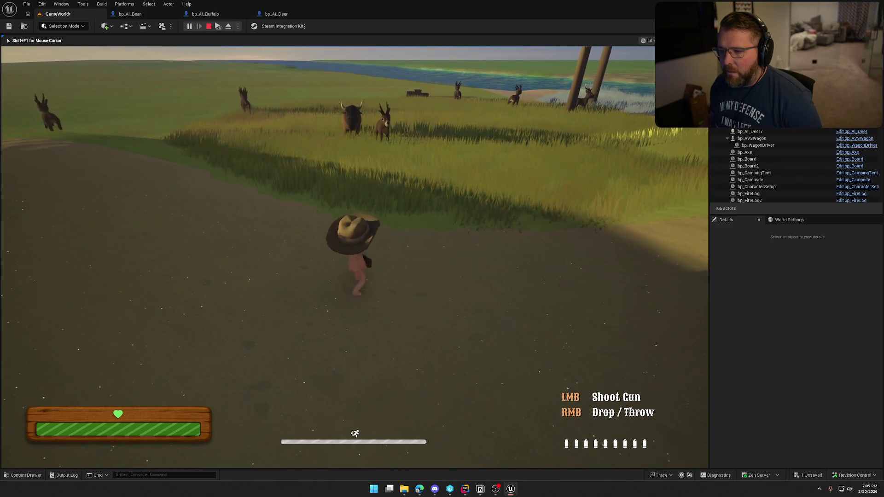
pyautogui.click(355, 258)
pyautogui.click(355, 258)
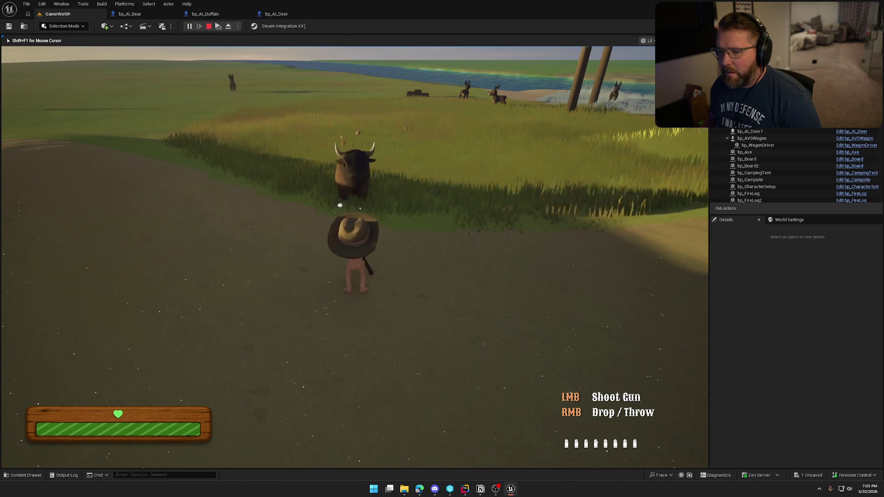
pyautogui.click(355, 258)
pyautogui.click(355, 258)
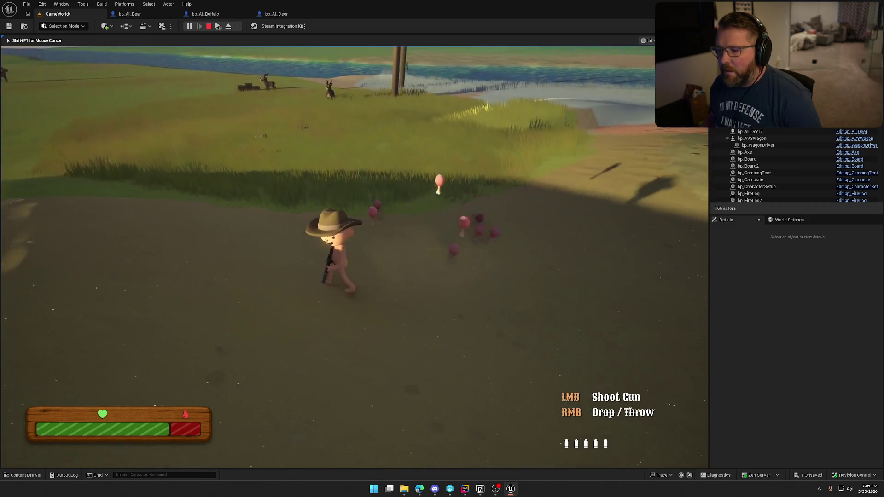
pyautogui.press('Escape')
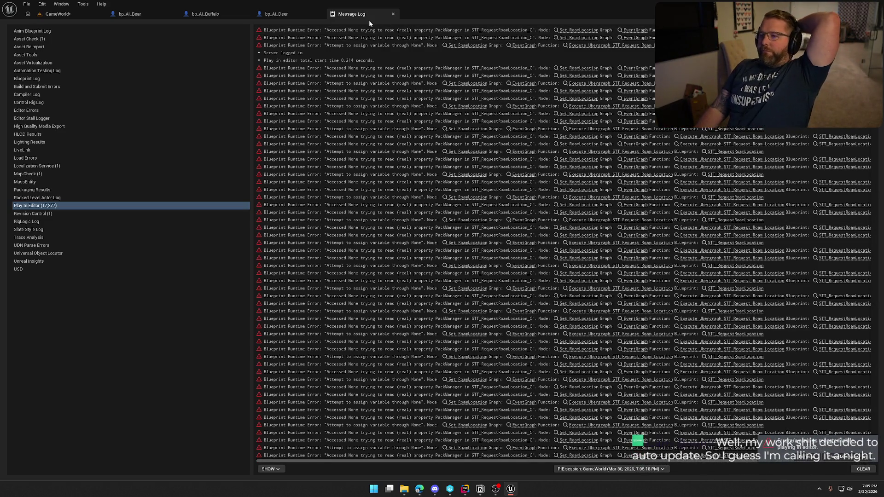
# Close the Message Log so bp_AI_Deer's empty EventGraph is in front
pyautogui.middleClick(368, 16)
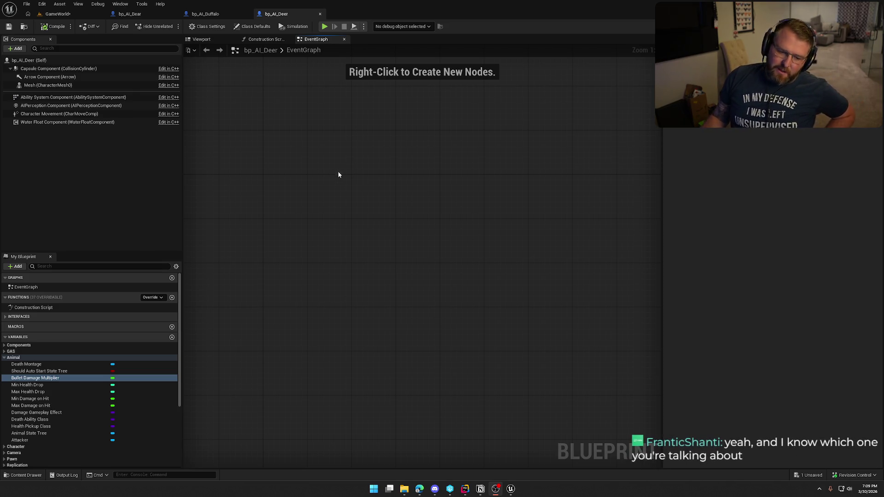
pyautogui.moveTo(365, 211); pyautogui.dragTo(405, 235)
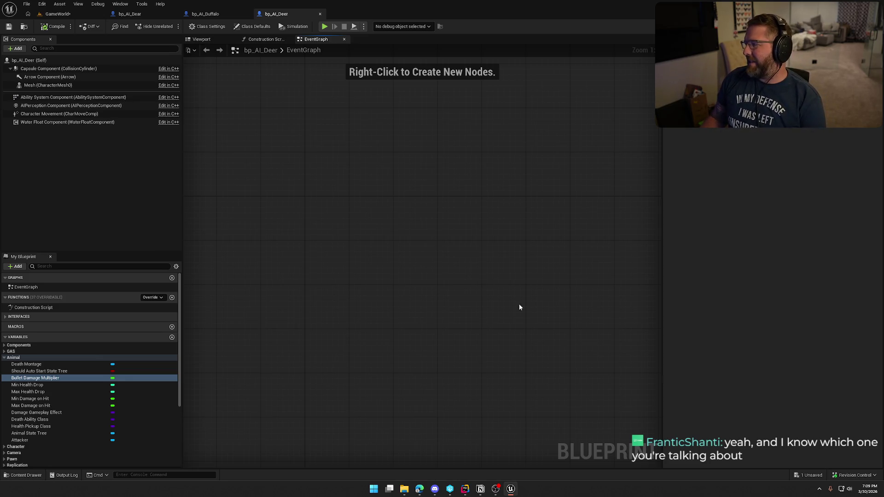
pyautogui.hotkey('alt', 'Tab')
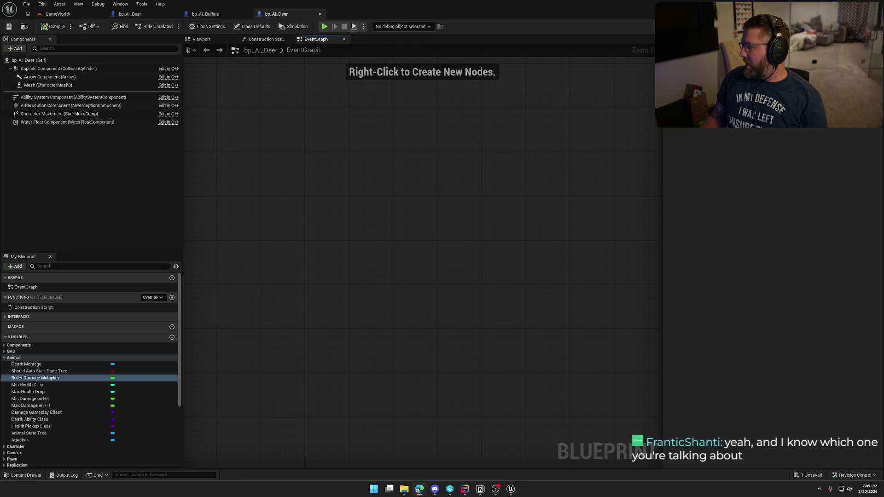
pyautogui.click(750, 245)
pyautogui.hotkey('alt', 'Tab')
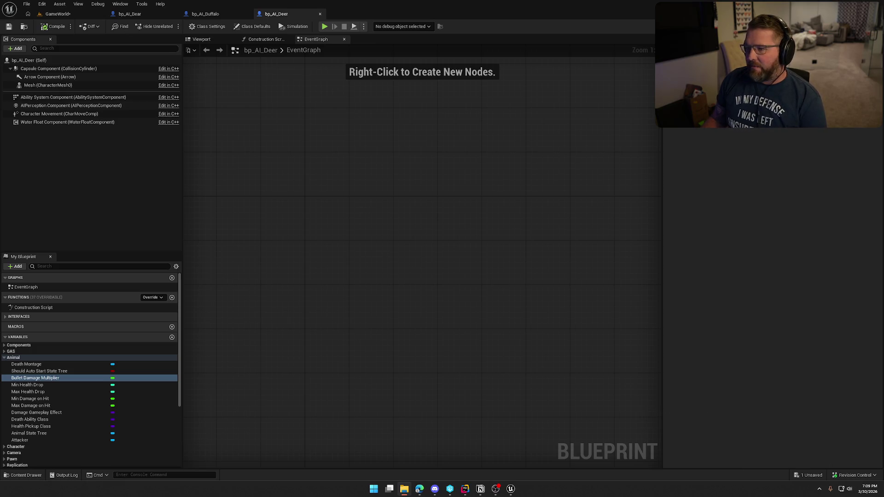
pyautogui.click(323, 264)
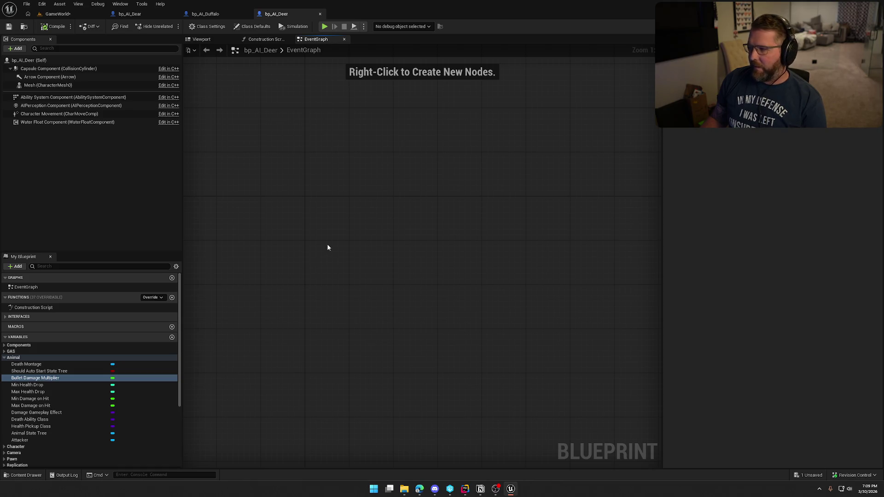
# Close the bp_AI_Deer and bp_AI_Buffalo tabs and delete a buffalo from the level
pyautogui.middleClick(290, 11)
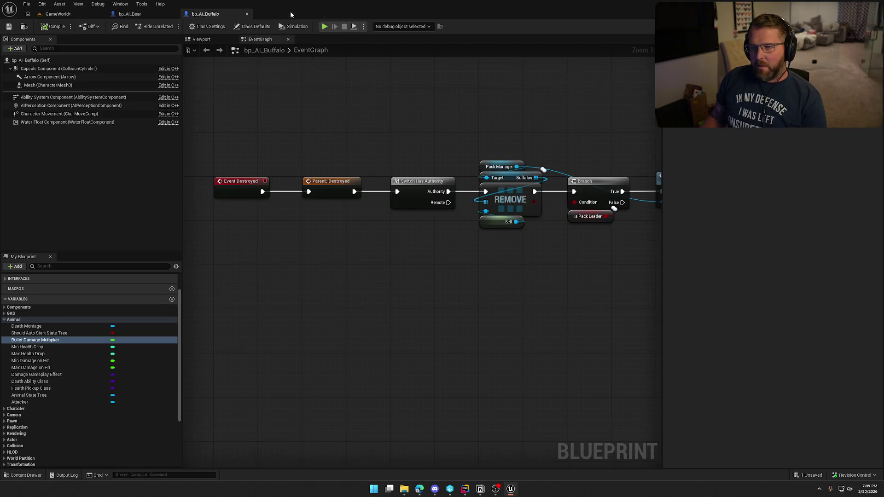
pyautogui.middleClick(210, 18)
pyautogui.click(58, 13)
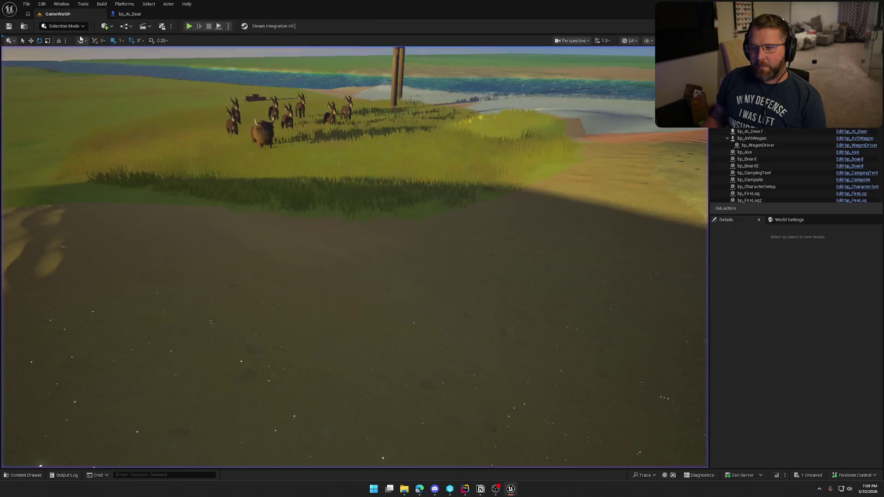
pyautogui.click(331, 136)
pyautogui.press('Delete')
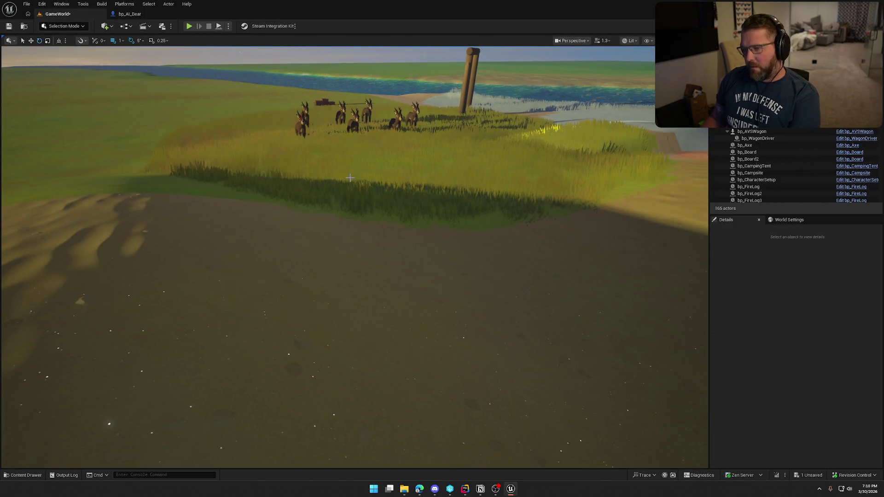
# Tilt the view over the deer herd and select bp_AI_Snake in the Content Drawer
pyautogui.moveTo(361, 234); pyautogui.dragTo(363, 203)
pyautogui.hotkey('ctrl', 'space')
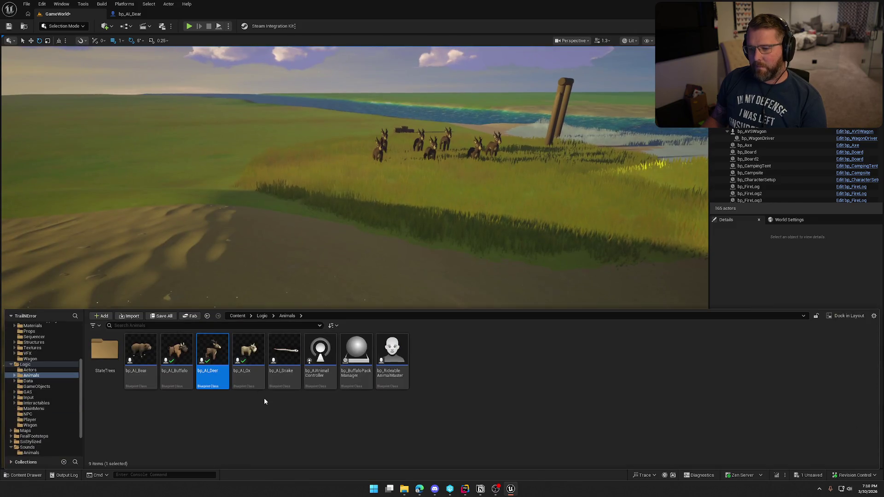
pyautogui.rightClick(291, 359)
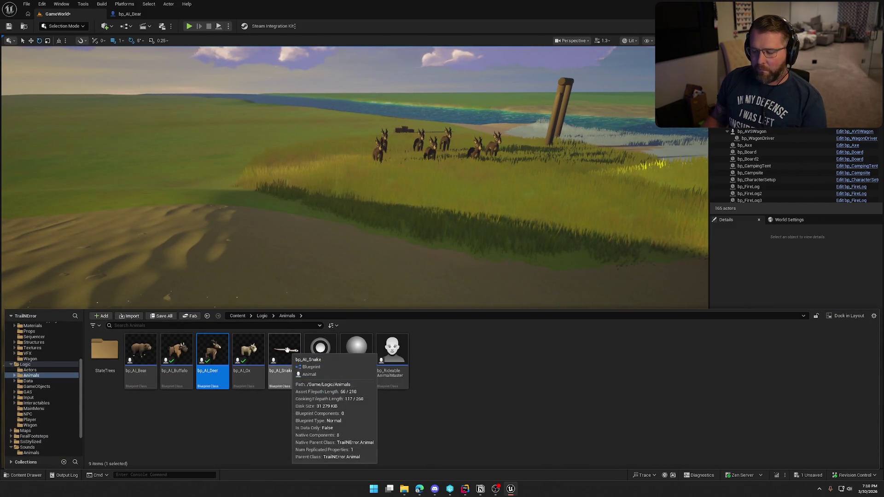
pyautogui.click(287, 350)
# Open bp_AI_Snake and select its empty Death Montage variable under Animal
pyautogui.doubleClick(288, 350)
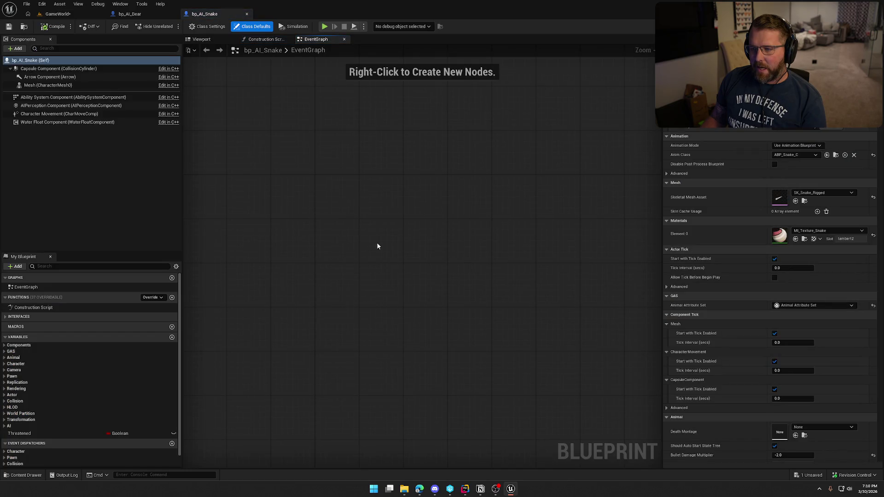
pyautogui.click(4, 358)
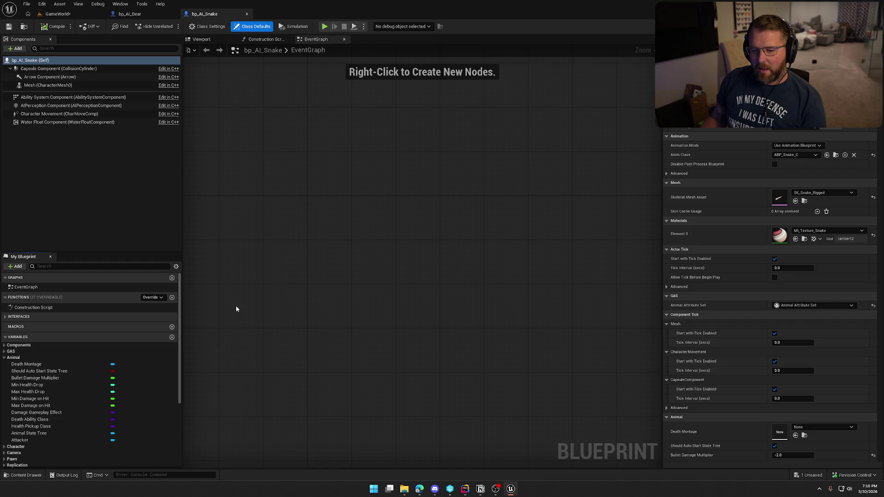
pyautogui.scroll(-1, 334, 303)
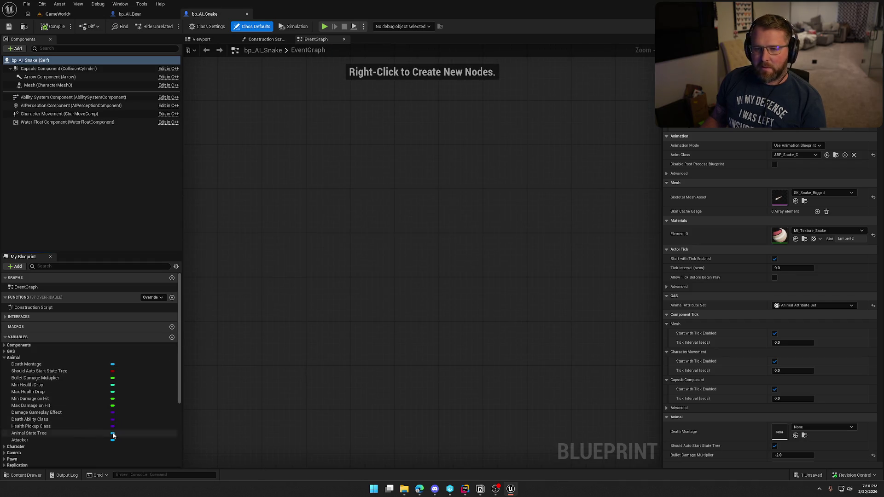
pyautogui.click(28, 364)
pyautogui.hotkey('ctrl', 'space')
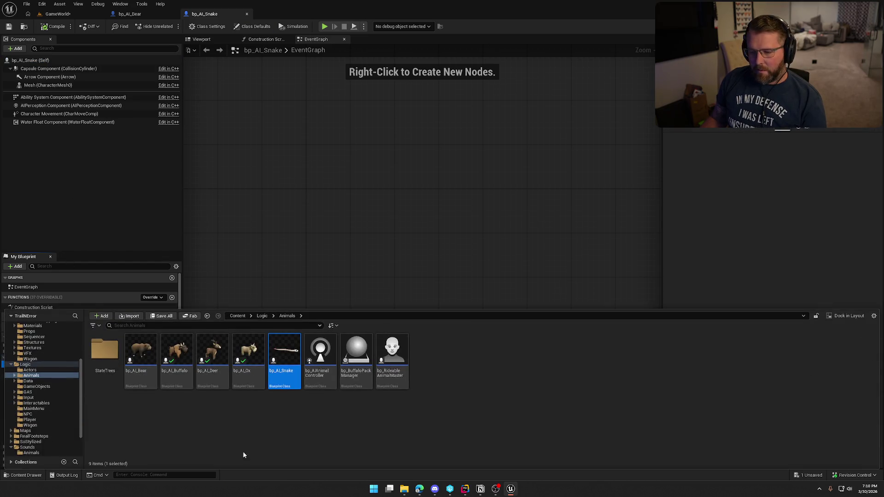
# Browse the Snake animation assets and pick the A_Snake_Death animation
pyautogui.scroll(3, 62, 369)
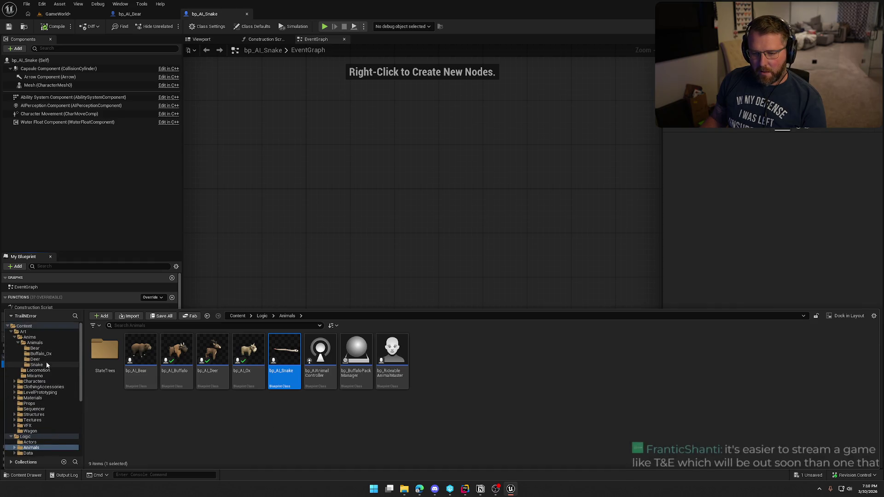
pyautogui.click(37, 365)
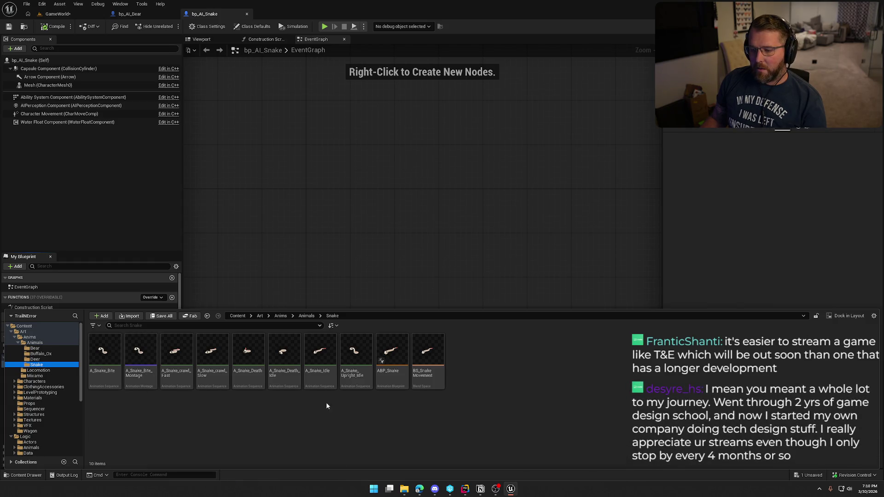
pyautogui.click(285, 364)
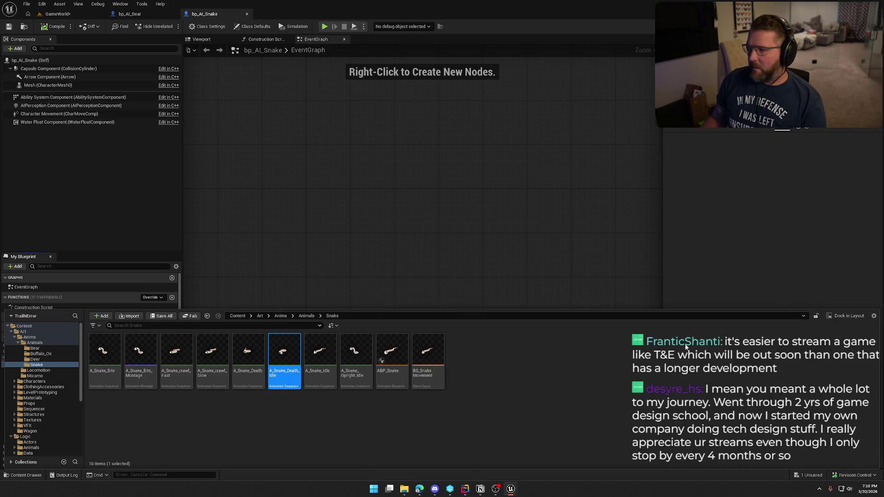
pyautogui.hotkey('ctrl', 'space')
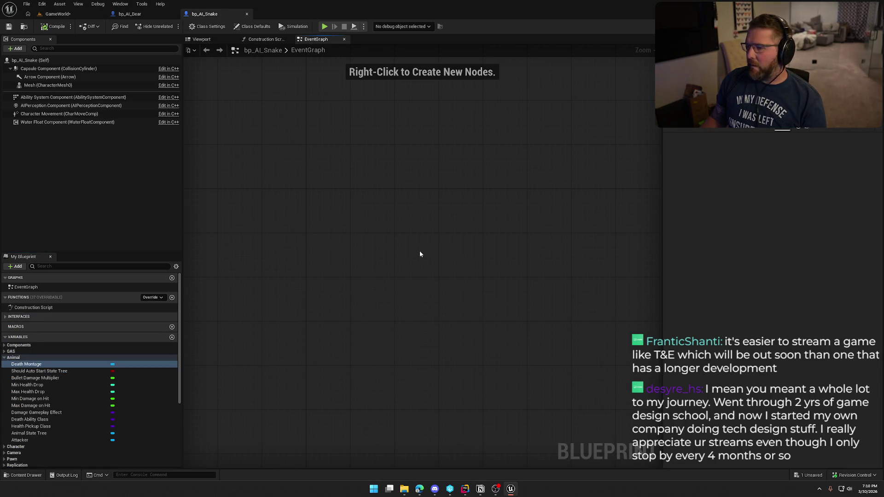
pyautogui.hotkey('ctrl', 'space')
pyautogui.click(249, 355)
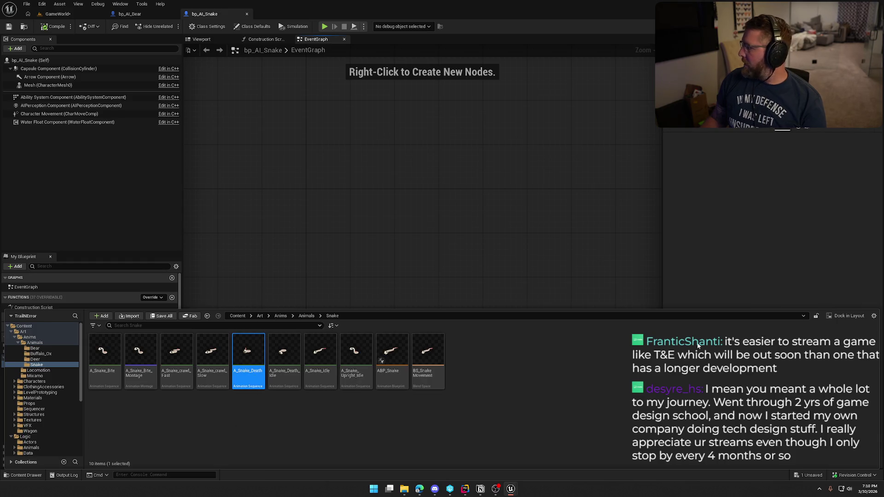
pyautogui.hotkey('ctrl', 'space')
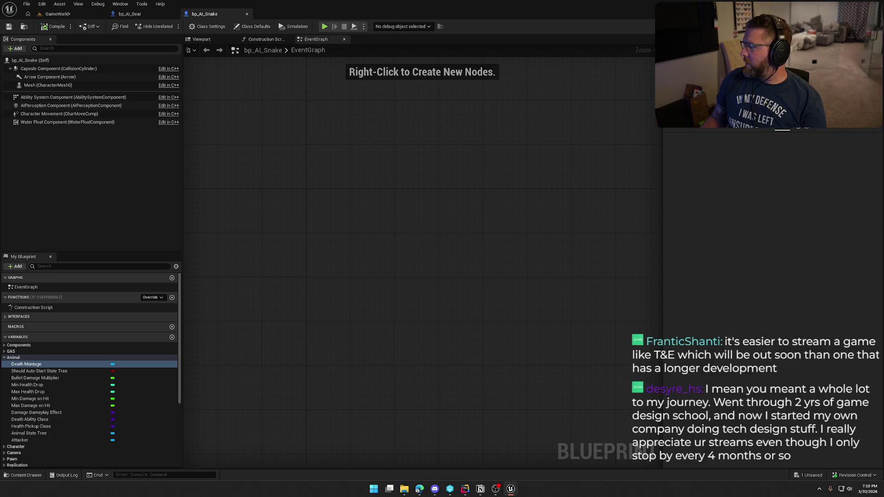
# Create A_Snake_Death_Montage from A_Snake_Death and save all assets
pyautogui.hotkey('ctrl', 'space')
pyautogui.rightClick(251, 354)
pyautogui.moveTo(286, 143)
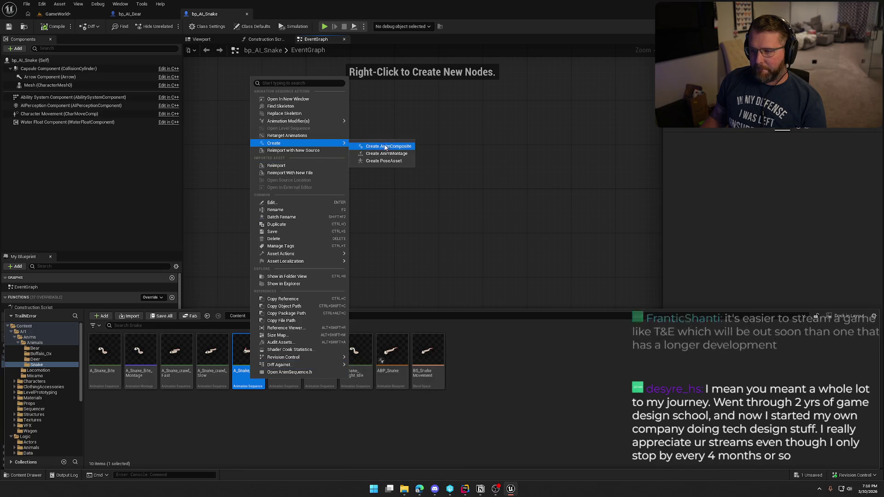
pyautogui.click(368, 152)
pyautogui.click(420, 429)
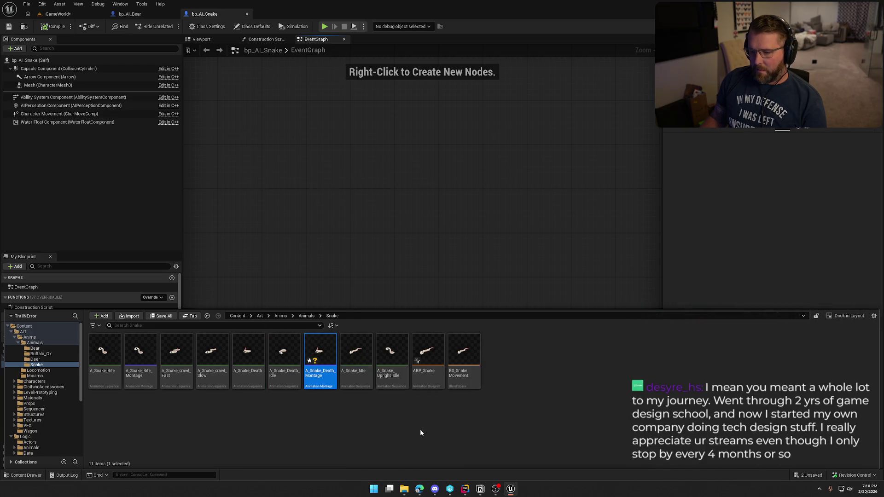
pyautogui.hotkey('ctrl', 's')
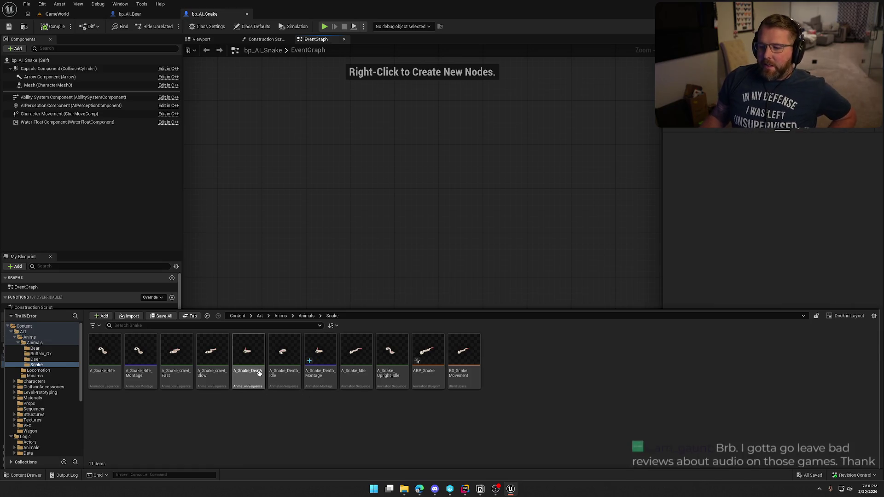
# Preview A_Snake_Death, then enter 'snake sound' in Splice's sample search
pyautogui.click(249, 354)
pyautogui.doubleClick(249, 354)
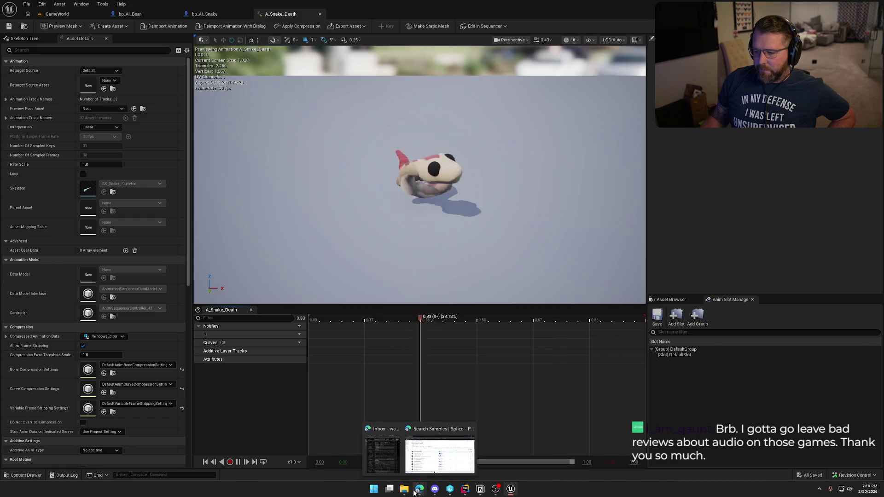
pyautogui.click(420, 489)
pyautogui.click(125, 69)
pyautogui.write('snak')
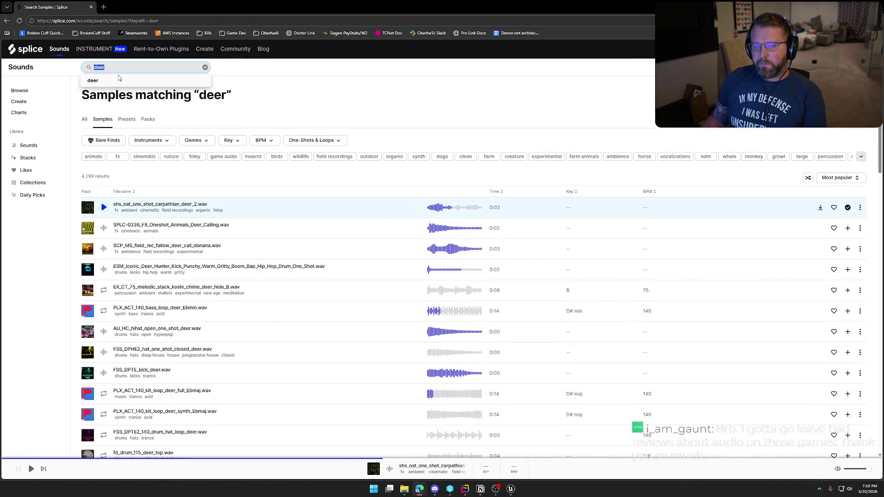
pyautogui.write('e sound')
# Search 'snake sound' and audition the top results, from SnakeHiss_S011AN.58 to SnakeSlitherLeaves_S011AN.5
pyautogui.press('Return')
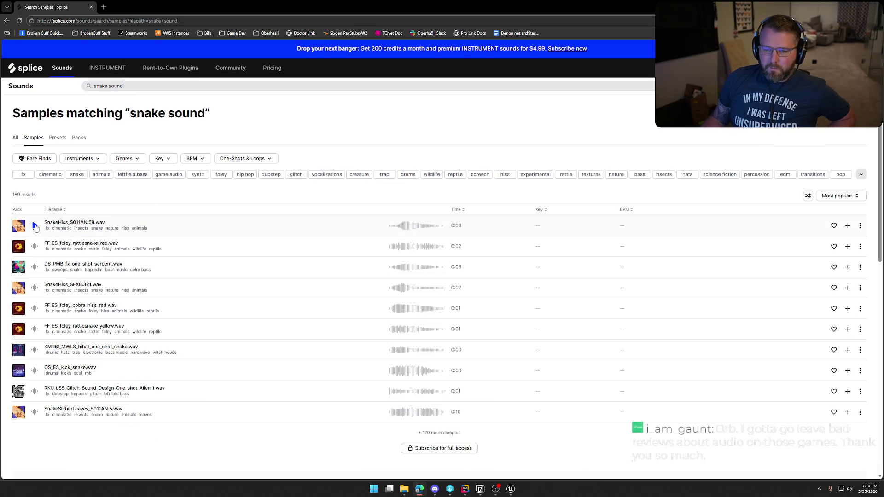
pyautogui.click(34, 226)
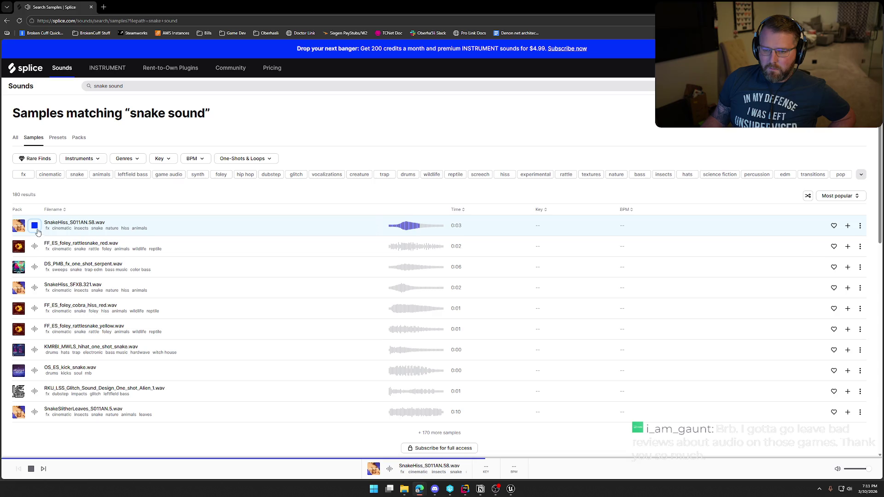
pyautogui.click(35, 247)
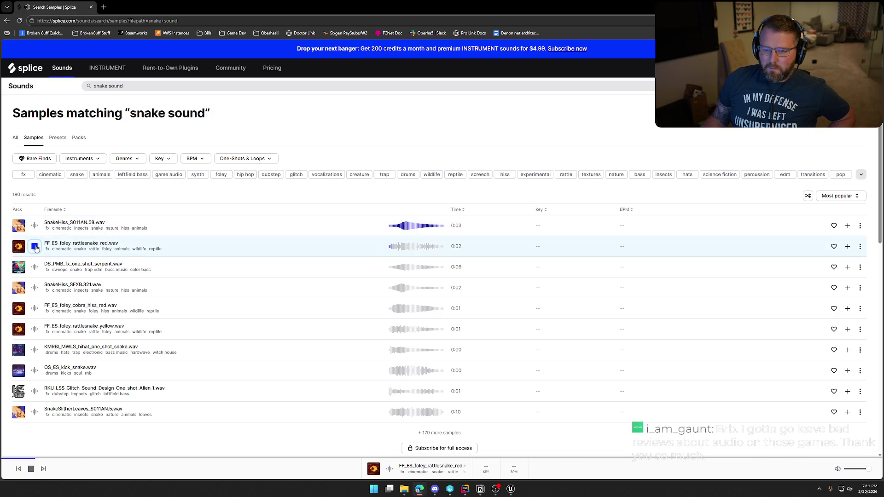
pyautogui.click(35, 267)
pyautogui.click(34, 289)
pyautogui.click(34, 309)
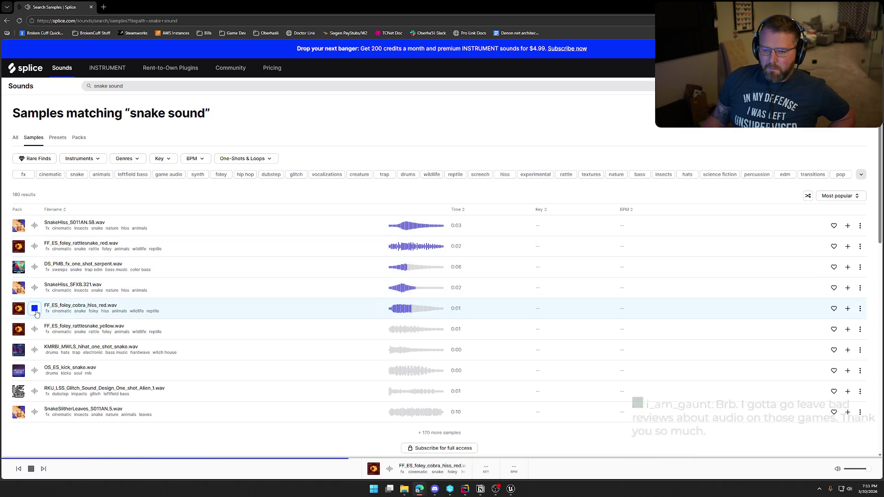
pyautogui.click(35, 330)
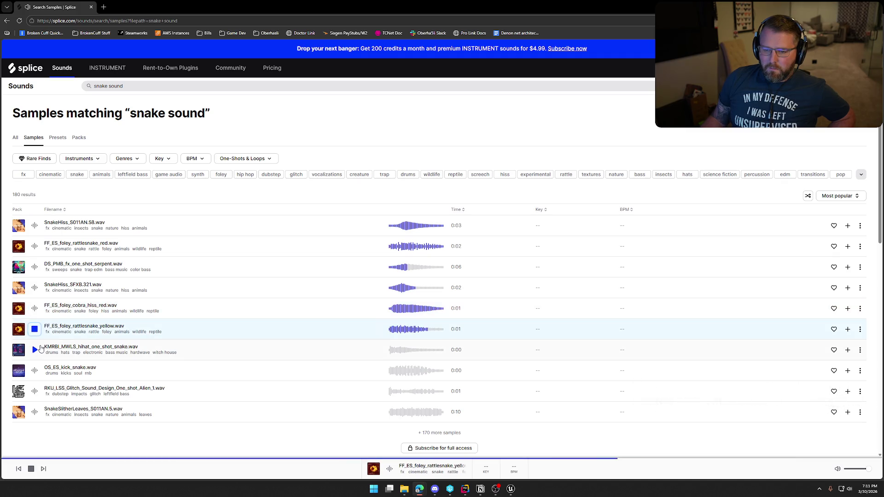
pyautogui.click(35, 351)
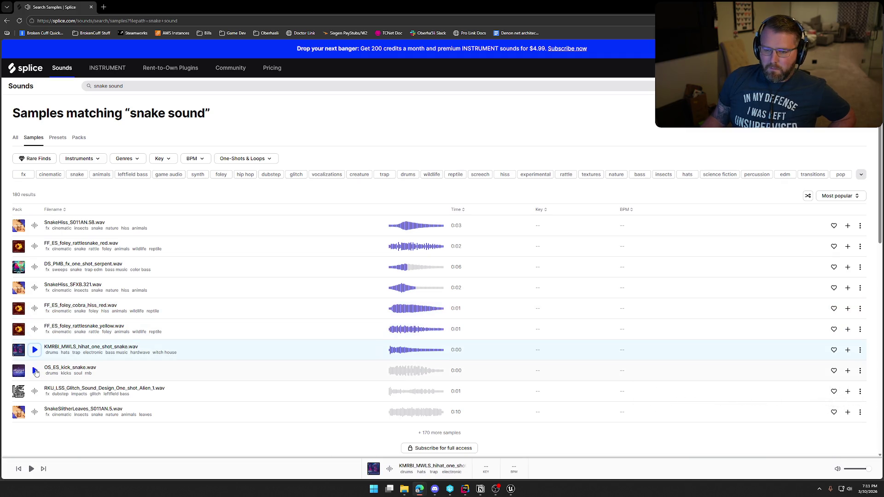
pyautogui.click(35, 371)
pyautogui.click(35, 392)
pyautogui.click(35, 412)
pyautogui.click(38, 290)
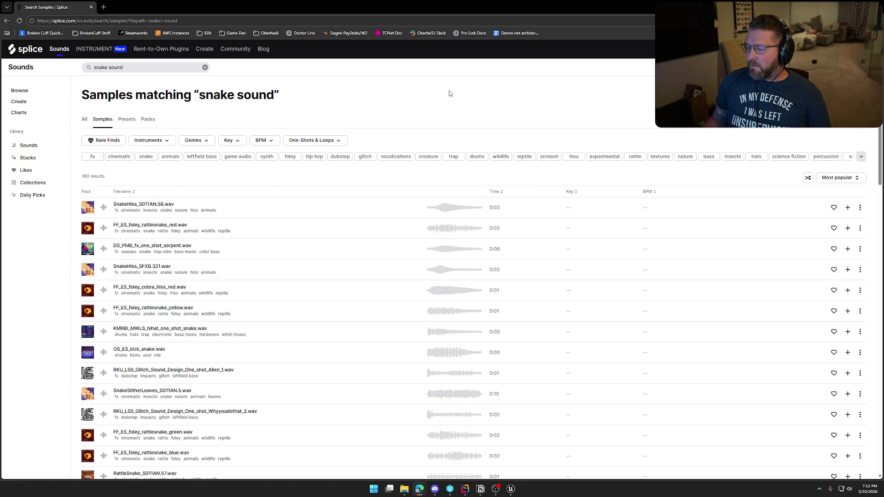
# Replay the first hiss and red rattlesnake, then audition blue, green, teal and RattleSnake_S011AN.57
pyautogui.click(104, 209)
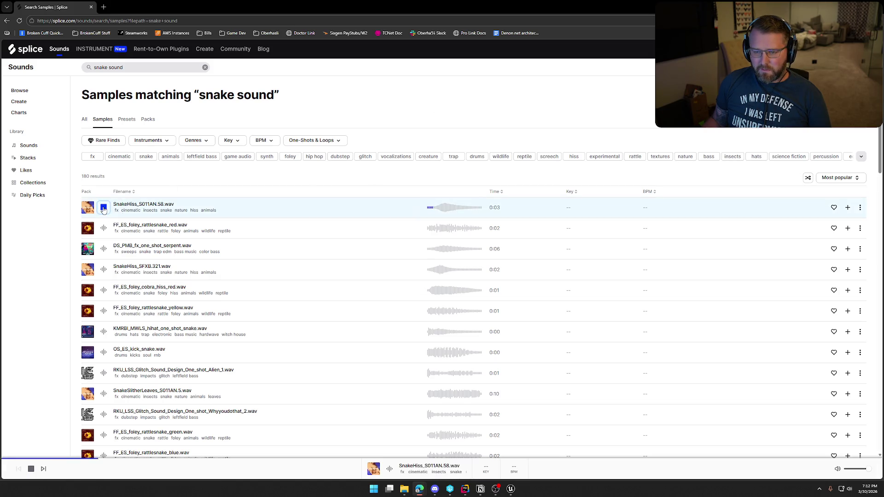
pyautogui.click(104, 229)
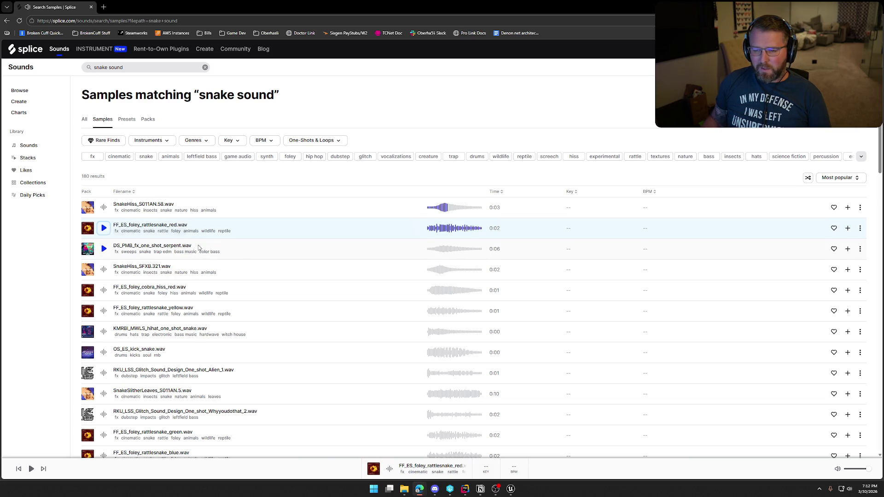
pyautogui.scroll(-2, 250, 255)
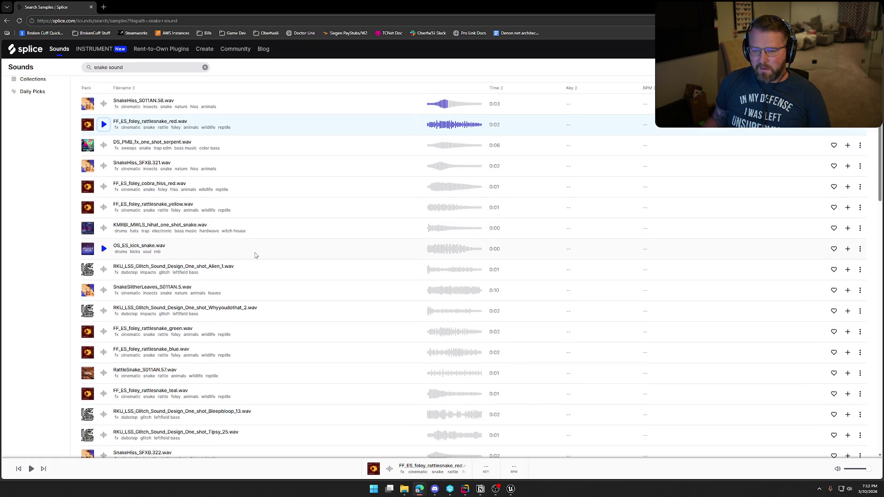
pyautogui.scroll(-1, 255, 255)
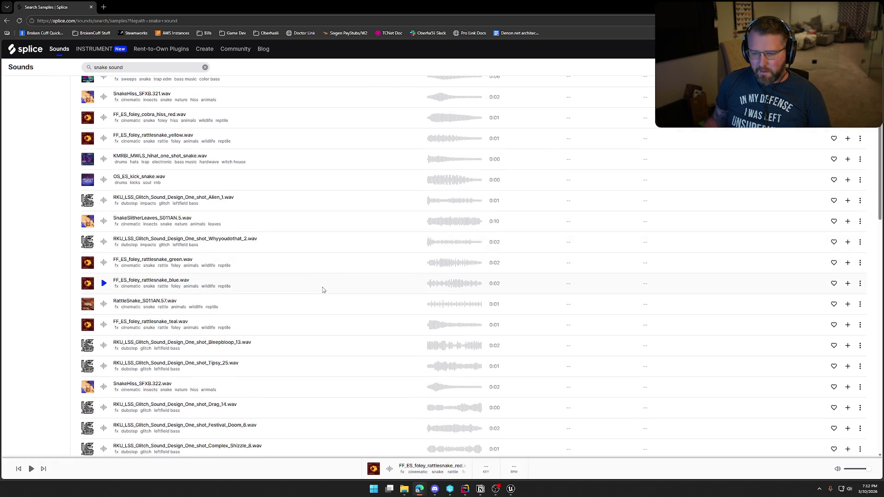
pyautogui.click(104, 284)
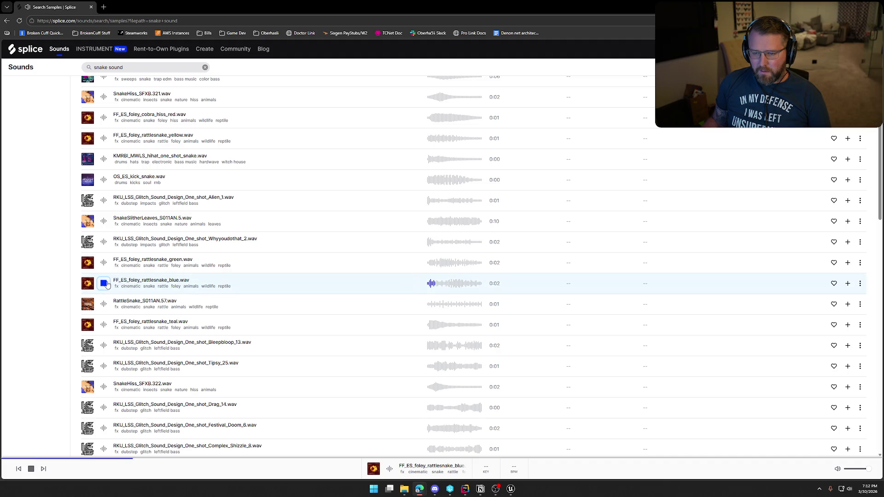
pyautogui.click(104, 262)
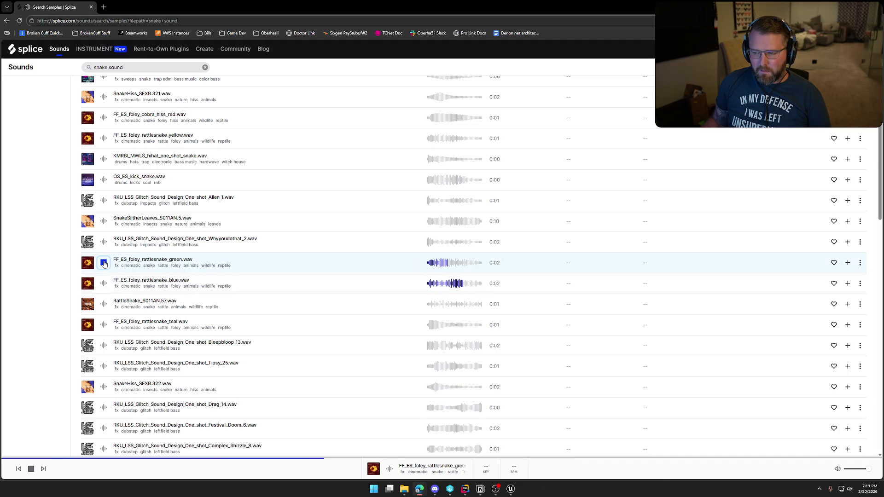
pyautogui.click(103, 304)
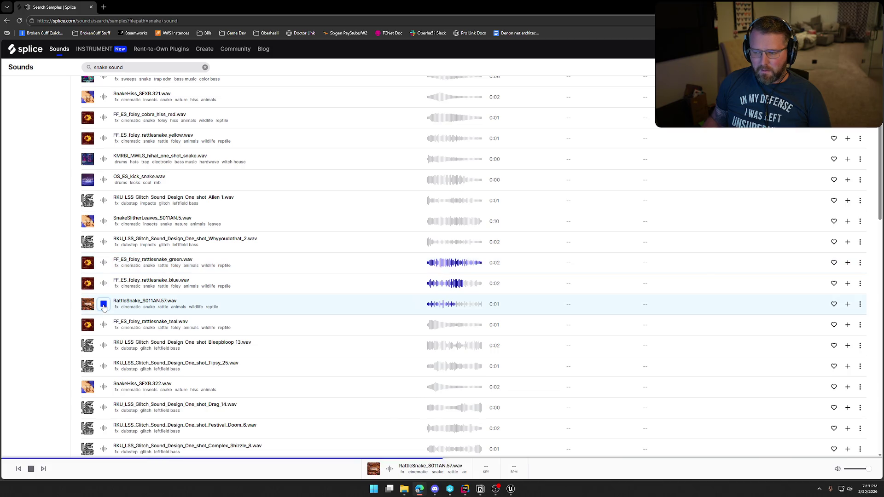
pyautogui.click(103, 325)
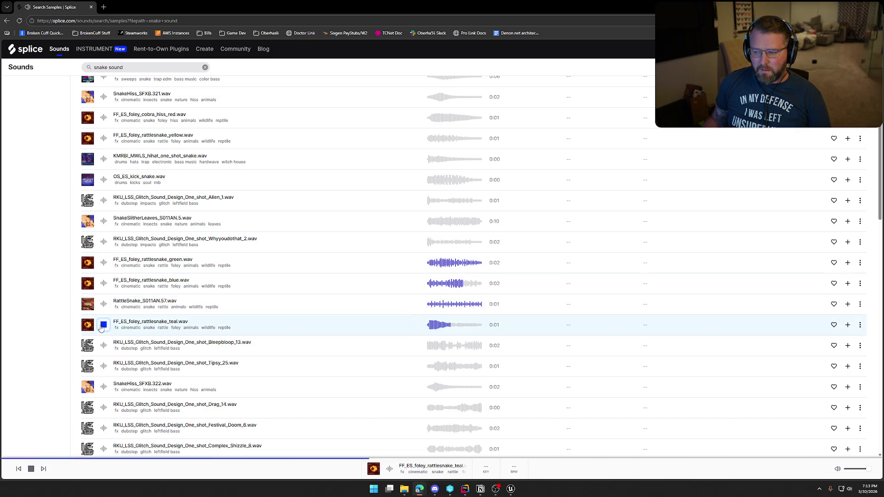
# Audition SnakeHiss_SFXB.322, black and grey cobra hisses and DSS_Snake_Oil_G, stopping the Hidden Snake Burst loop
pyautogui.scroll(-2, 101, 328)
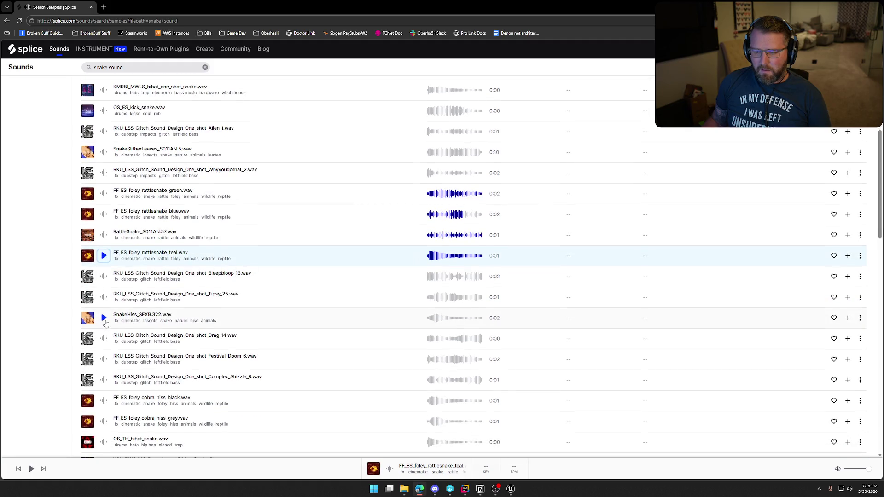
pyautogui.click(104, 319)
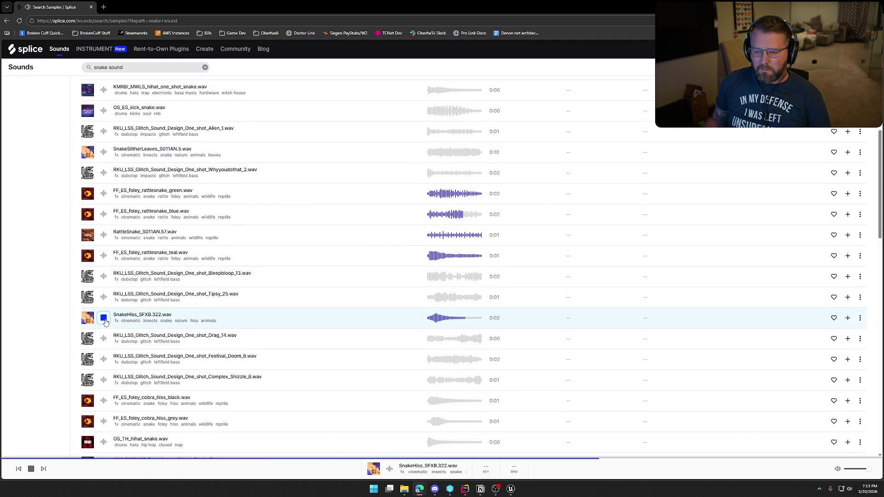
pyautogui.scroll(-3, 105, 322)
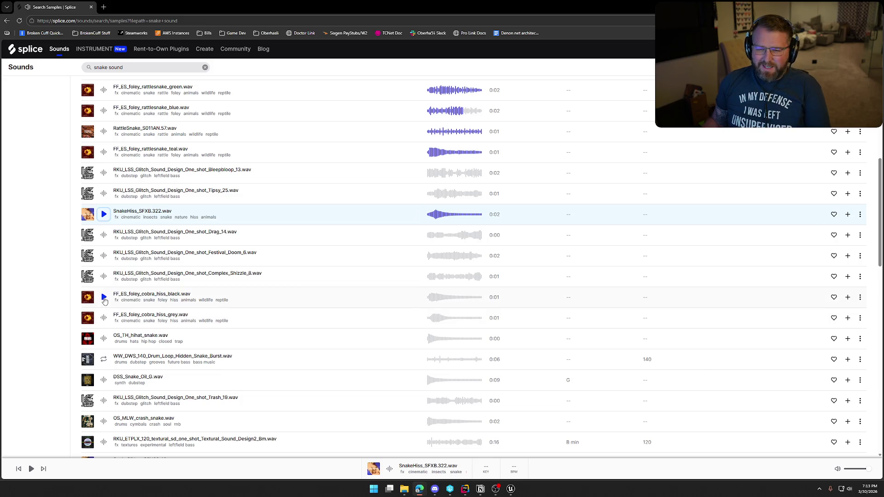
pyautogui.click(104, 298)
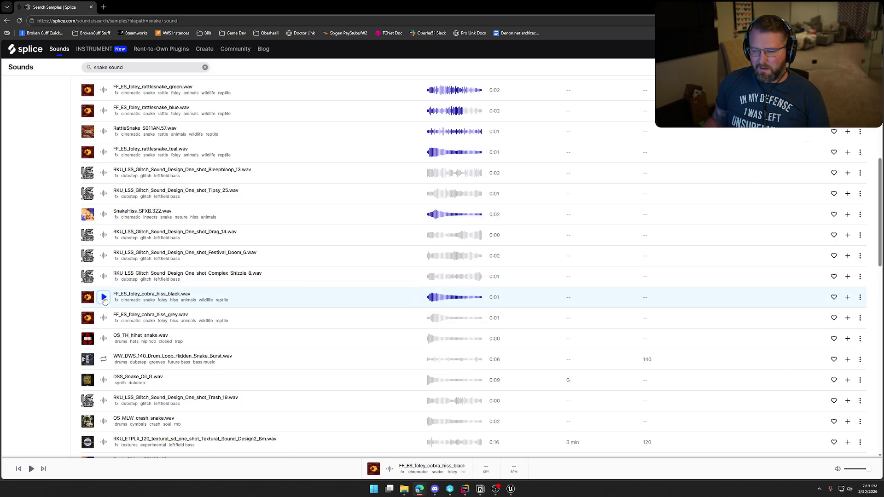
pyautogui.click(104, 319)
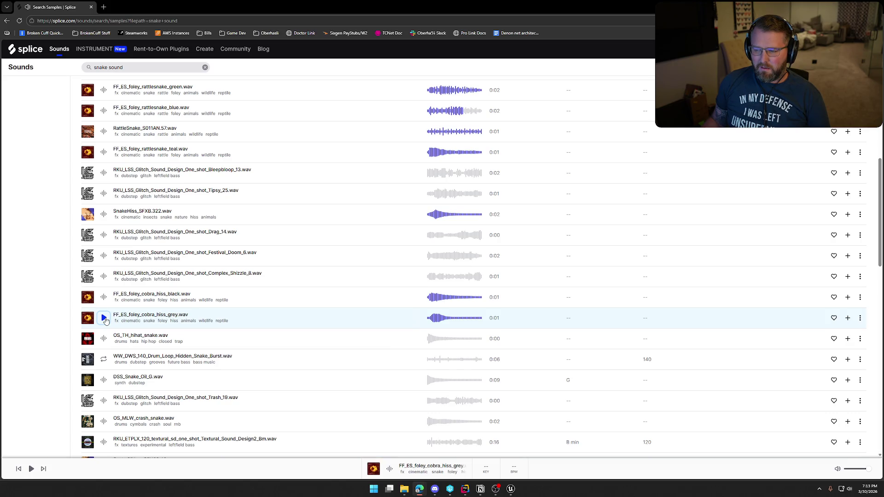
pyautogui.click(104, 339)
pyautogui.click(104, 298)
pyautogui.scroll(-2, 104, 290)
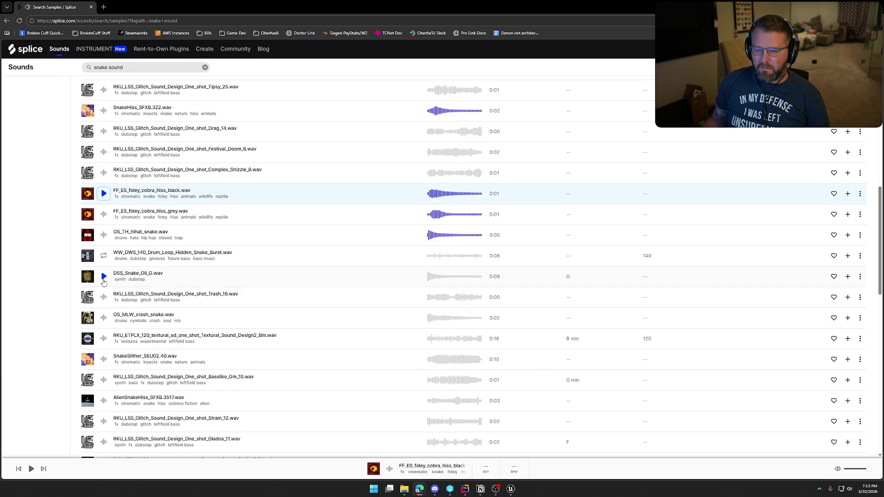
pyautogui.click(103, 280)
pyautogui.click(104, 257)
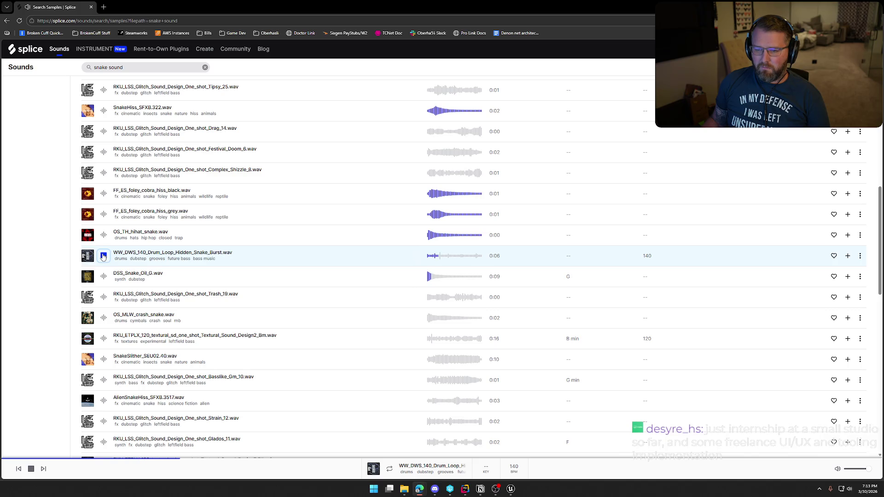
pyautogui.click(104, 256)
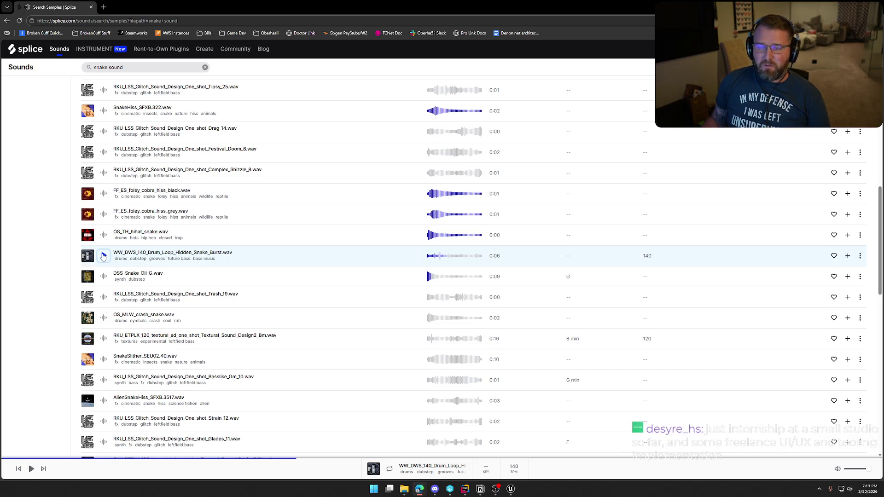
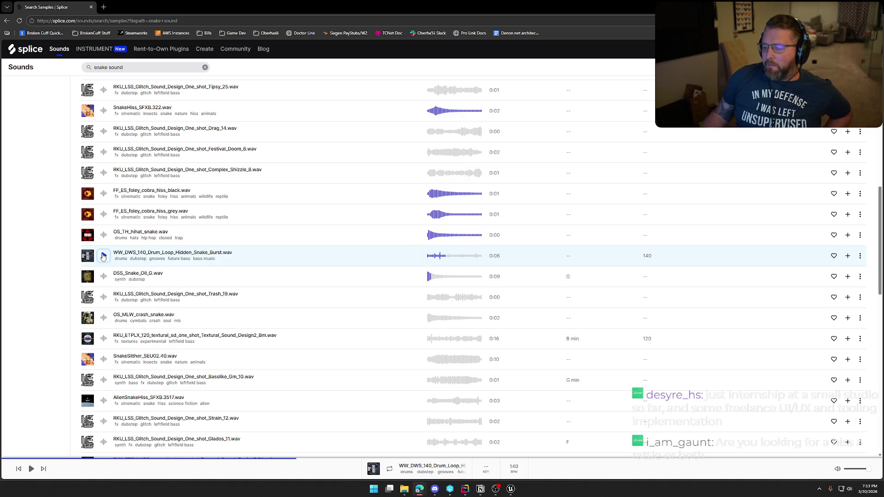
# Place a bp_AI_Snake from Logic/Animals on the grass near the deer in GameWorld, then play the level
pyautogui.hotkey('alt', 'Tab')
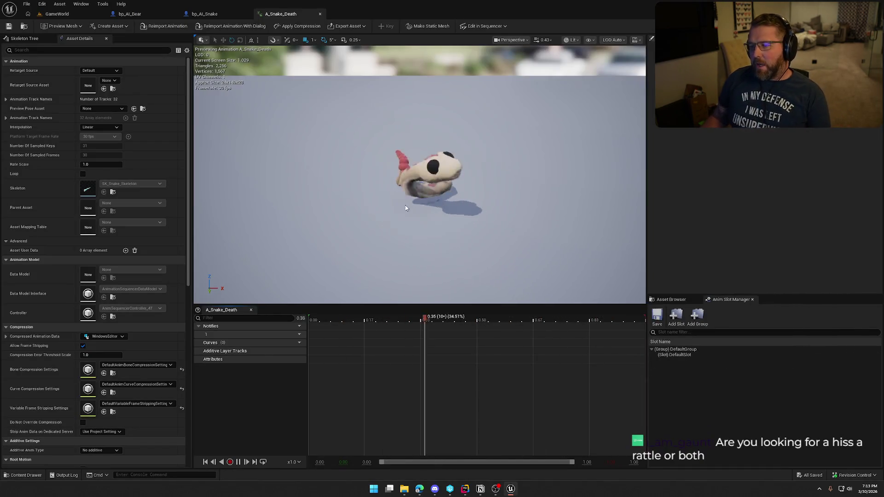
pyautogui.click(57, 14)
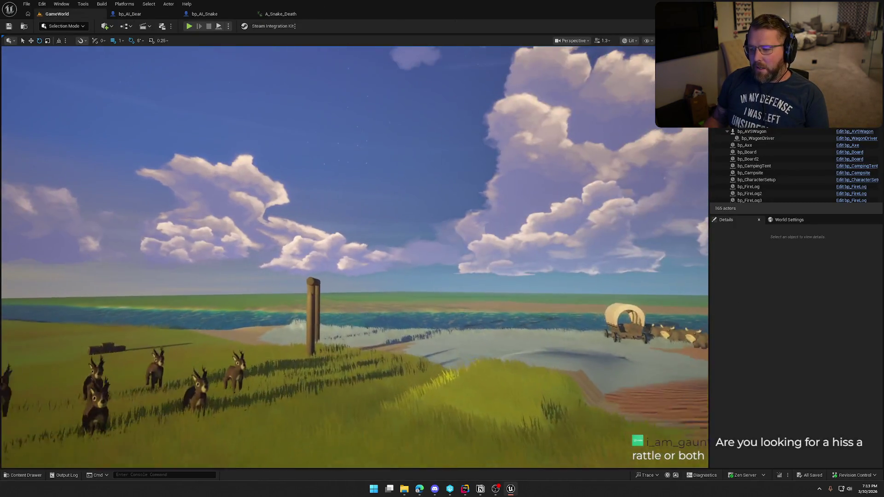
pyautogui.hotkey('ctrl', 'space')
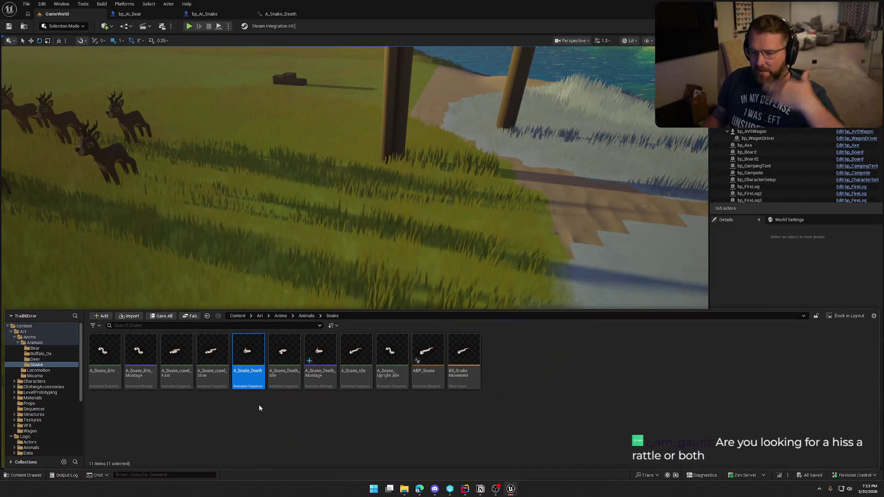
pyautogui.scroll(-3, 47, 435)
pyautogui.click(46, 398)
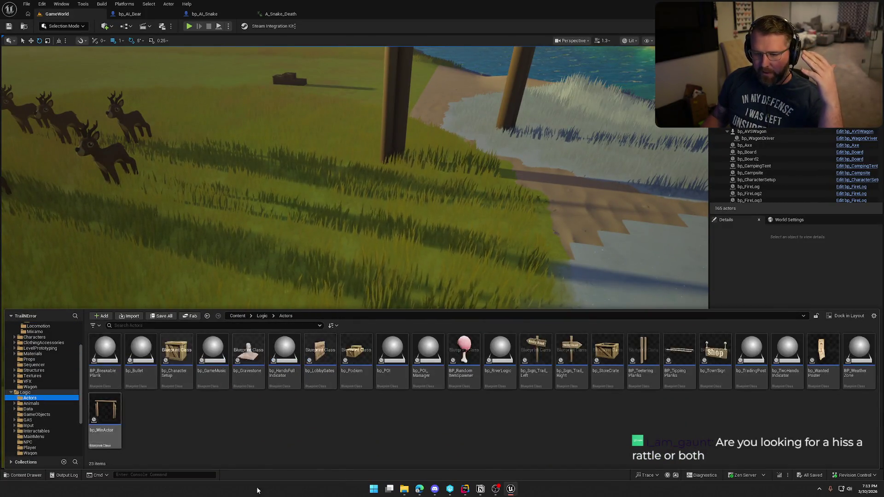
pyautogui.click(38, 404)
pyautogui.moveTo(284, 350); pyautogui.dragTo(288, 232)
pyautogui.click(188, 26)
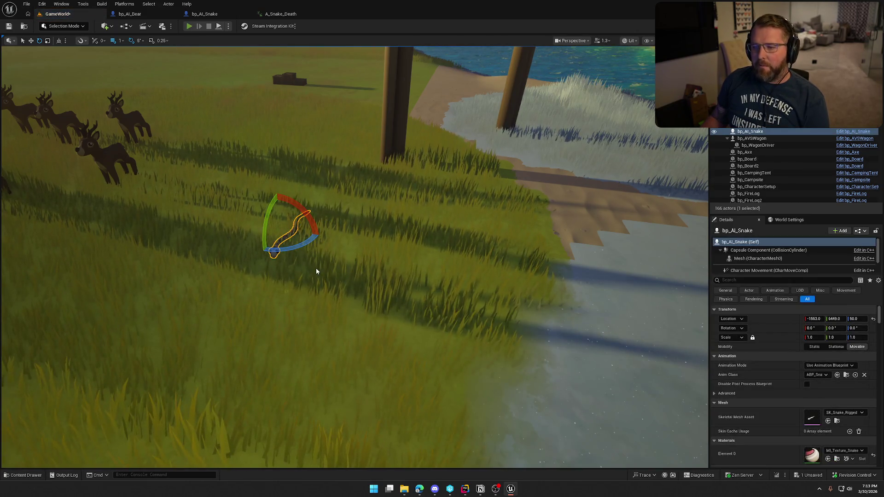
pyautogui.hotkey('shift', 'w')
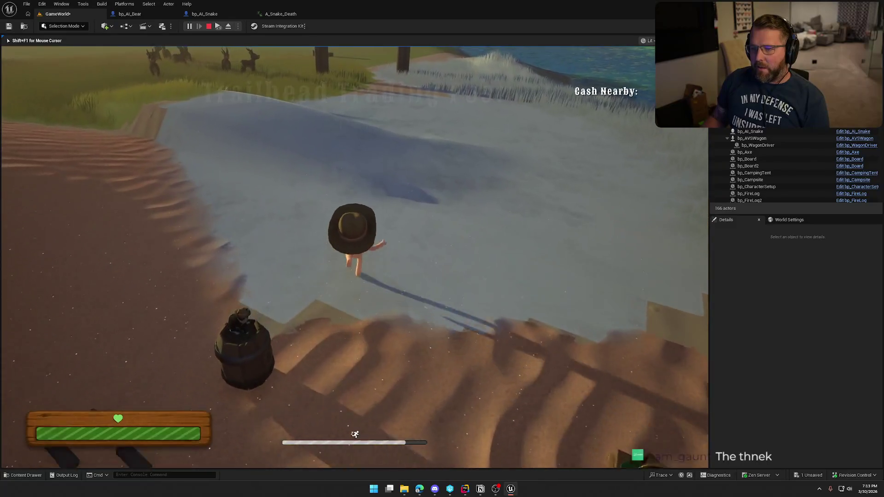
pyautogui.press('w')
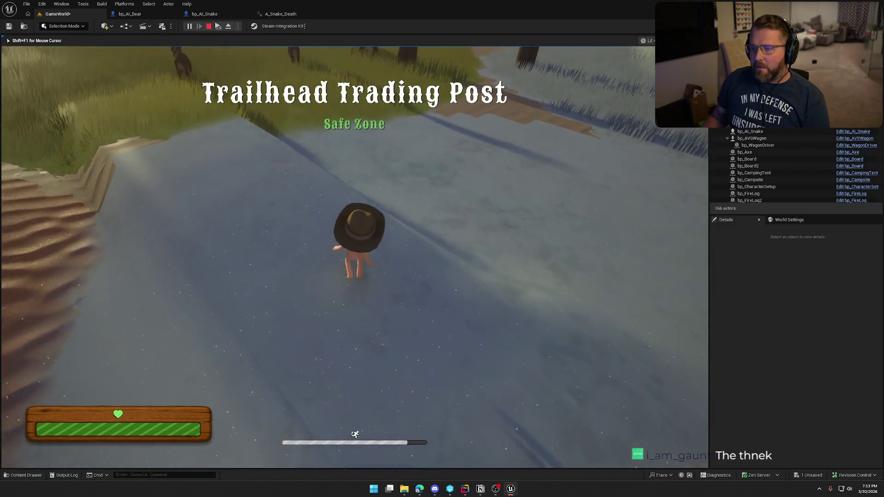
pyautogui.press('w')
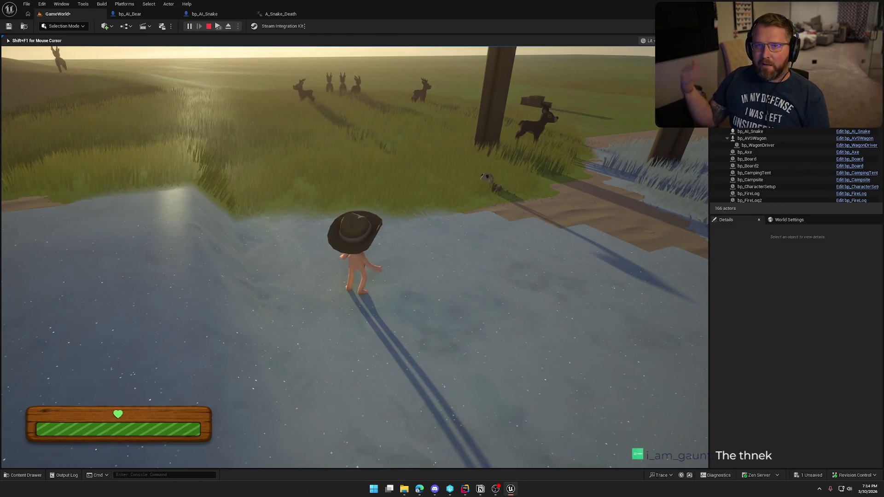
pyautogui.moveTo(354, 249)
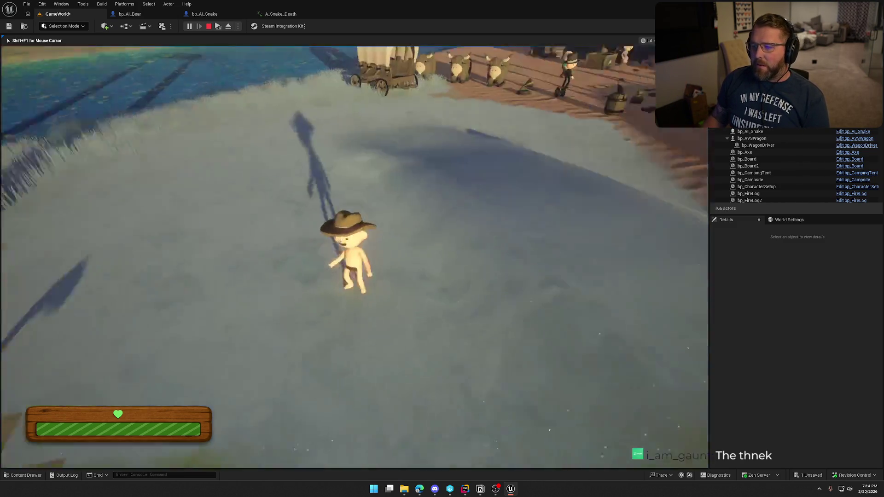
pyautogui.hotkey('shift', 's')
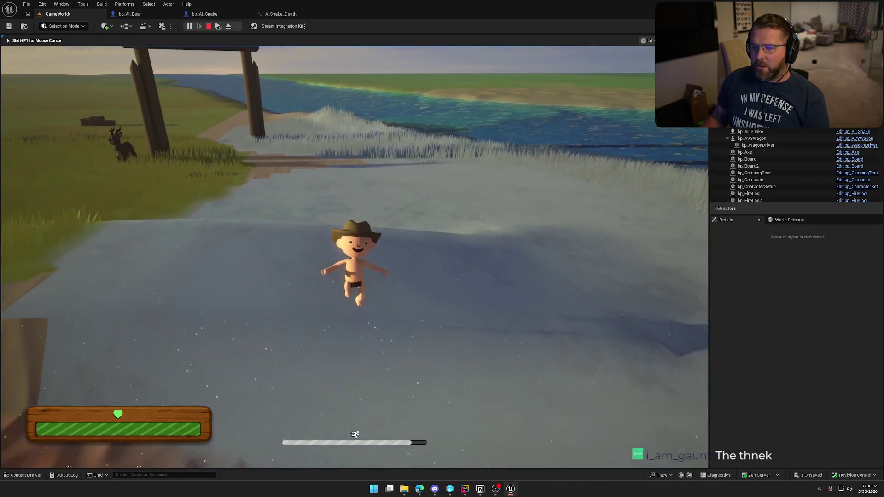
pyautogui.hotkey('shift', 'w')
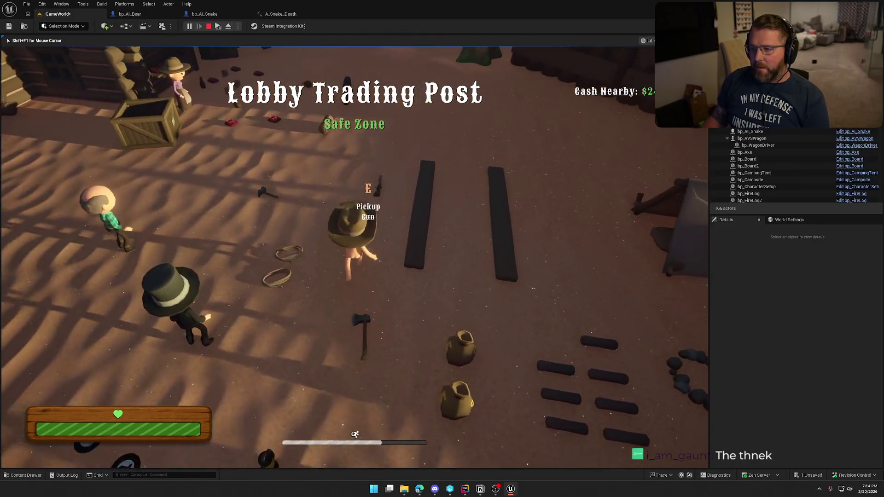
pyautogui.press('e')
pyautogui.hotkey('shift', 'w')
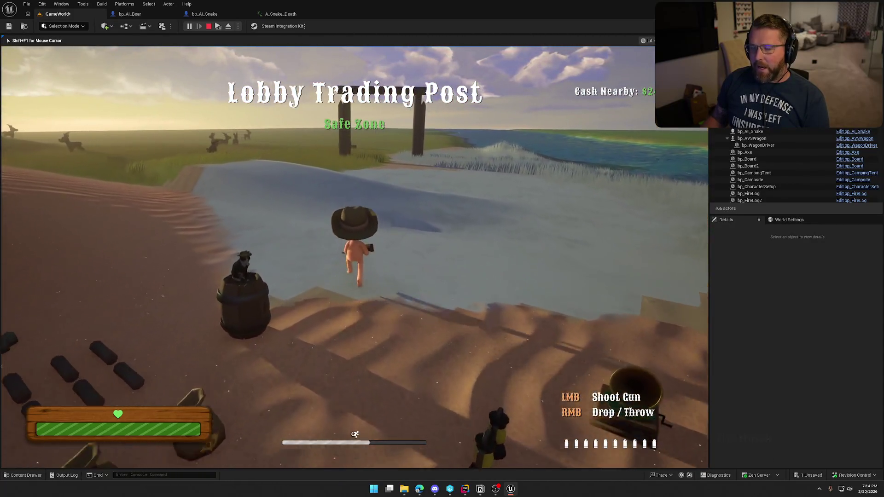
pyautogui.press('w')
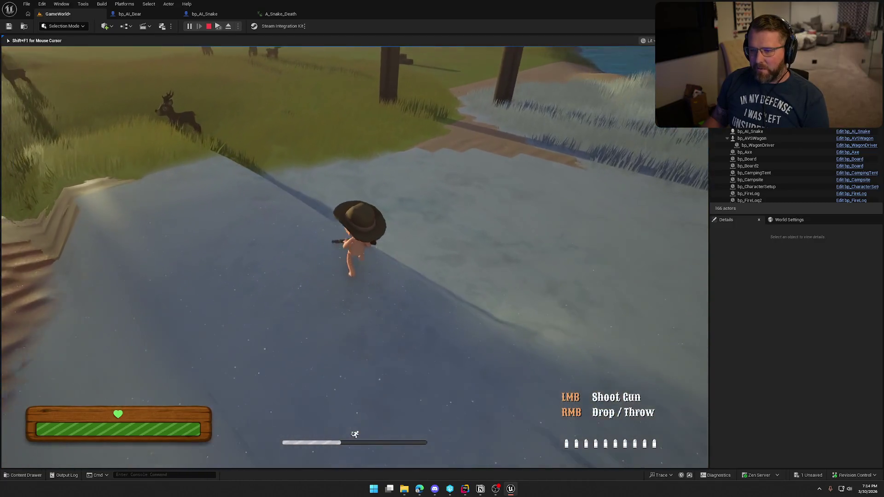
pyautogui.press('w')
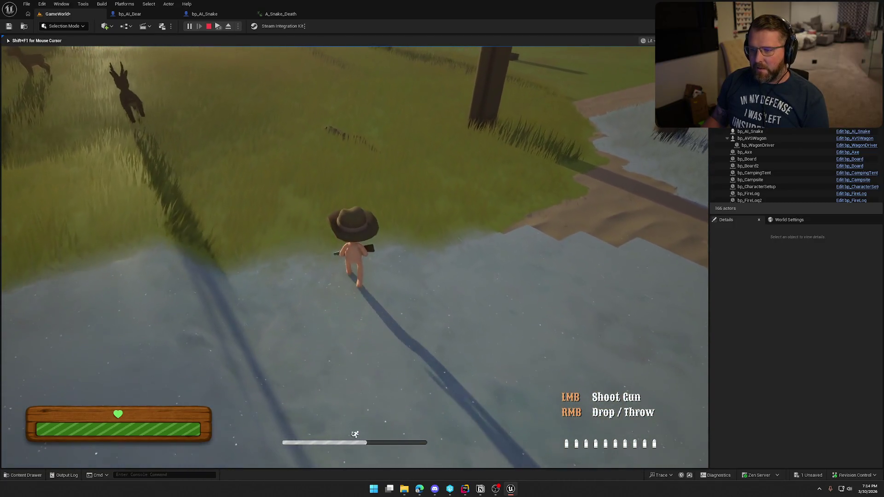
pyautogui.press('w')
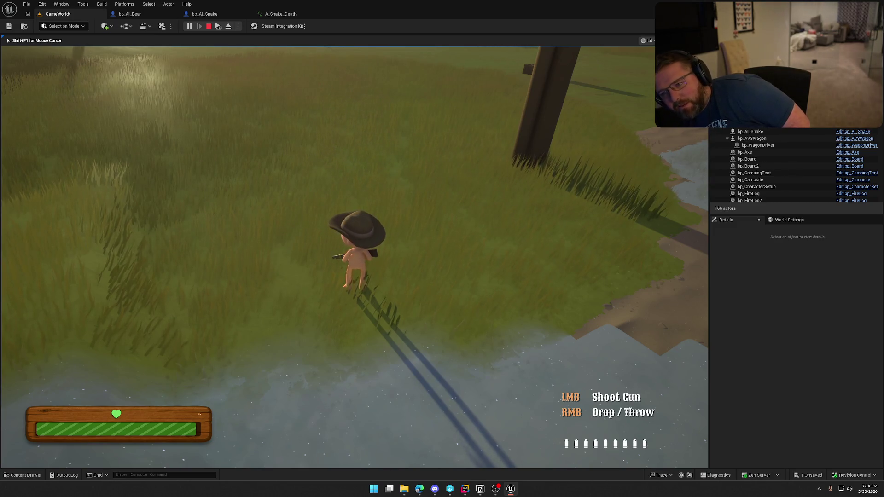
pyautogui.press('Escape')
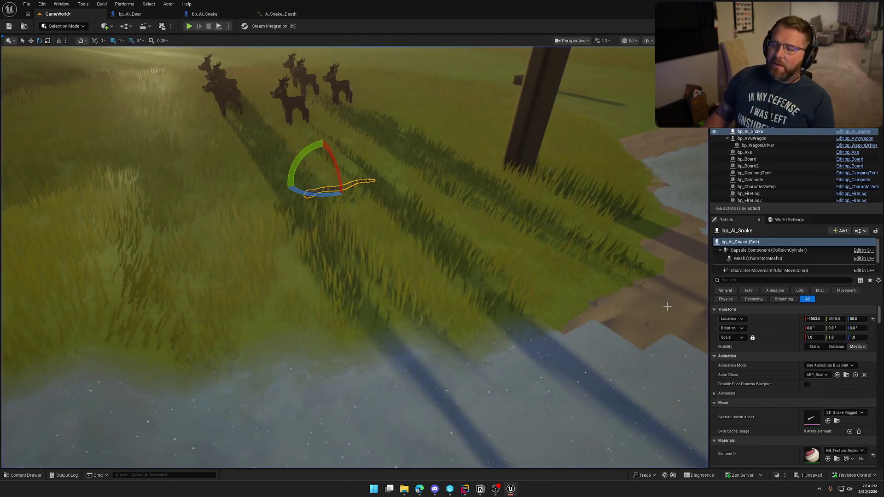
# Switch from Unreal to the browser showing Splice's 'snake sound' search results
pyautogui.hotkey('alt', 'Tab')
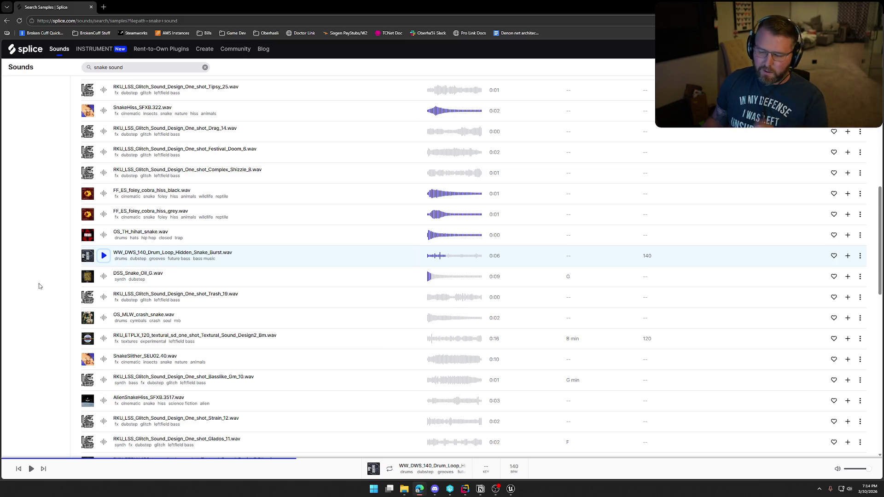
# Preview the SnakeSlither_SEU02.40, OS_MLW_crash_snake and SnakeHiss_S011AN.58 samples while scrolling the results
pyautogui.click(104, 360)
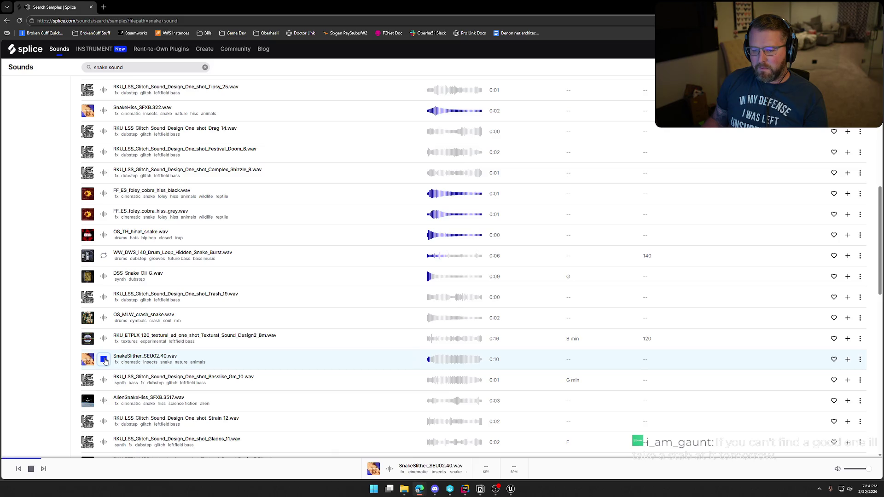
pyautogui.click(104, 360)
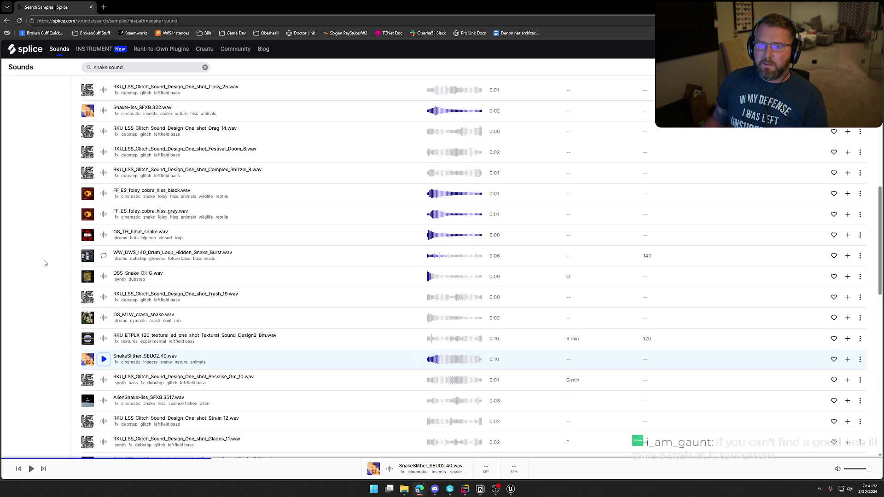
pyautogui.scroll(-2, 45, 263)
pyautogui.scroll(-1, 52, 266)
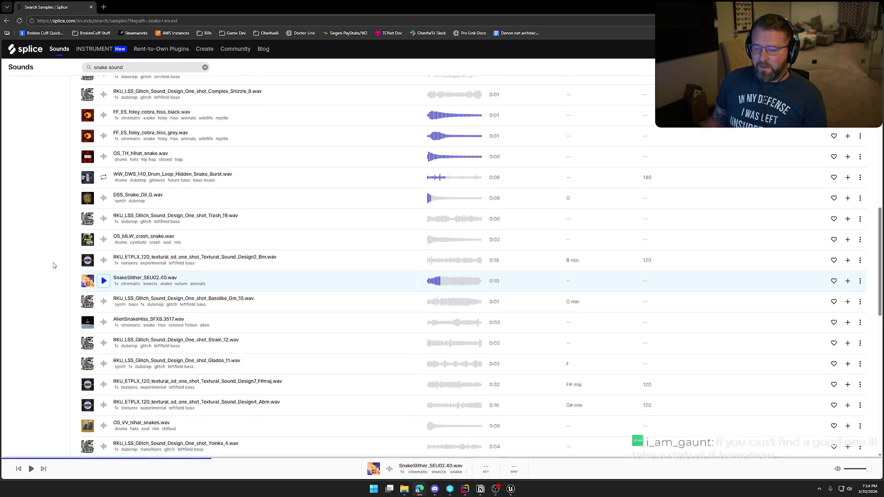
pyautogui.click(104, 217)
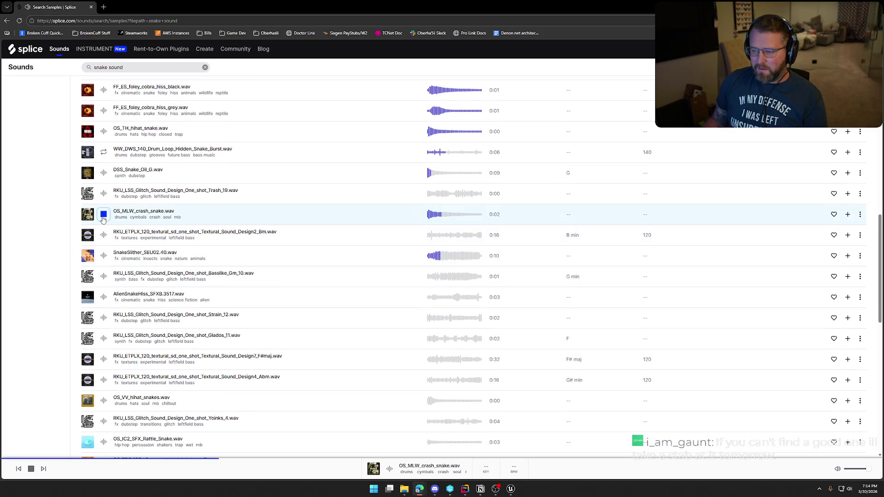
pyautogui.scroll(-3, 105, 240)
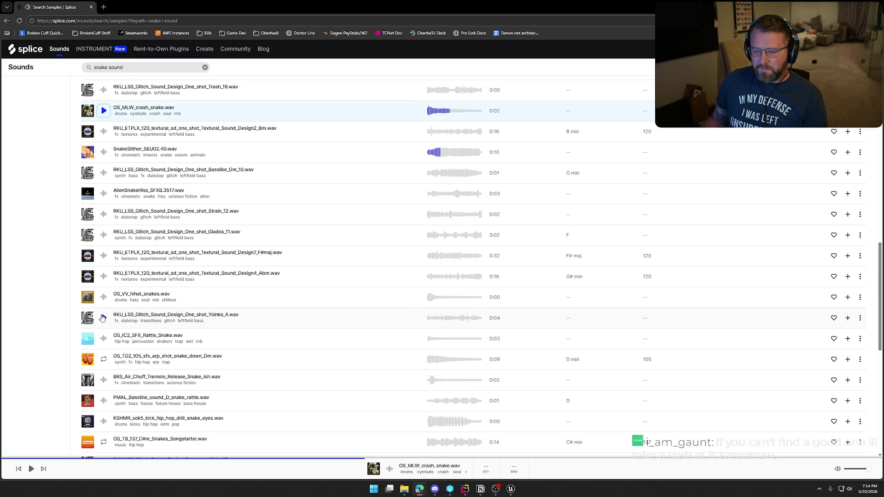
pyautogui.scroll(-4, 116, 342)
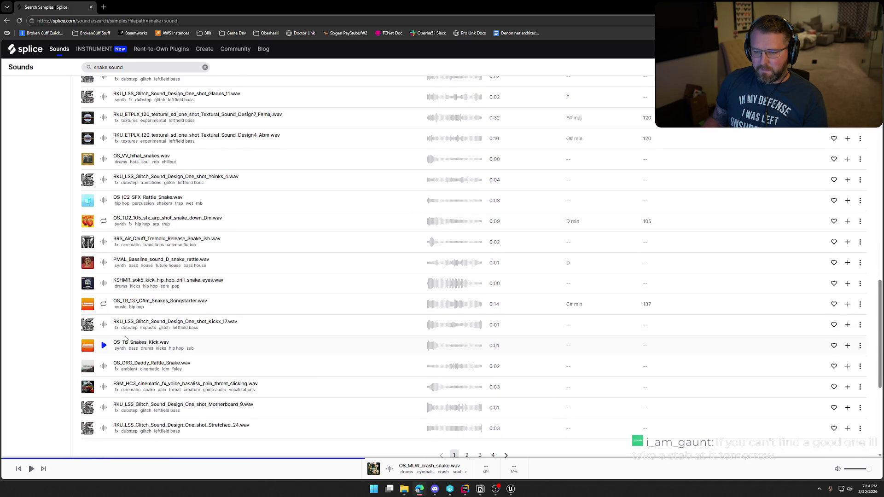
pyautogui.scroll(-4, 127, 340)
pyautogui.scroll(20, 134, 350)
pyautogui.scroll(-2, 134, 322)
pyautogui.click(104, 138)
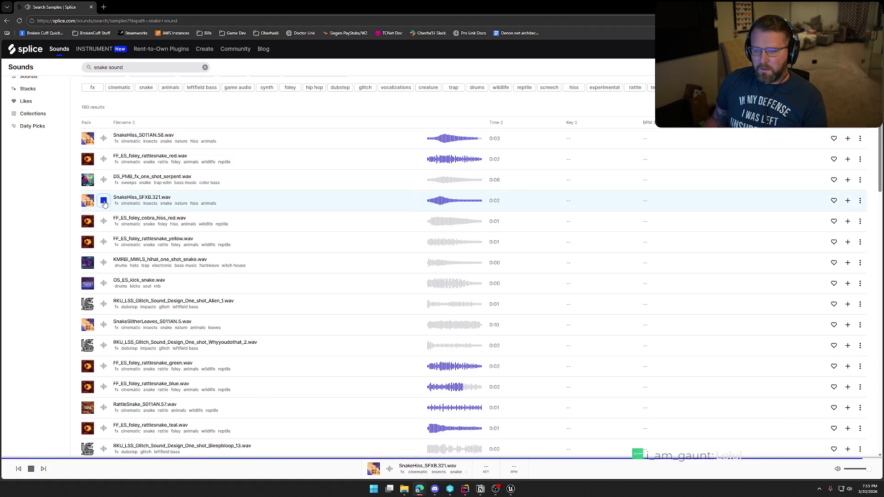
# Preview the cobra hiss and rattlesnake samples, and download FF_ES_foley_rattlesnake_yellow
pyautogui.click(104, 226)
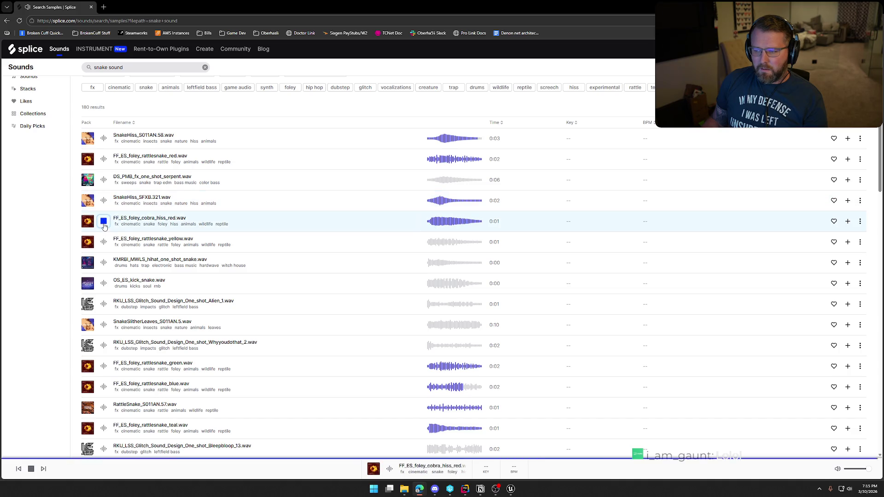
pyautogui.click(104, 242)
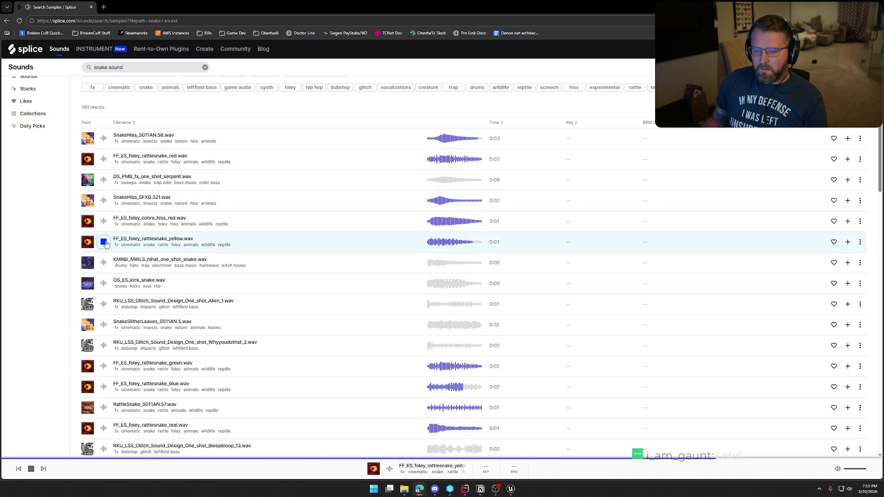
pyautogui.click(848, 242)
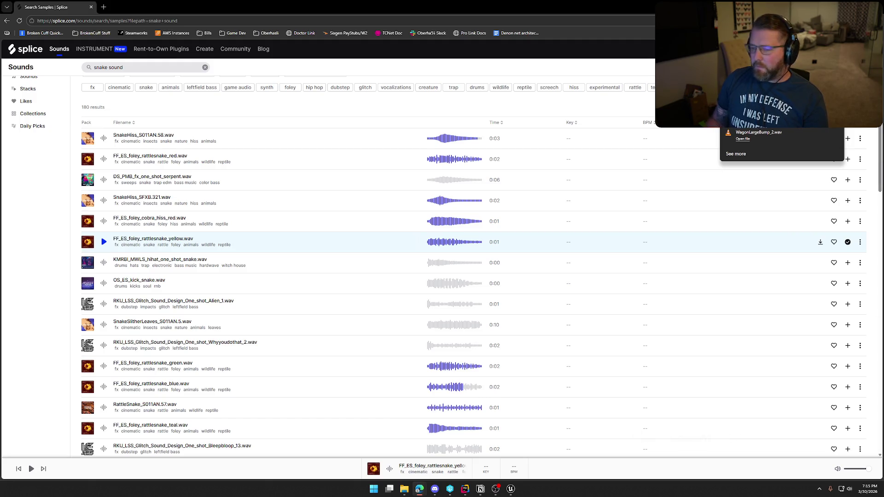
# Preview and download FF_ES_foley_cobra_hiss_red, then return to the Unreal editor
pyautogui.click(104, 222)
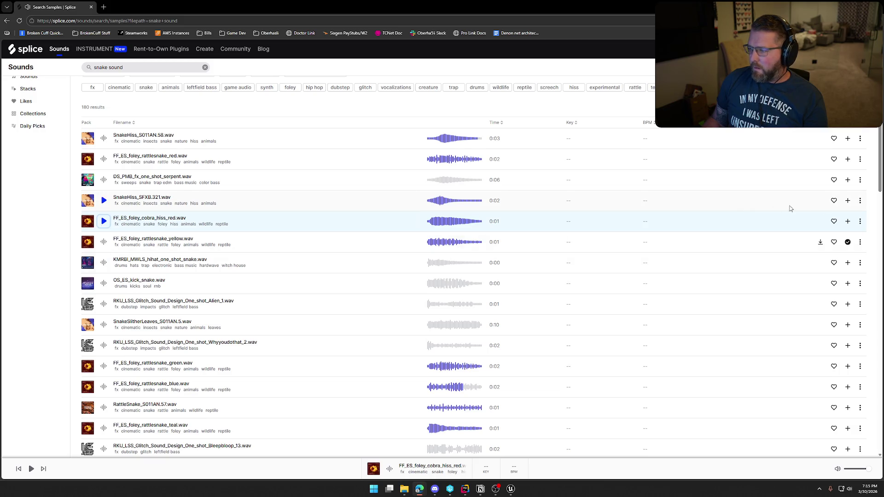
pyautogui.click(847, 222)
pyautogui.click(820, 222)
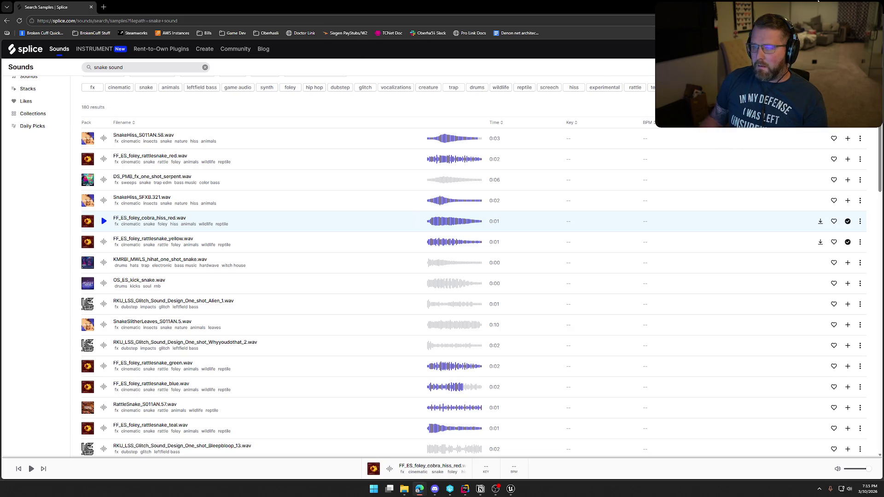
pyautogui.hotkey('alt', 'Tab')
pyautogui.hotkey('ctrl', 'space')
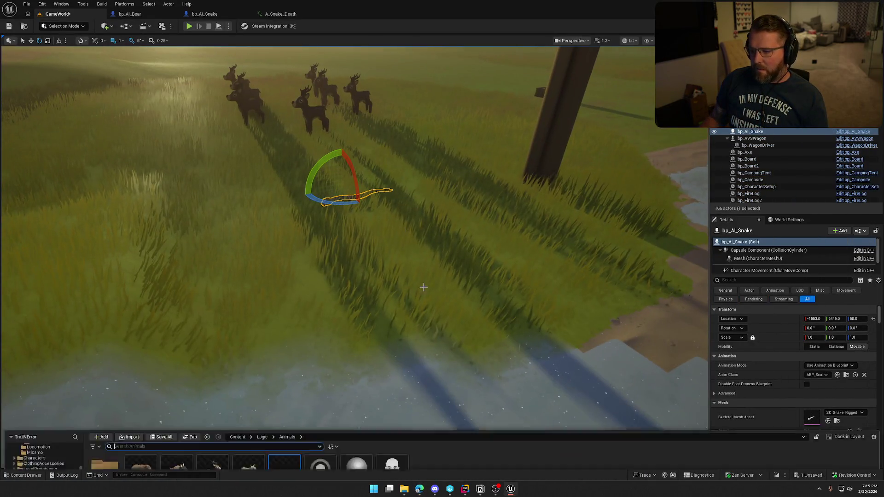
# Drop the downloaded snake WAVs into Sounds/Animals as SnakeDeath and SnakeRattle, and open SnakeDeath
pyautogui.scroll(-3, 38, 429)
pyautogui.click(31, 420)
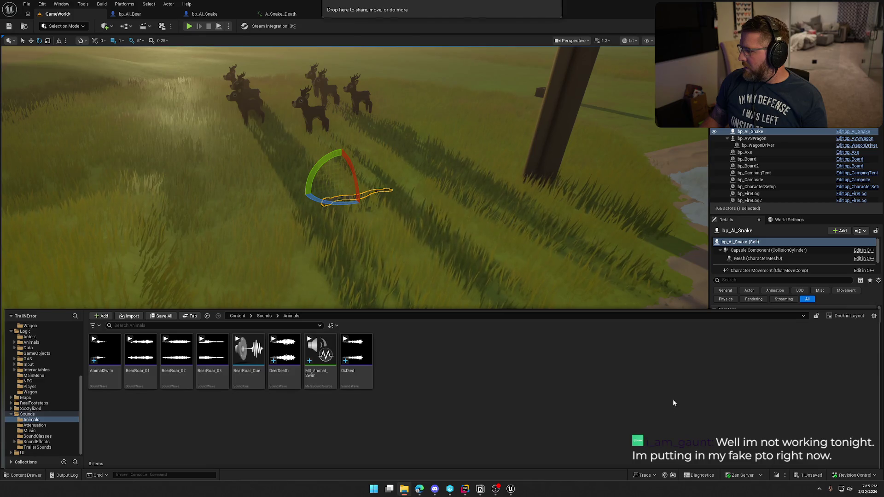
pyautogui.moveTo(673, 400); pyautogui.dragTo(673, 399)
pyautogui.doubleClick(395, 378)
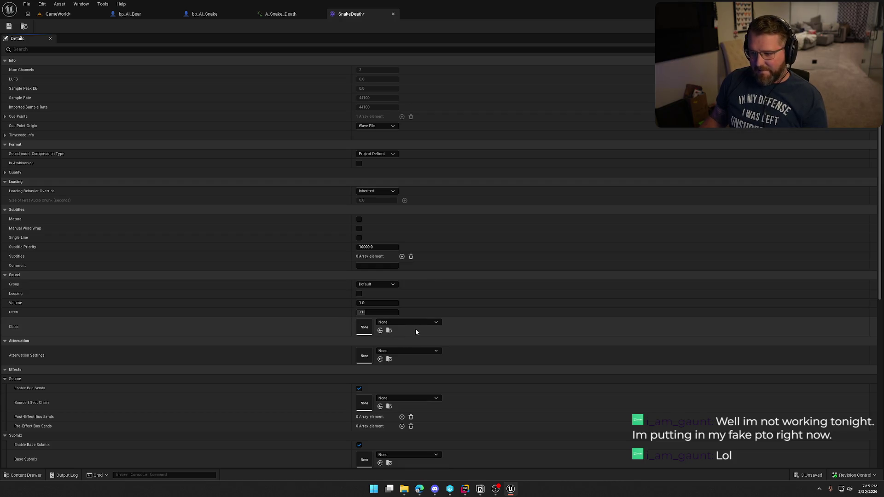
# Set SnakeDeath to SFX class, Wagon_Atten attenuation and Play when Silent virtualization
pyautogui.click(417, 323)
pyautogui.click(431, 263)
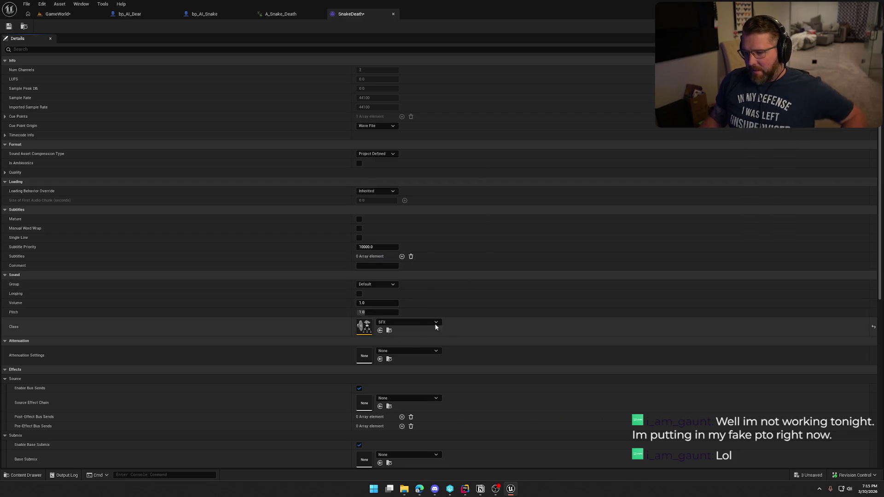
pyautogui.scroll(-1, 323, 340)
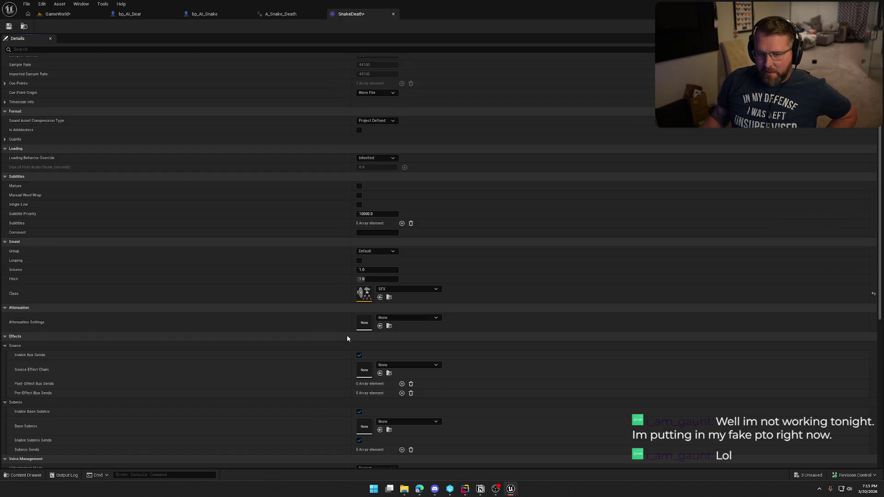
pyautogui.click(407, 319)
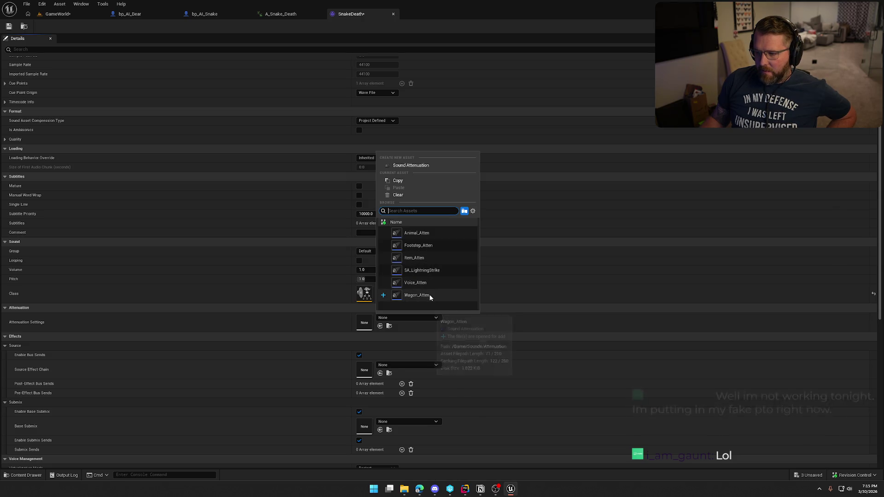
pyautogui.click(417, 295)
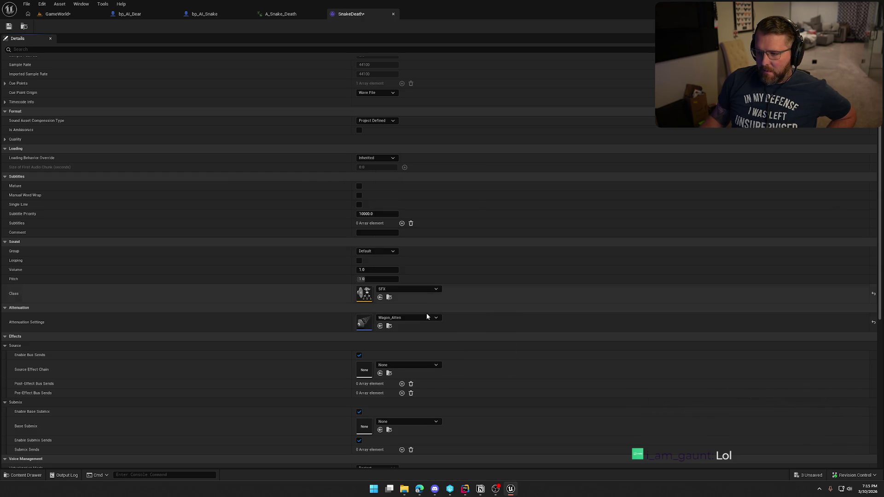
pyautogui.scroll(-2, 326, 325)
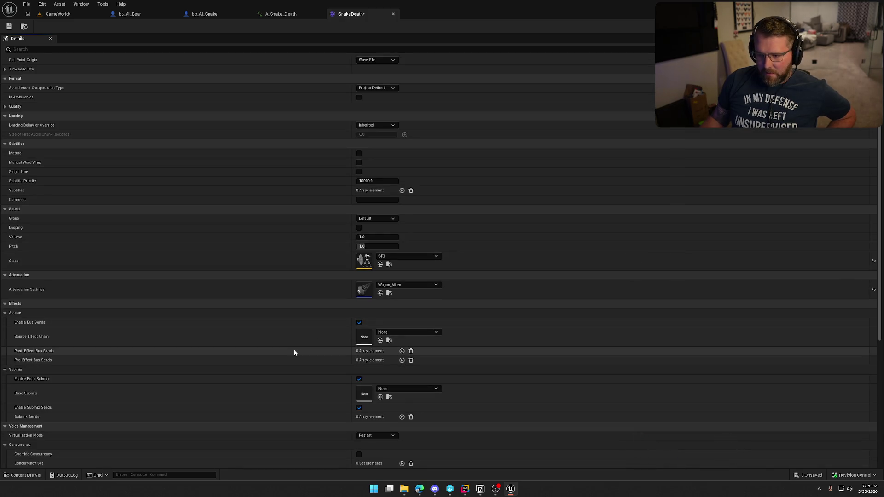
pyautogui.scroll(-2, 288, 356)
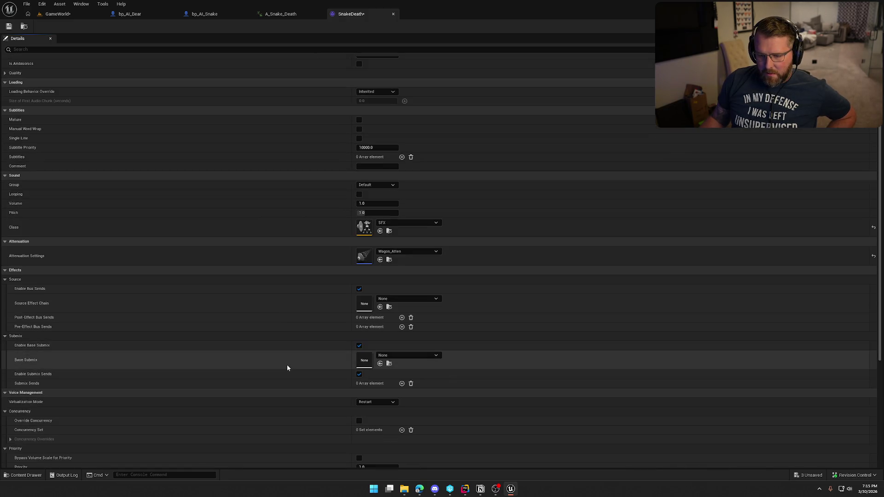
pyautogui.click(367, 403)
pyautogui.click(368, 418)
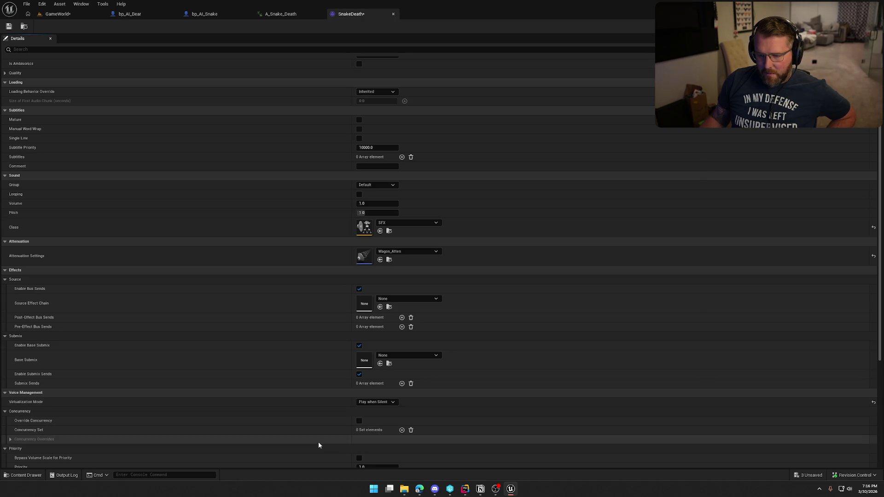
# Open the SnakeRattle sound asset from the Content Drawer
pyautogui.scroll(-3, 318, 442)
pyautogui.scroll(4, 310, 435)
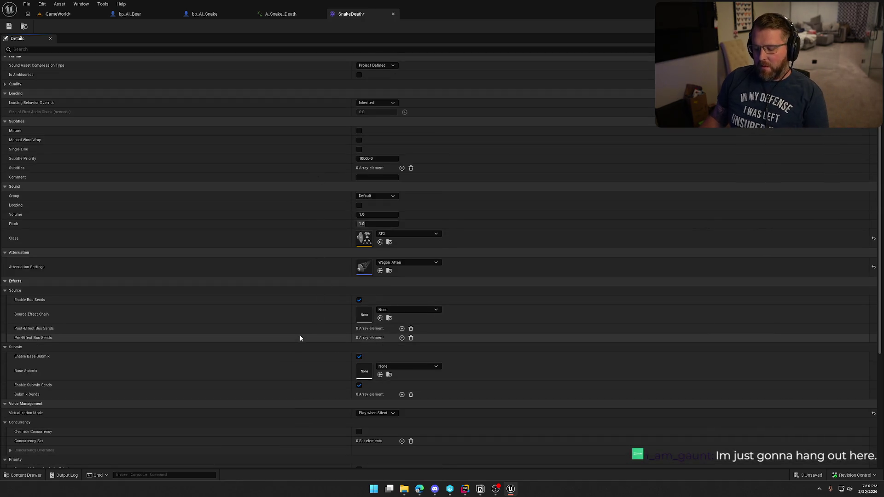
pyautogui.hotkey('ctrl', 'space')
pyautogui.doubleClick(428, 356)
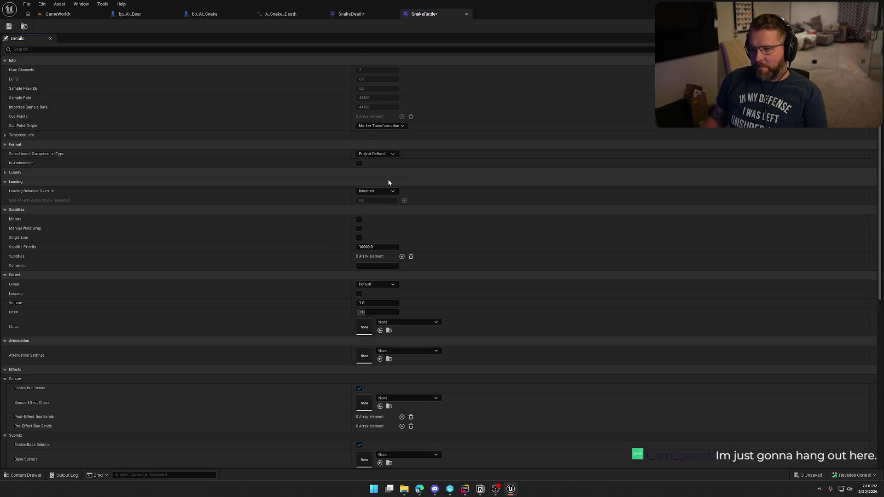
# Set SnakeRattle to SFX class, Play when Silent and Wagon_Atten attenuation, then save all assets
pyautogui.scroll(-2, 376, 235)
pyautogui.click(413, 290)
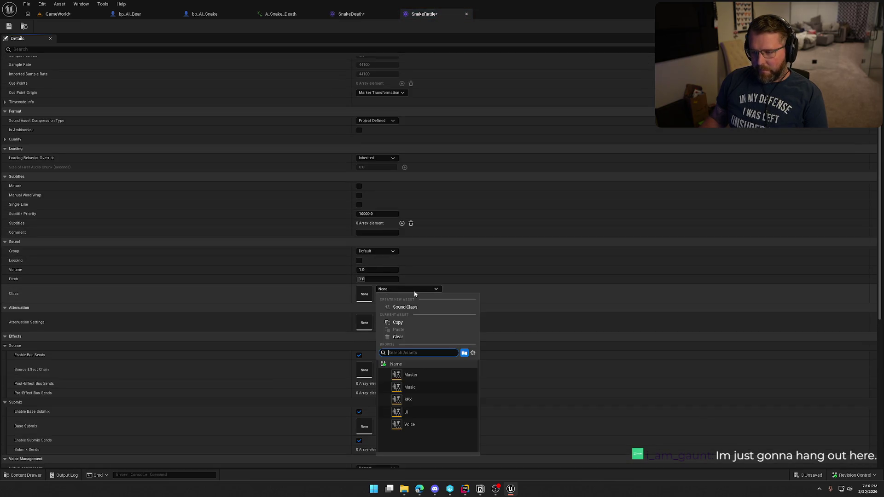
pyautogui.click(414, 400)
pyautogui.scroll(-5, 321, 293)
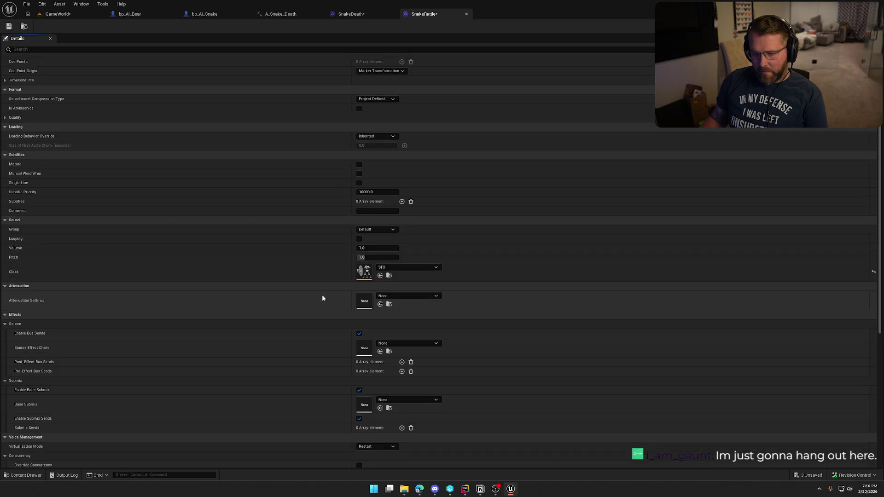
pyautogui.scroll(-8, 326, 302)
pyautogui.click(383, 271)
pyautogui.click(383, 289)
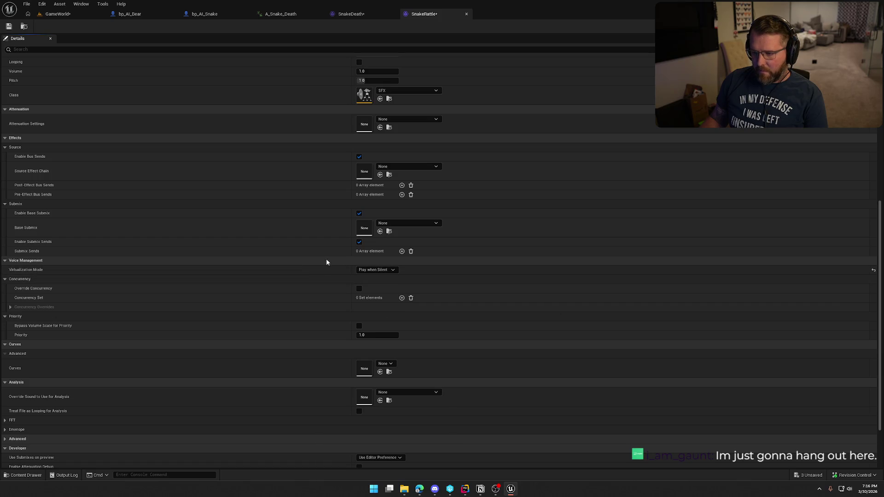
pyautogui.click(415, 119)
pyautogui.click(428, 268)
pyautogui.hotkey('ctrl', 'shift', 's')
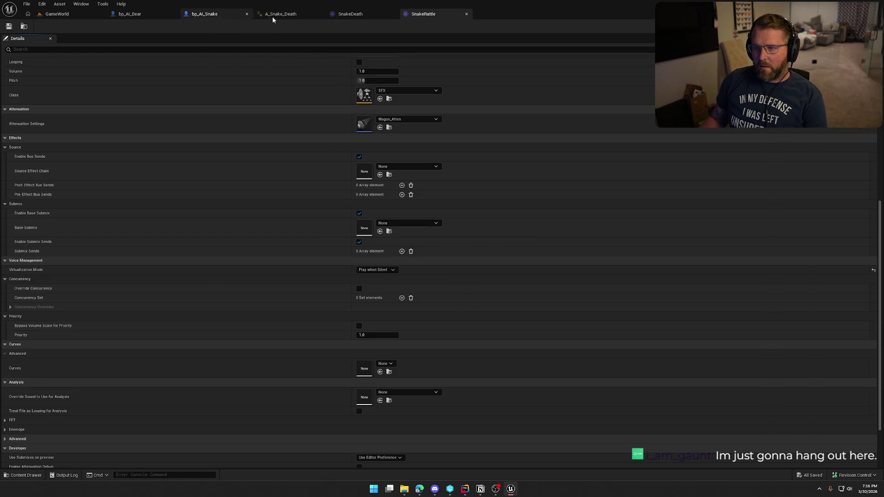
pyautogui.click(274, 17)
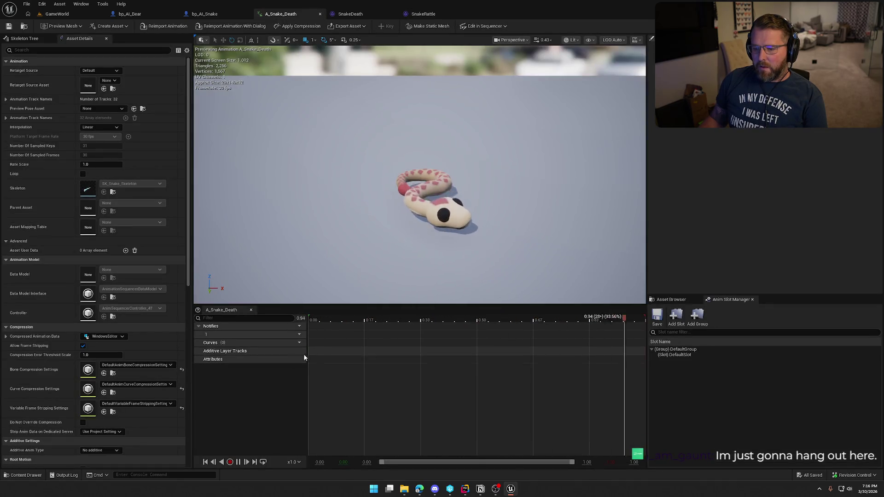
# Add a Play Sound notify on A_Snake_Death's notify track at about 0.05 seconds
pyautogui.click(310, 320)
pyautogui.moveTo(328, 325)
pyautogui.mouseDown()
pyautogui.moveTo(350, 328)
pyautogui.moveTo(325, 333)
pyautogui.mouseUp()
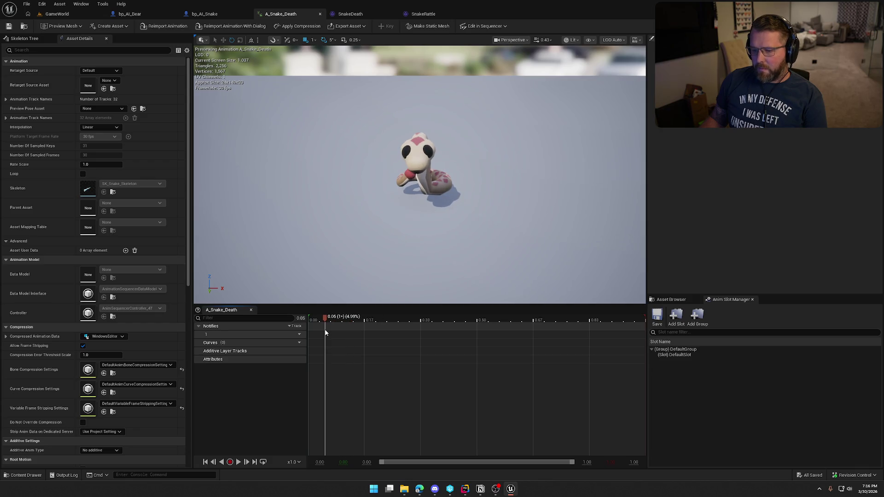
pyautogui.rightClick(325, 332)
pyautogui.rightClick(325, 333)
pyautogui.rightClick(324, 338)
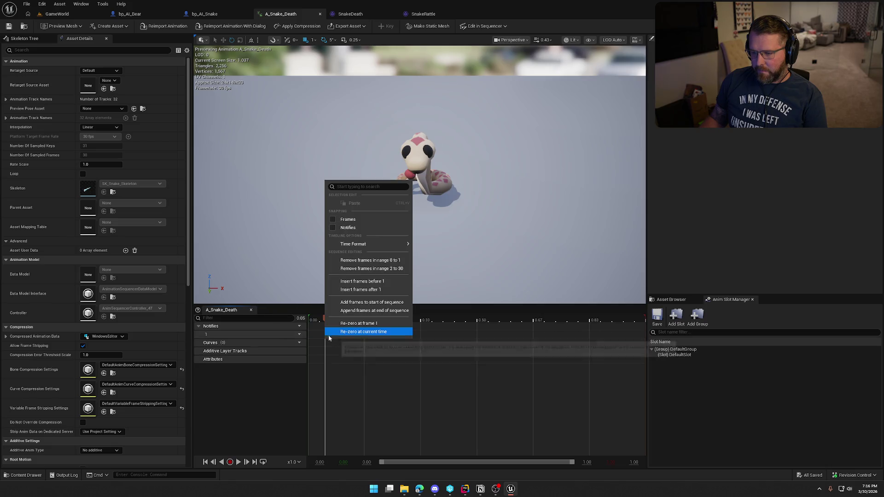
pyautogui.rightClick(324, 333)
pyautogui.rightClick(328, 334)
pyautogui.rightClick(331, 334)
pyautogui.click(324, 320)
pyautogui.rightClick(323, 325)
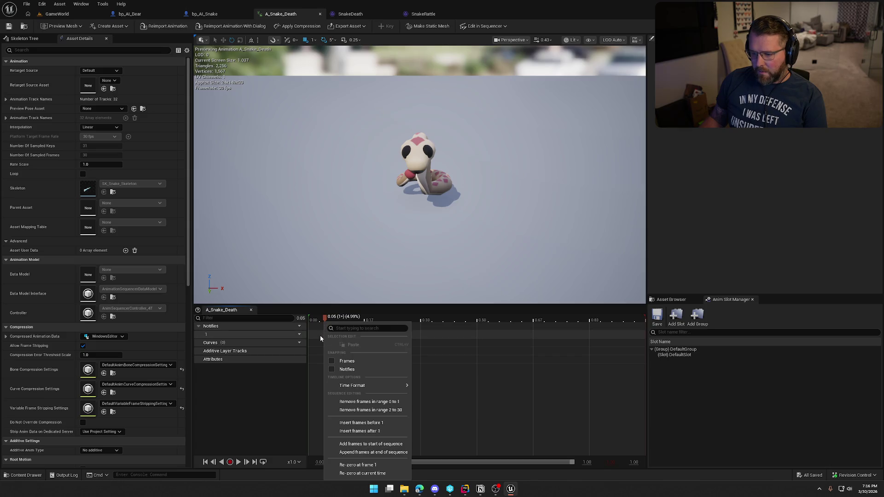
pyautogui.click(320, 335)
pyautogui.rightClick(326, 335)
pyautogui.moveTo(350, 352)
pyautogui.scroll(-2, 426, 446)
pyautogui.click(417, 460)
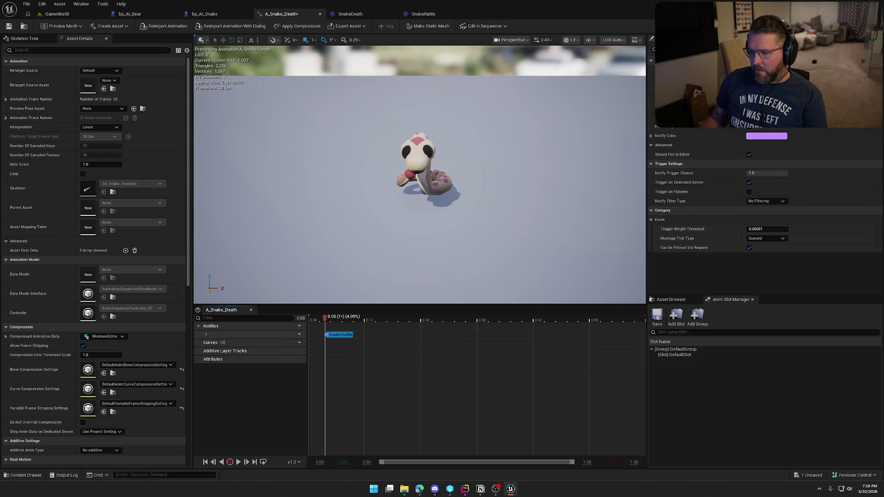
# Set the notify's sound to SnakeDeath and save the animation, checking the asset out
pyautogui.click(777, 123)
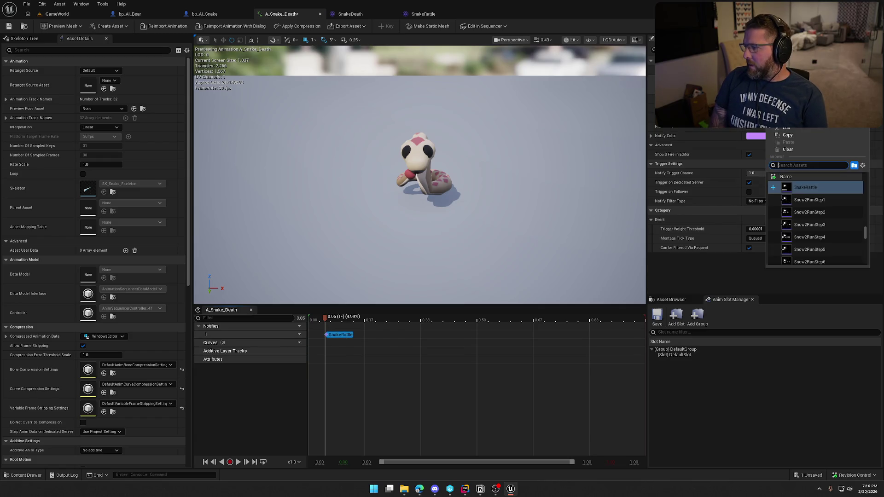
pyautogui.scroll(1, 814, 184)
pyautogui.click(806, 198)
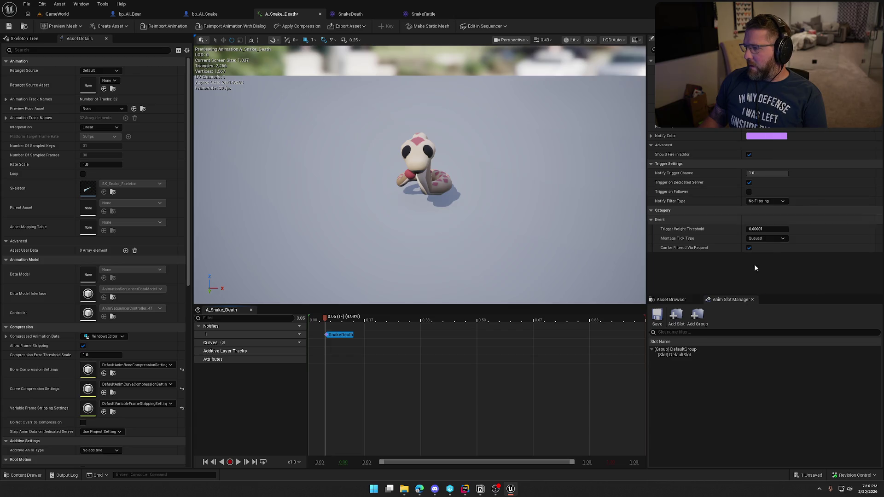
pyautogui.click(7, 29)
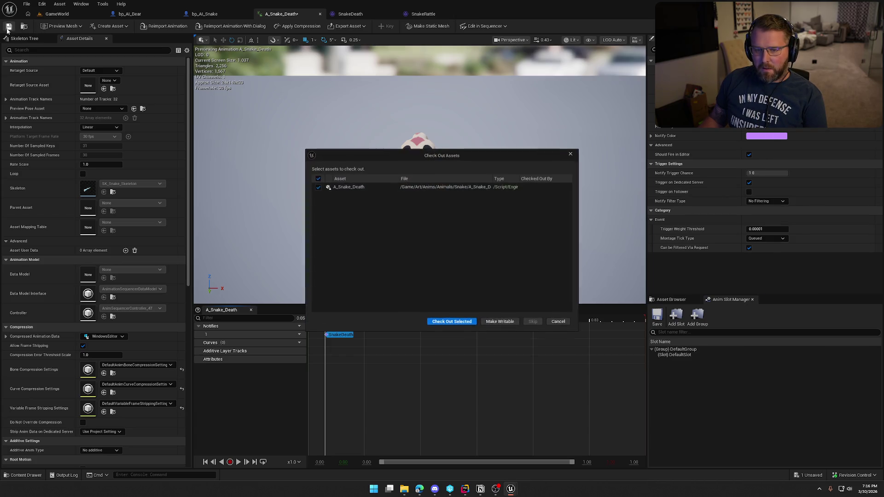
pyautogui.click(453, 322)
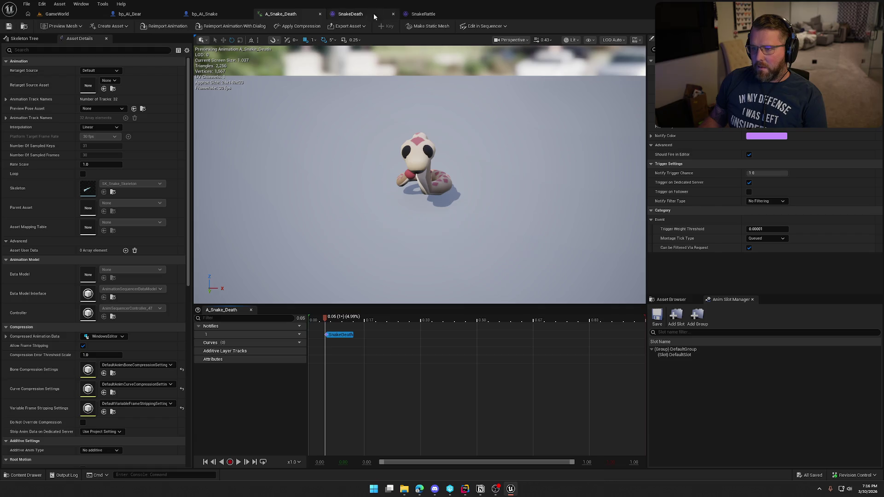
# In A_Snake_Upright_Idle, add a Play Sound notify at 0.00 playing SnakeRattle
pyautogui.hotkey('ctrl', 'space')
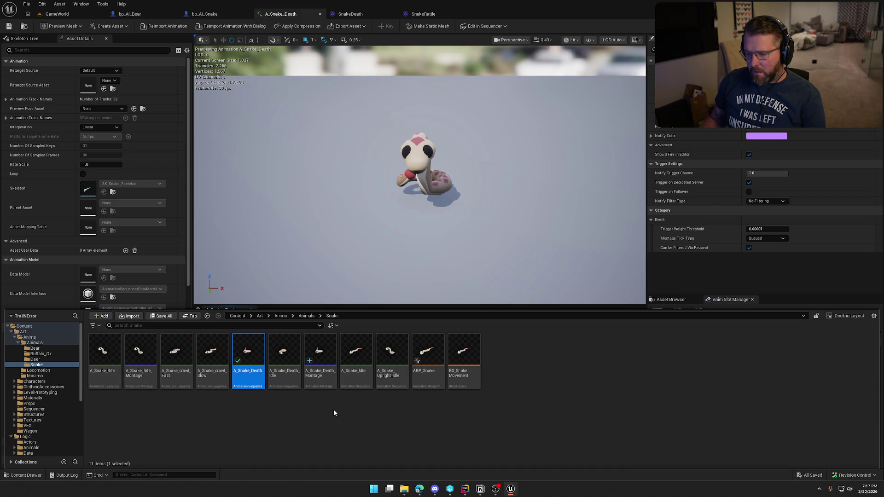
pyautogui.doubleClick(392, 354)
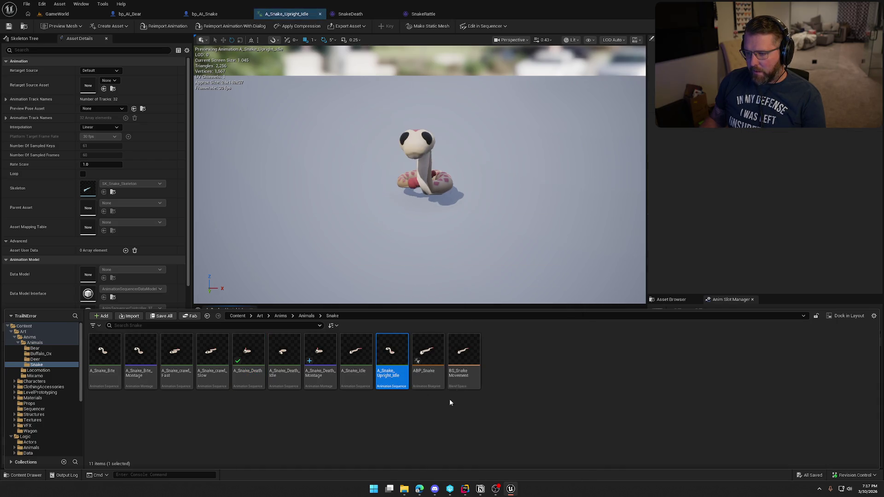
pyautogui.click(731, 148)
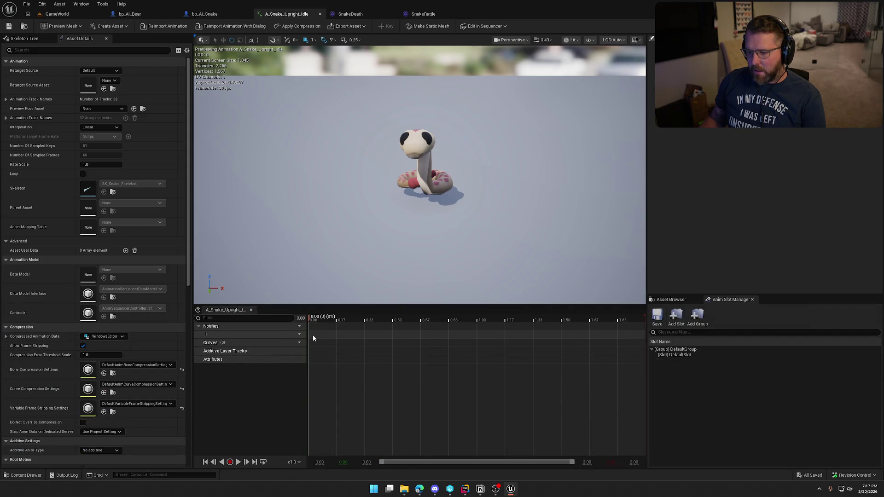
pyautogui.rightClick(310, 338)
pyautogui.moveTo(357, 351)
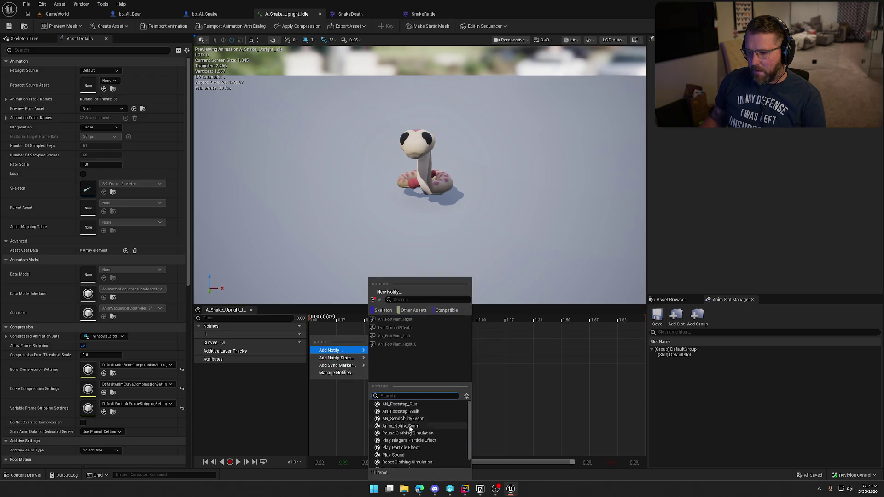
pyautogui.click(424, 455)
pyautogui.click(335, 336)
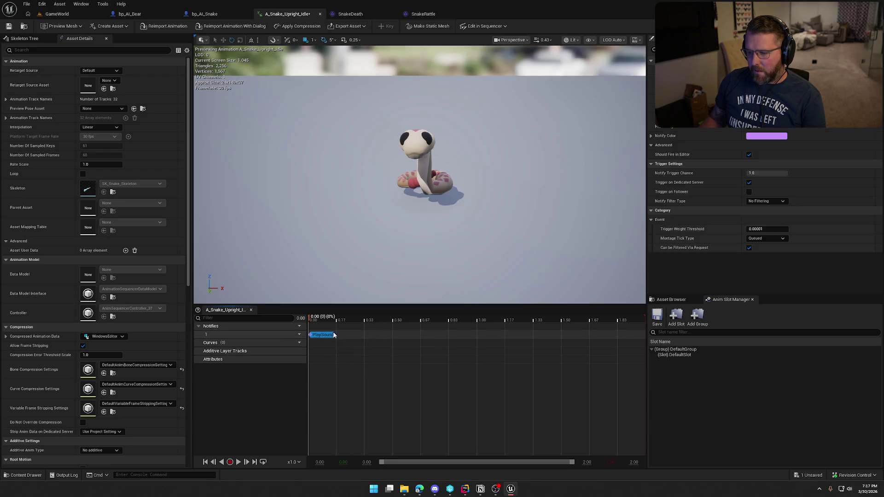
pyautogui.click(793, 119)
pyautogui.write('ttle')
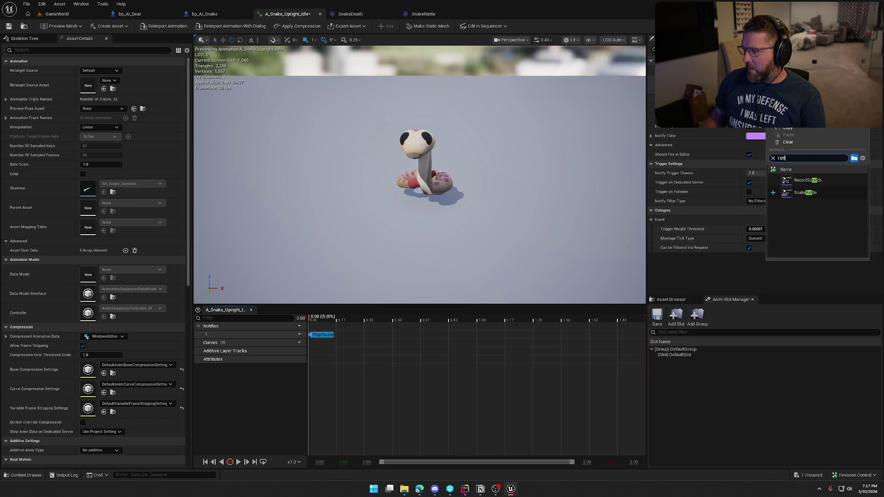
pyautogui.press('Return')
# Paste a second SnakeRattle notify at about 1.12 s and preview both rattles
pyautogui.click(239, 463)
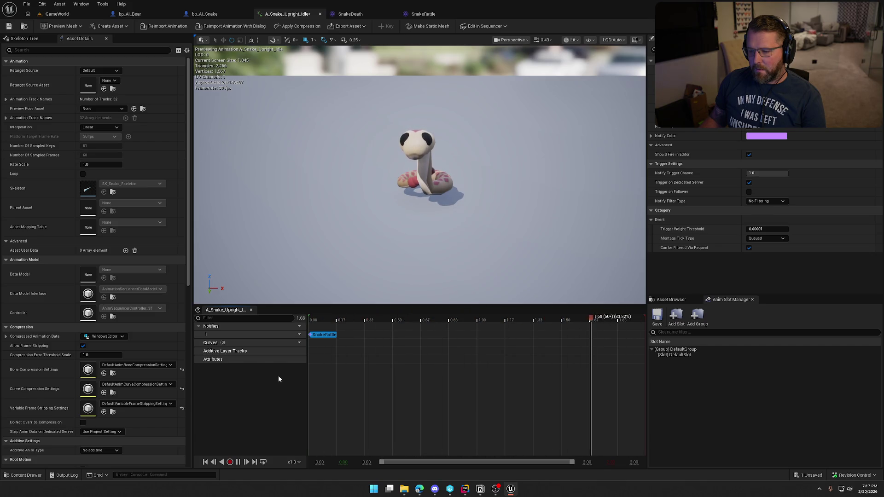
pyautogui.click(238, 462)
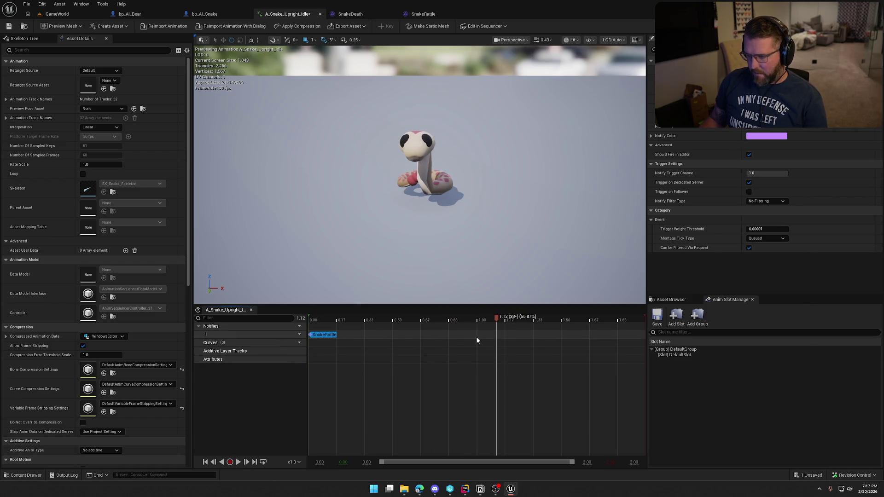
pyautogui.click(496, 337)
pyautogui.hotkey('ctrl', 'v')
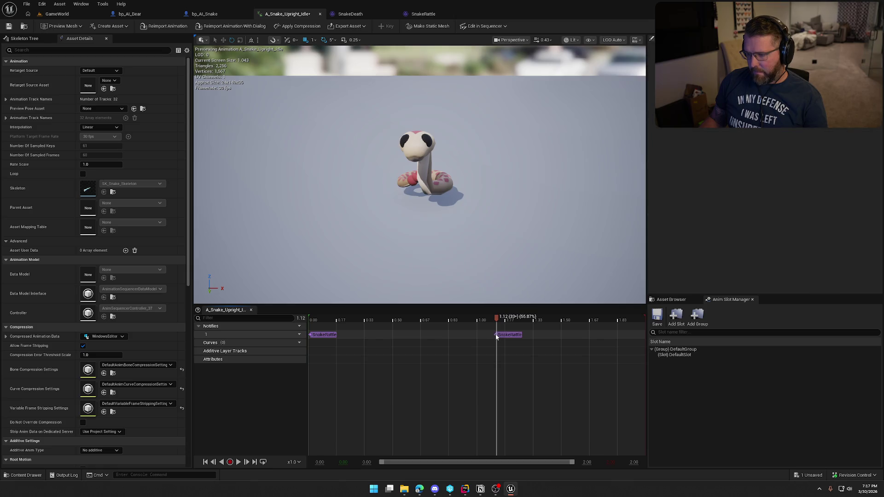
pyautogui.click(238, 463)
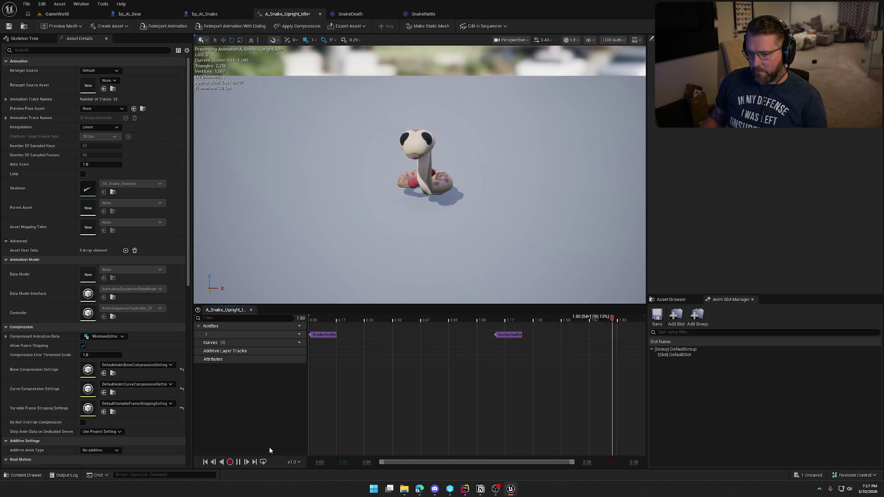
pyautogui.click(238, 462)
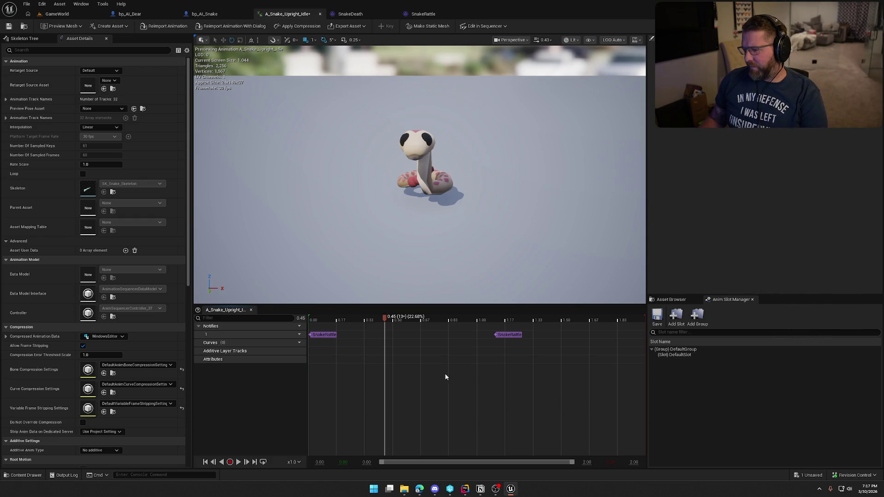
pyautogui.moveTo(385, 318); pyautogui.dragTo(649, 321)
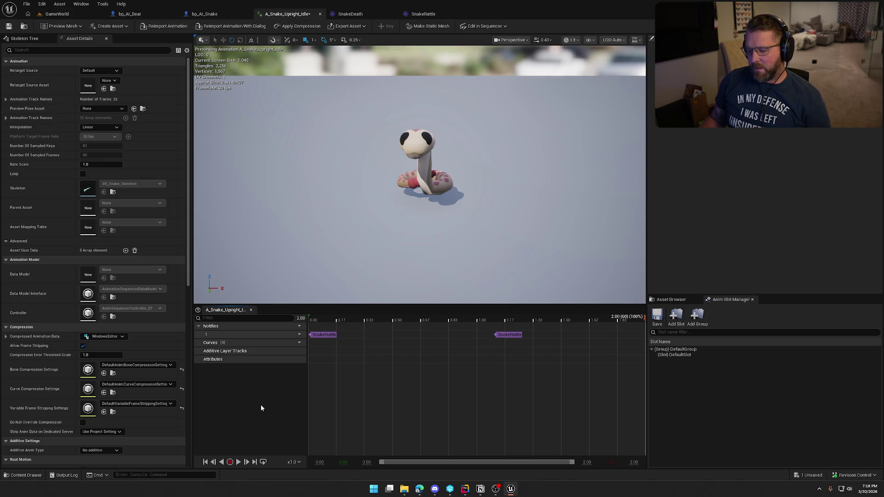
# Launch Audacity from the Start menu
pyautogui.press('super')
pyautogui.write('aud')
pyautogui.press('Return')
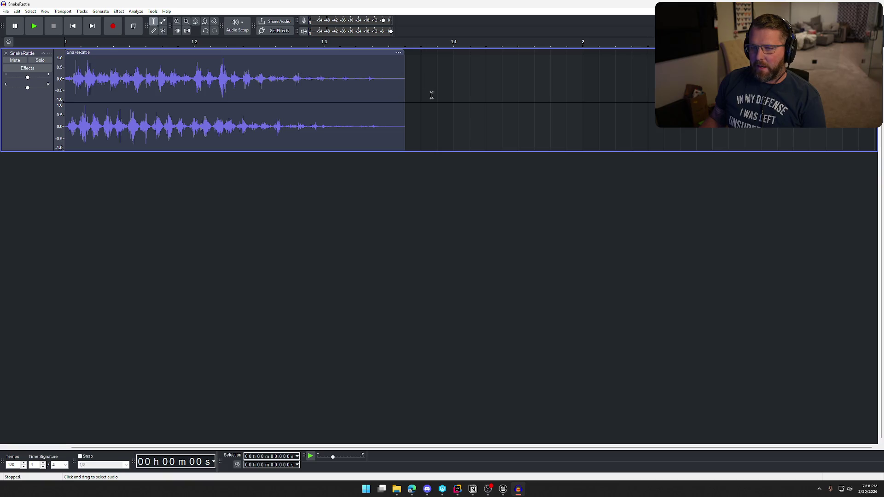
# Duplicate the SnakeRattle track, shift the copy later, and delete the upper clip's tail
pyautogui.click(157, 54)
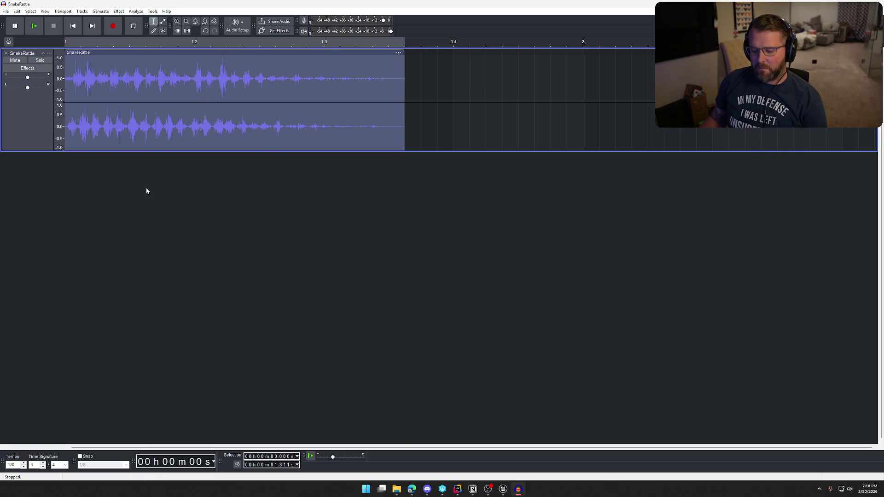
pyautogui.hotkey('ctrl', 'd')
pyautogui.moveTo(169, 155)
pyautogui.mouseDown()
pyautogui.moveTo(486, 170)
pyautogui.moveTo(367, 167)
pyautogui.moveTo(381, 166)
pyautogui.mouseUp()
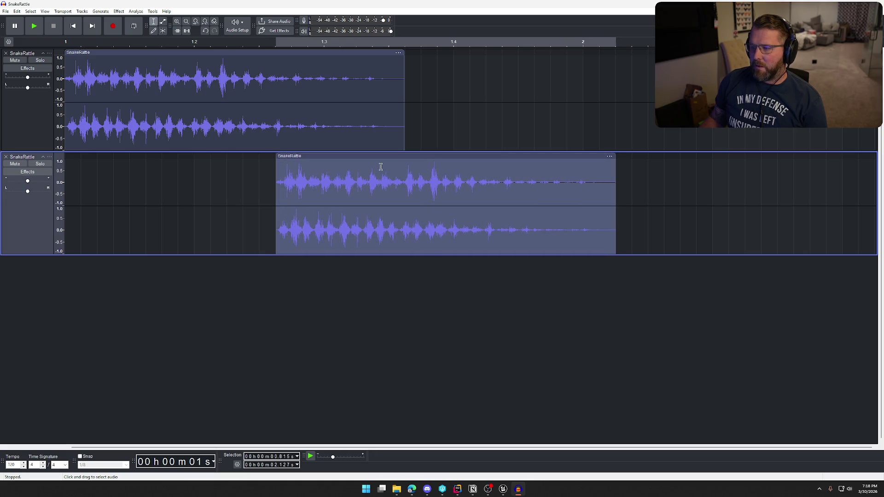
pyautogui.moveTo(404, 92)
pyautogui.mouseDown()
pyautogui.moveTo(283, 88)
pyautogui.moveTo(293, 87)
pyautogui.mouseUp()
pyautogui.press('Delete')
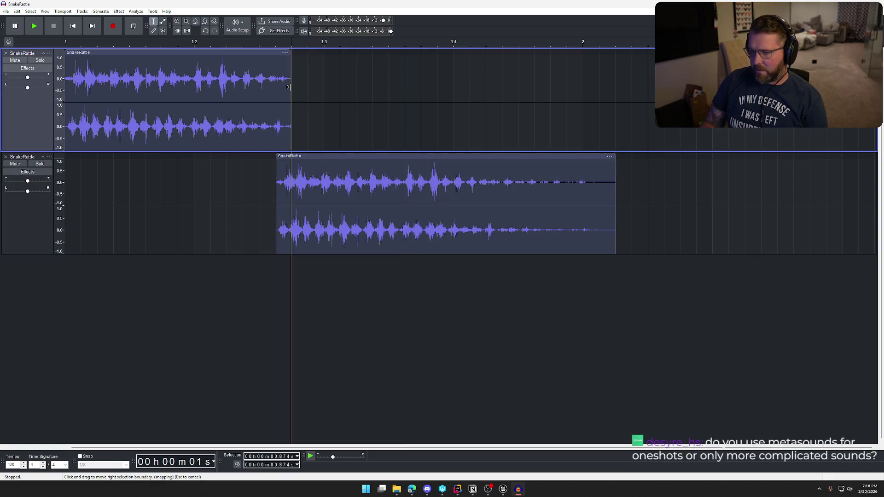
# Paste a rattle copy into the upper track, move it later, and trim it at 2 seconds
pyautogui.click(308, 90)
pyautogui.hotkey('ctrl', 'v')
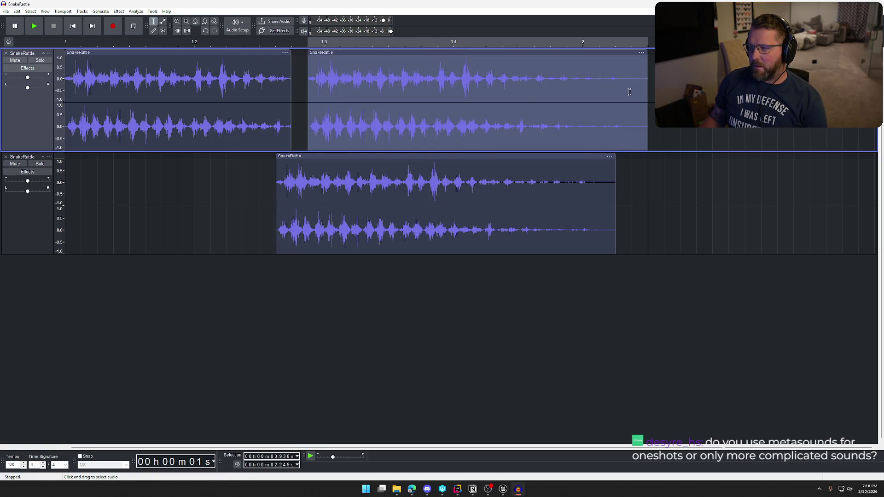
pyautogui.moveTo(412, 54)
pyautogui.mouseDown()
pyautogui.moveTo(584, 59)
pyautogui.moveTo(558, 61)
pyautogui.moveTo(569, 61)
pyautogui.mouseUp()
pyautogui.moveTo(803, 71); pyautogui.dragTo(584, 71)
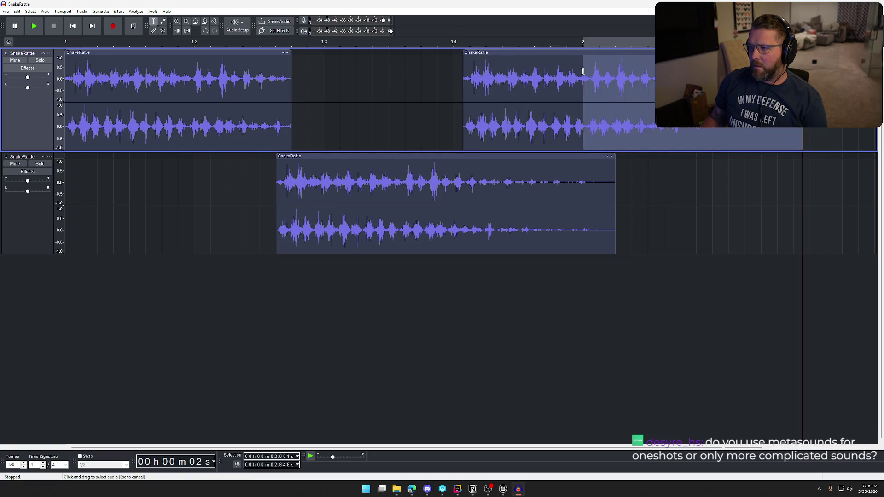
pyautogui.click(581, 72)
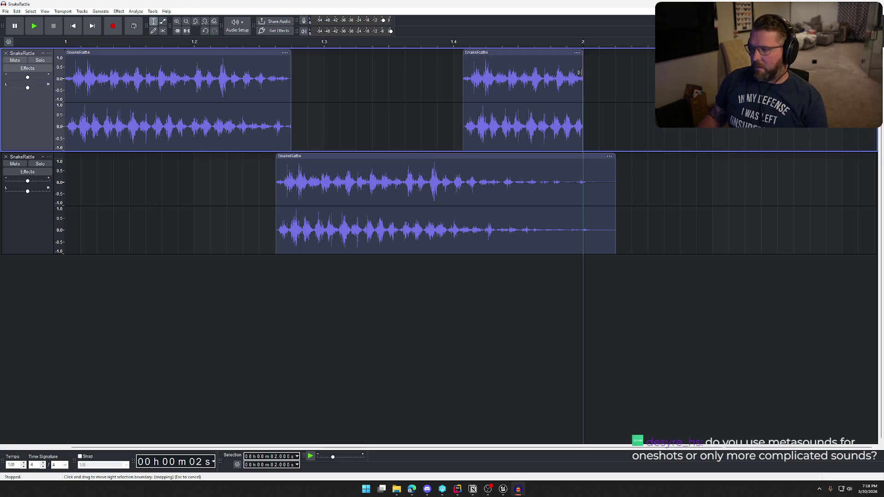
# Play the layered rattle from the start, then enable looping, zoom out and replay
pyautogui.click(652, 190)
pyautogui.press('Home')
pyautogui.press('space')
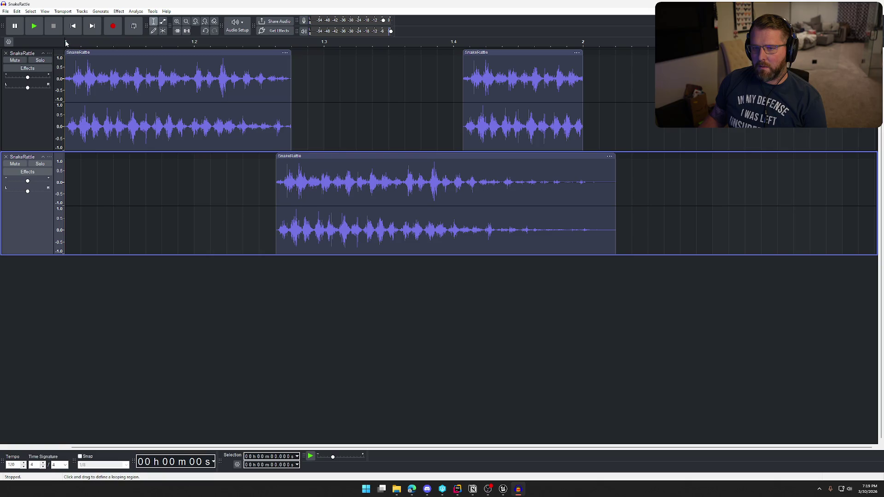
pyautogui.click(133, 30)
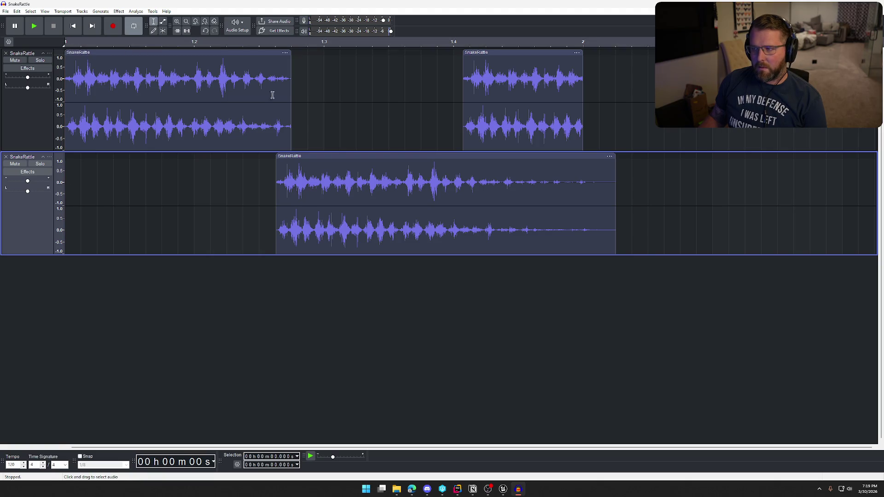
pyautogui.hotkey('ctrl', '3')
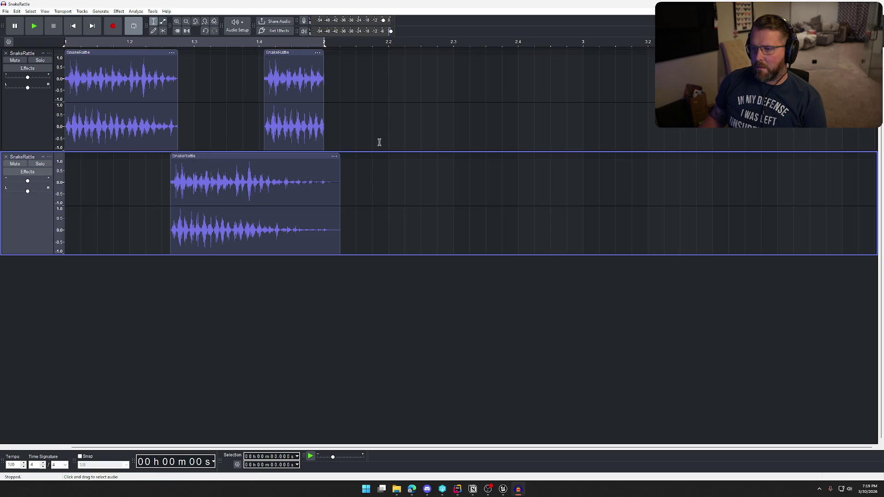
pyautogui.press('space')
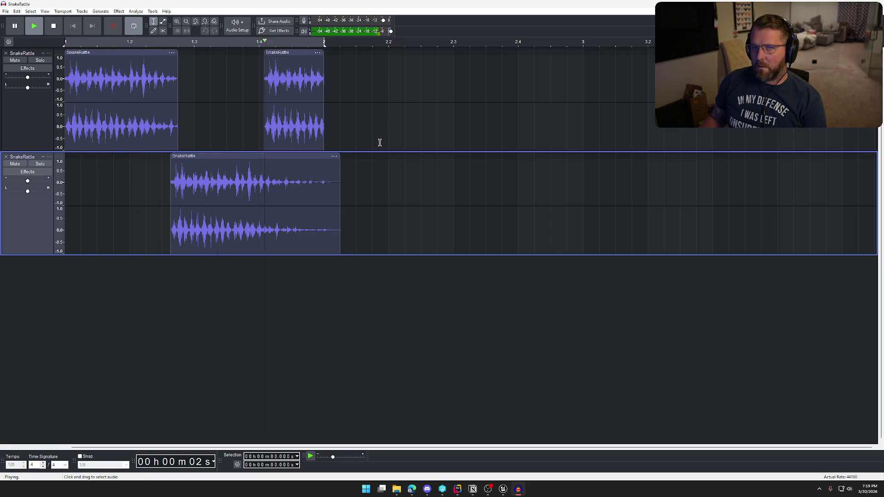